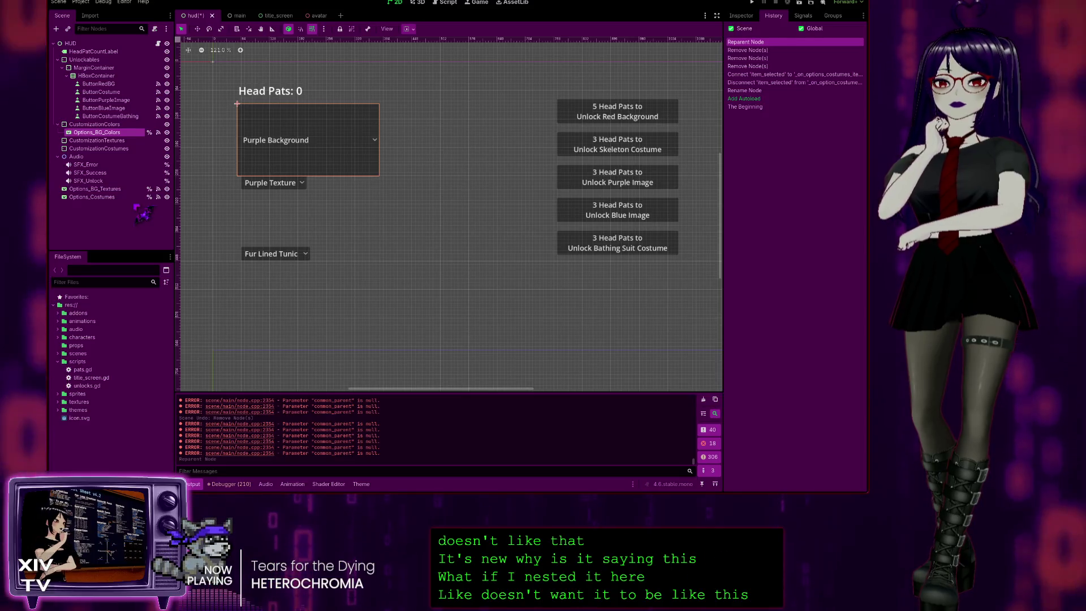
# - Undo moving Options_BG_Colors into the container and show ButtonRedBG's signal connections
pyautogui.hotkey('ctrl', 'z')
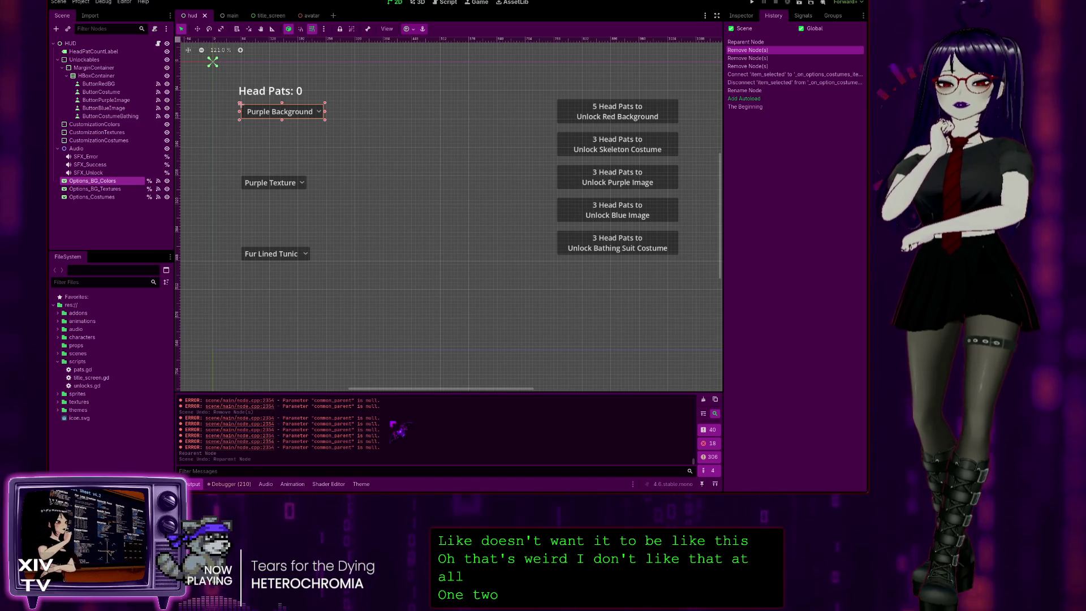
pyautogui.click(108, 85)
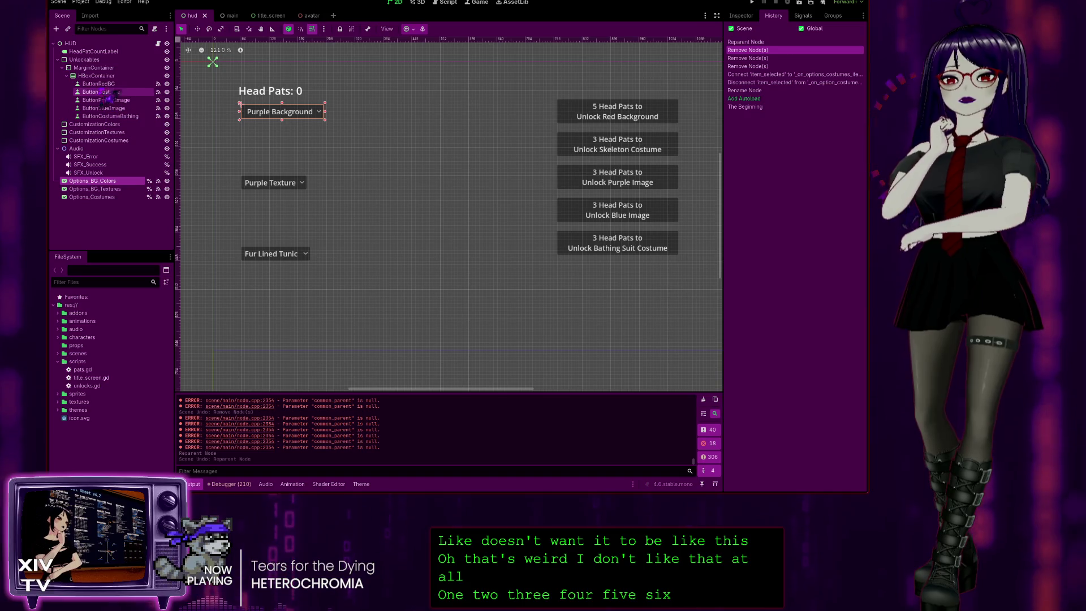
pyautogui.click(804, 15)
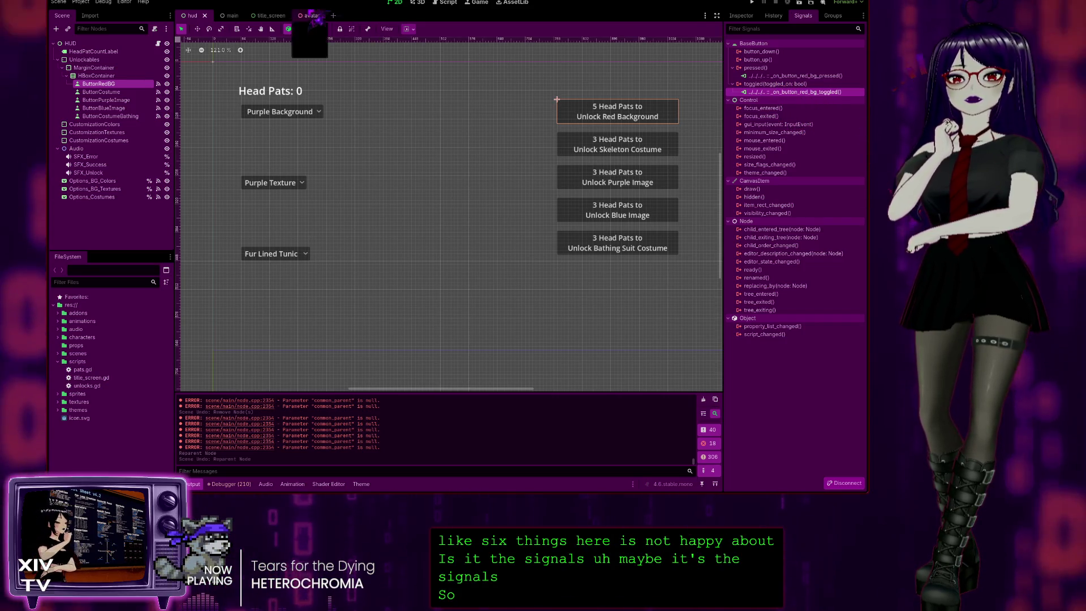
# - Open pats.gd at the _on_button_red_bg_pressed handler from the signal connection
pyautogui.doubleClick(809, 93)
pyautogui.doubleClick(769, 75)
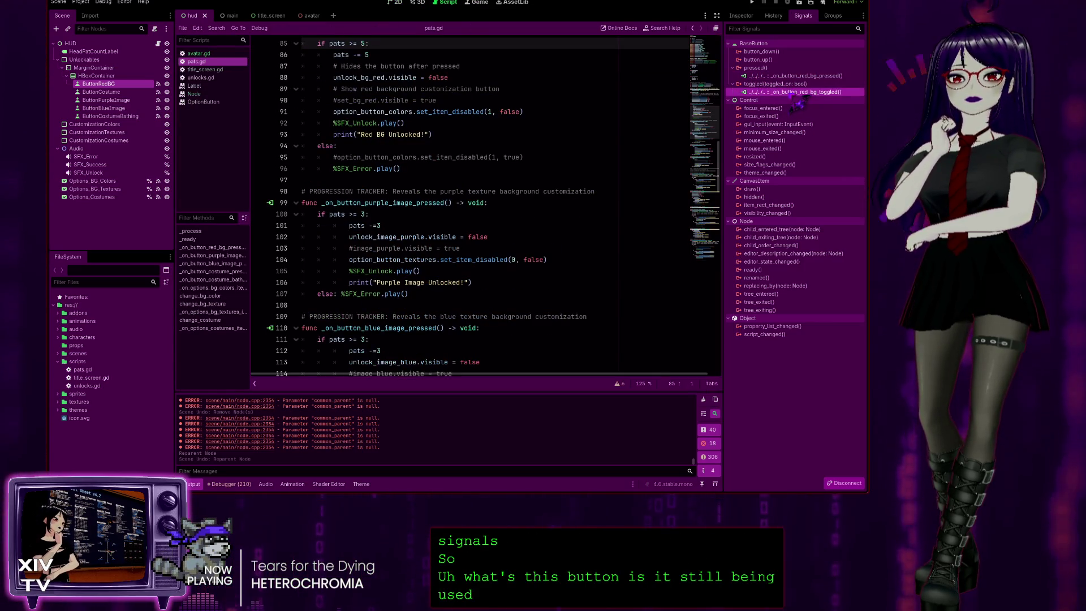
pyautogui.scroll(-10, 533, 214)
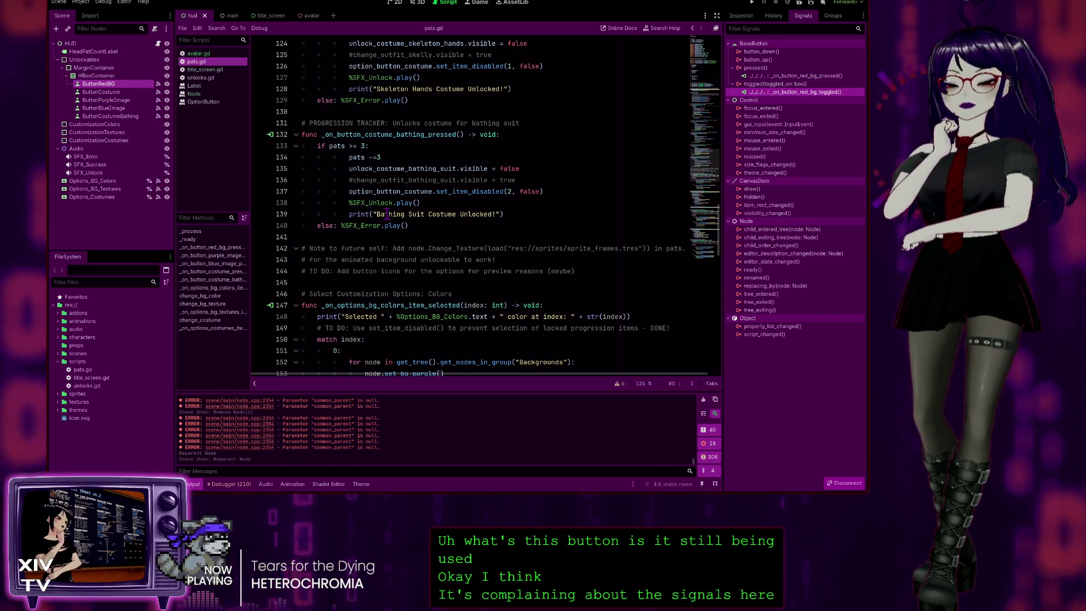
# - Delete the CustomizationColors, Textures and Costumes nodes, undo it, and select ButtonSetRedBG
pyautogui.hotkey('ctrl', 'z')
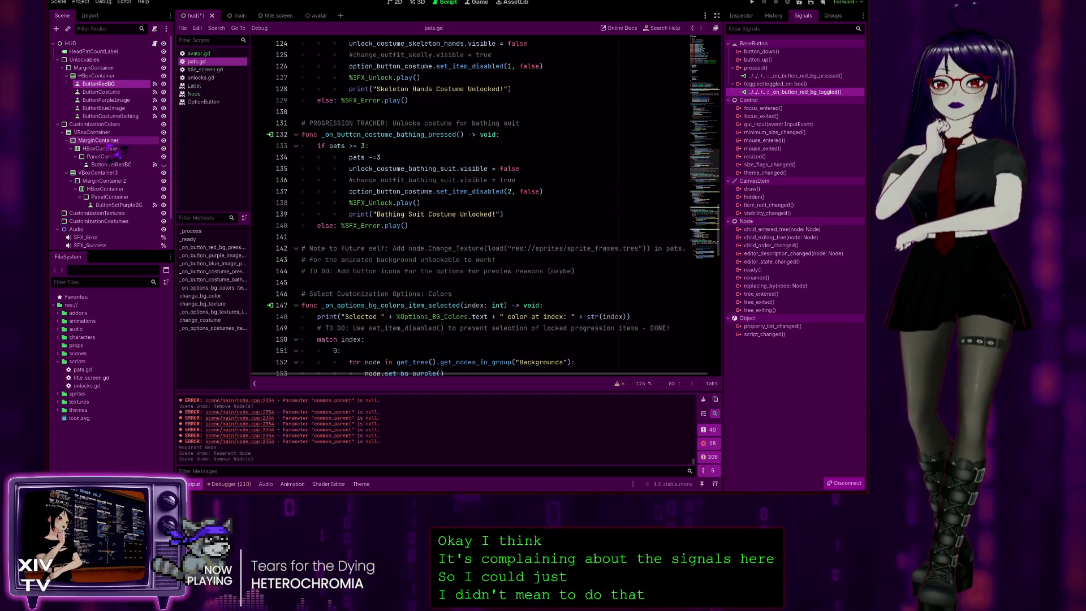
pyautogui.click(112, 125)
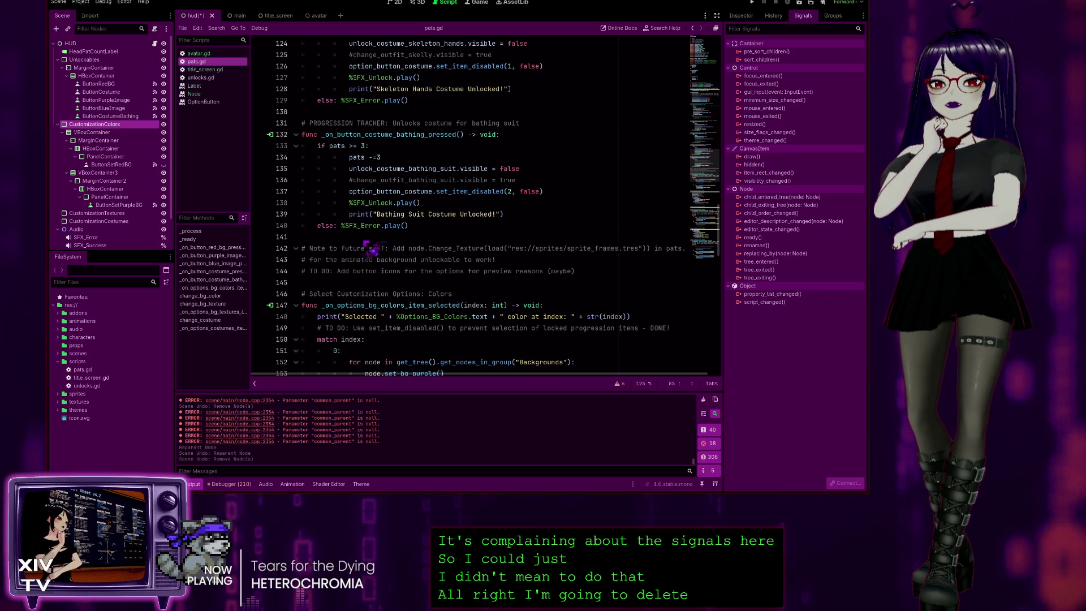
pyautogui.press('Delete')
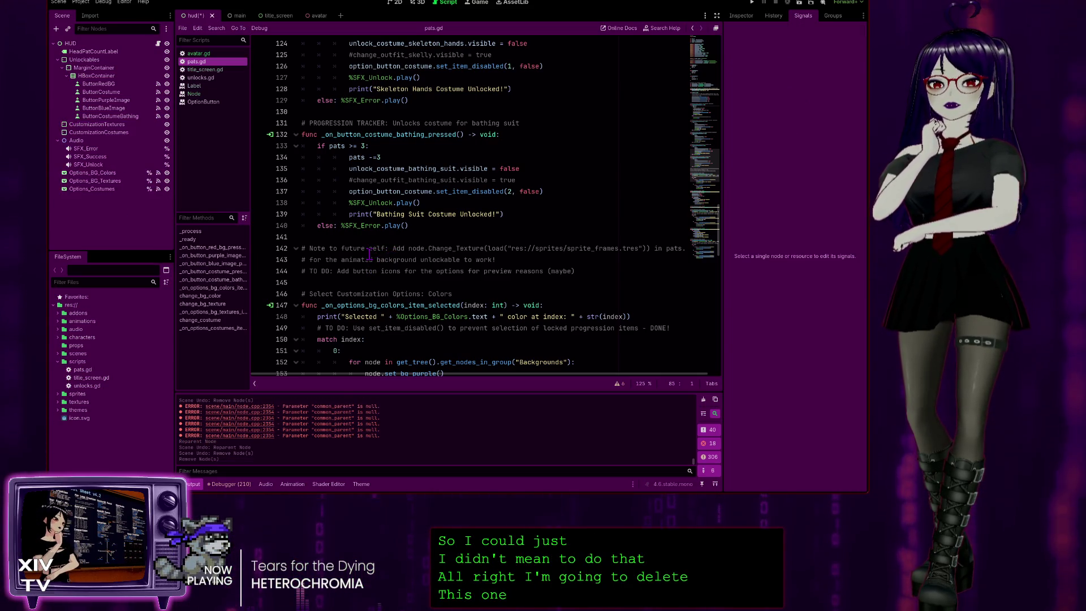
pyautogui.click(119, 125)
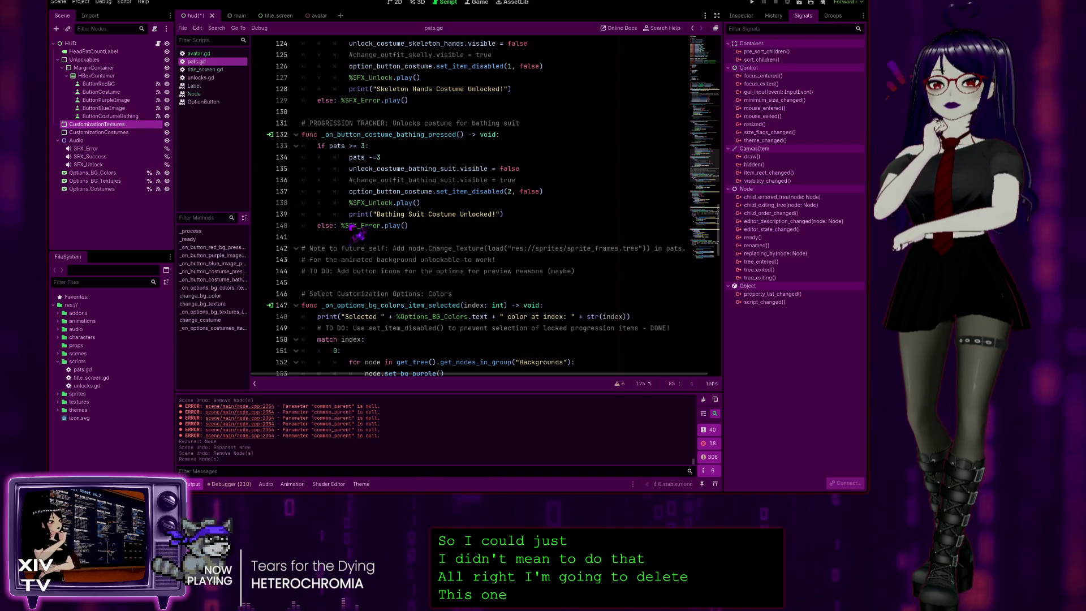
pyautogui.press('Delete')
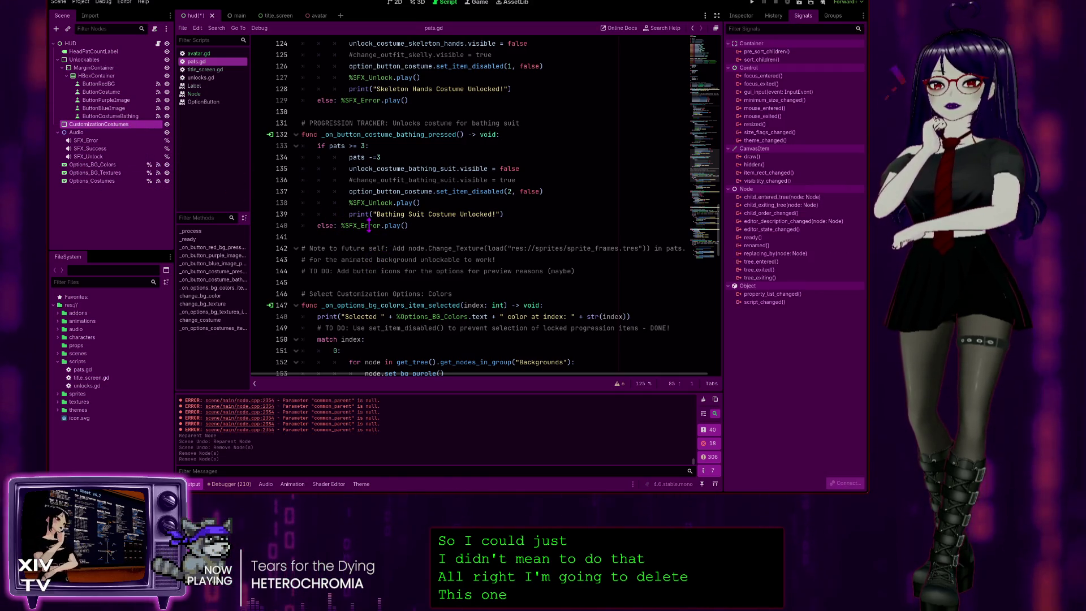
pyautogui.press('Delete')
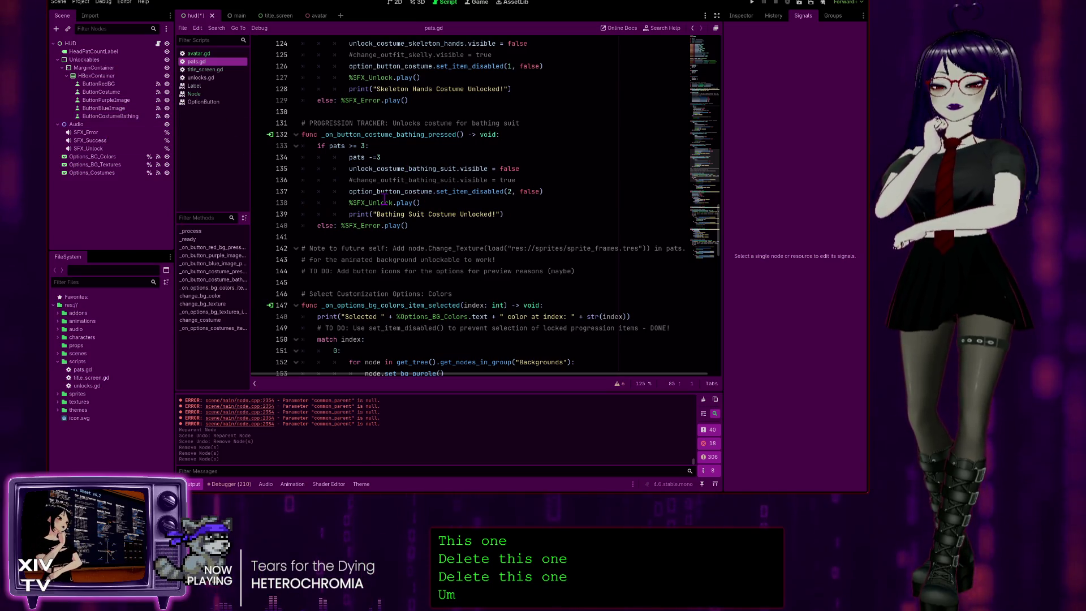
pyautogui.hotkey('ctrl', 'z')
pyautogui.hotkey('ctrl', 'z')
pyautogui.hotkey('ctrl', 'z')
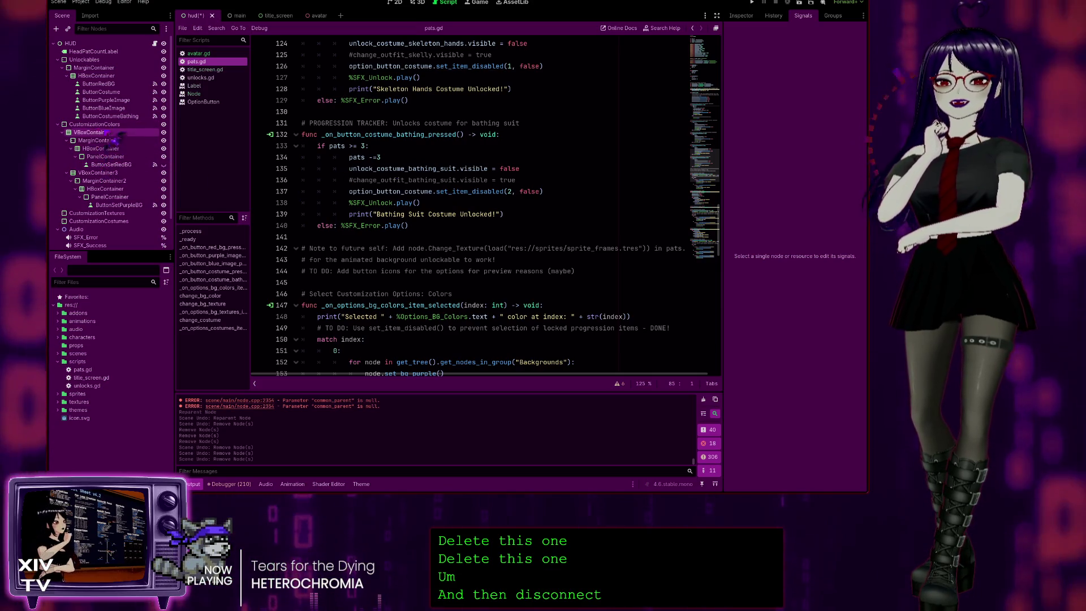
pyautogui.click(102, 124)
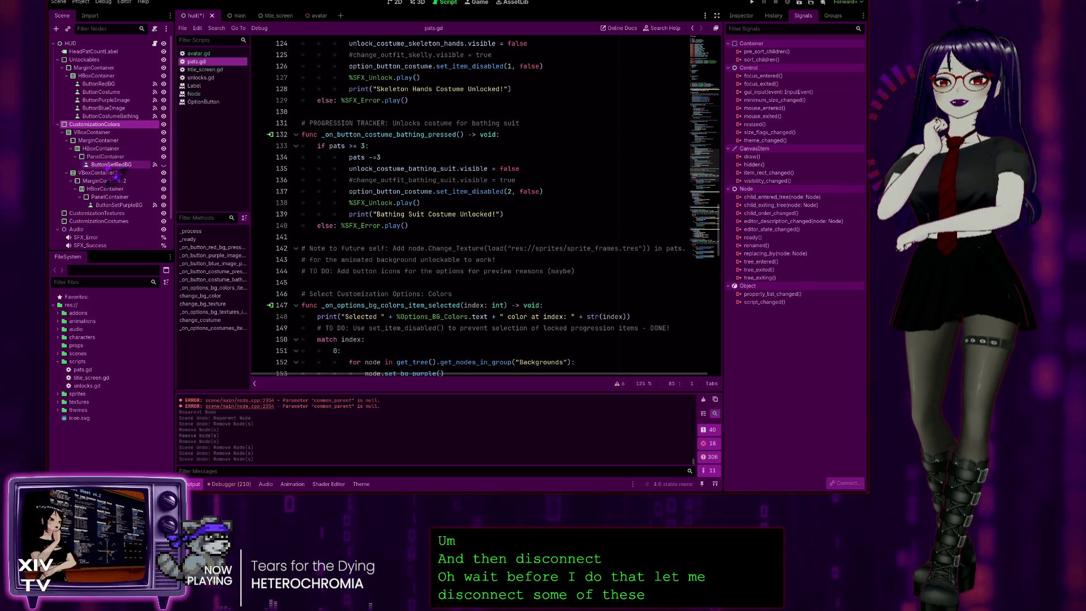
pyautogui.click(119, 205)
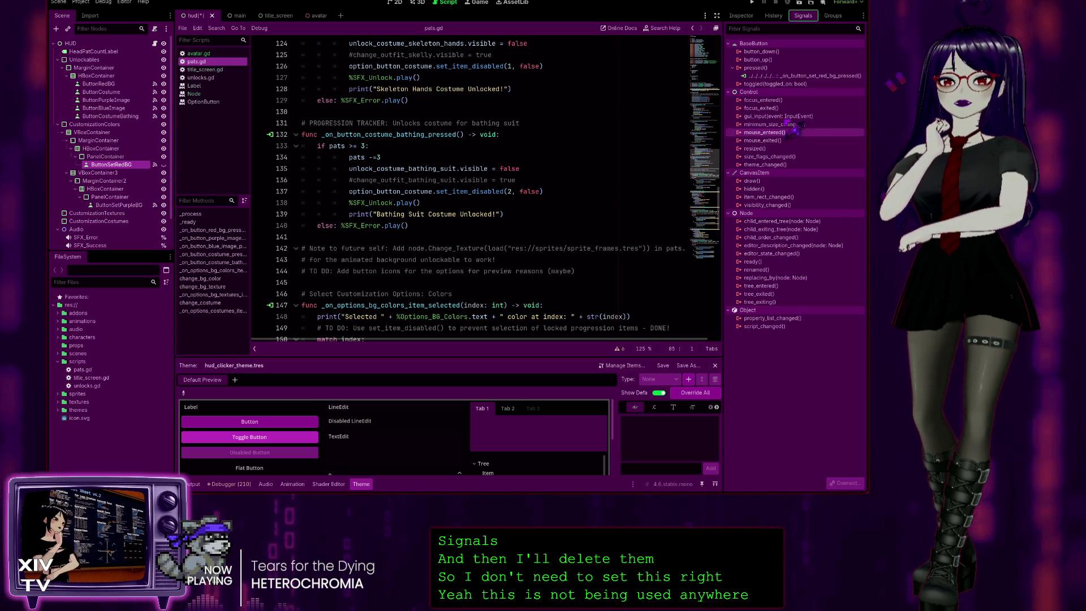
# - Disconnect the red and purple background pressed handlers, then undo the purple disconnection
pyautogui.click(783, 76)
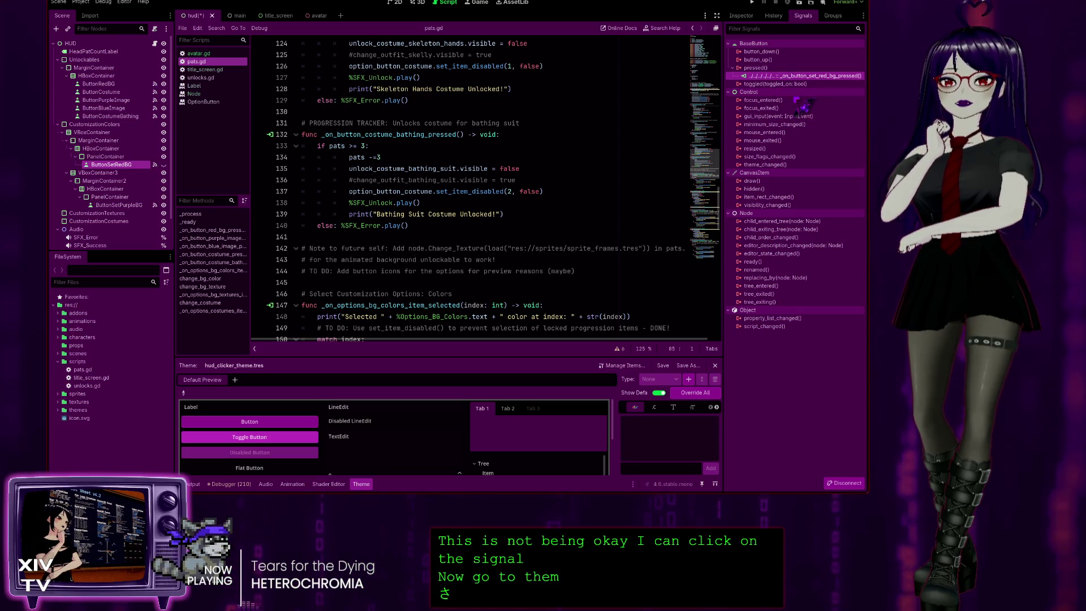
pyautogui.press('Delete')
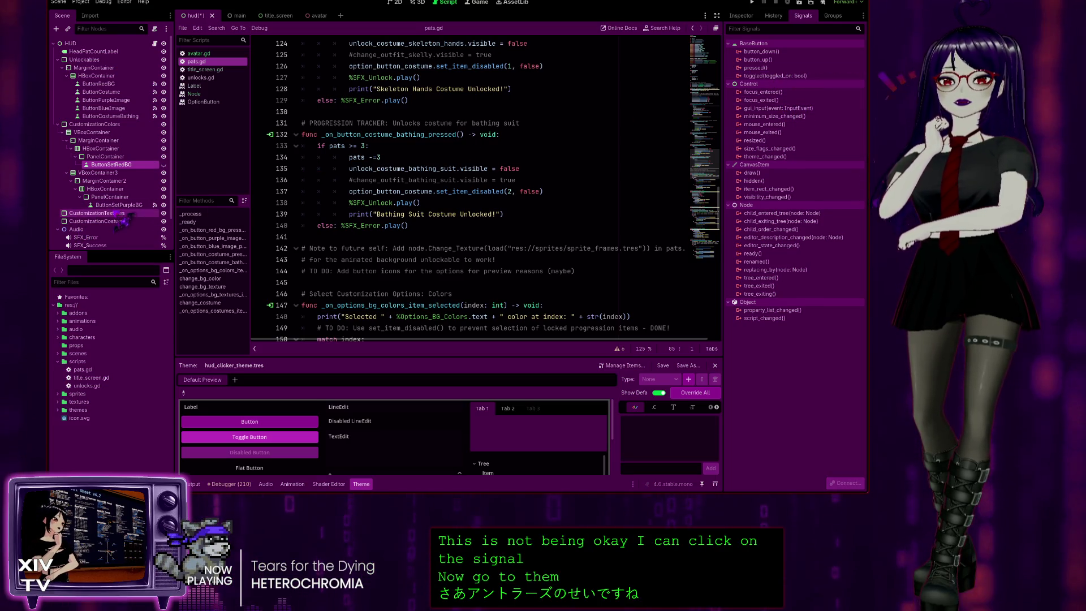
pyautogui.press('Delete')
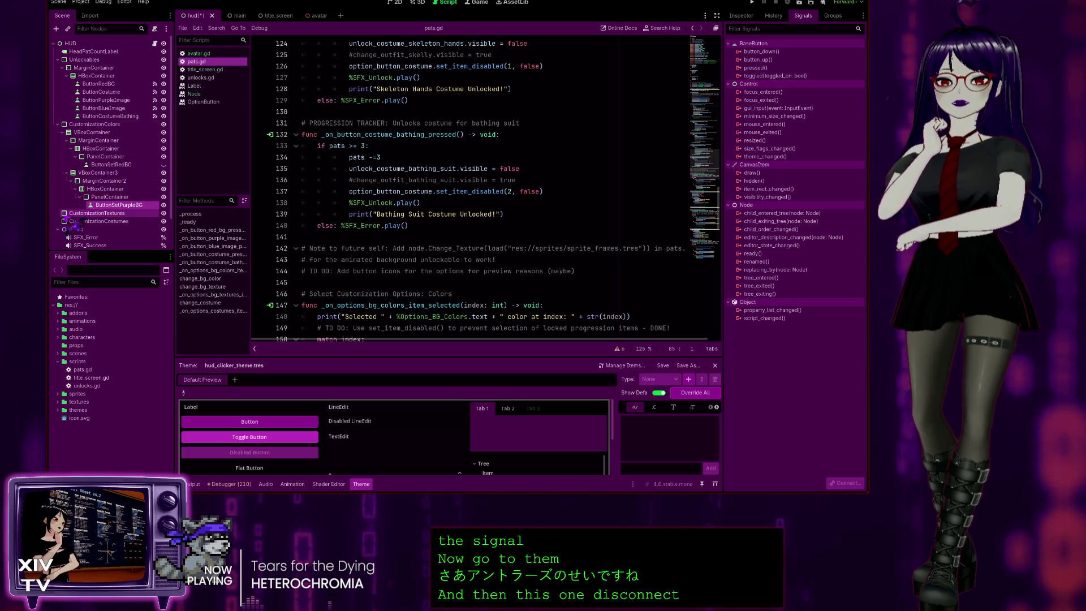
pyautogui.click(97, 214)
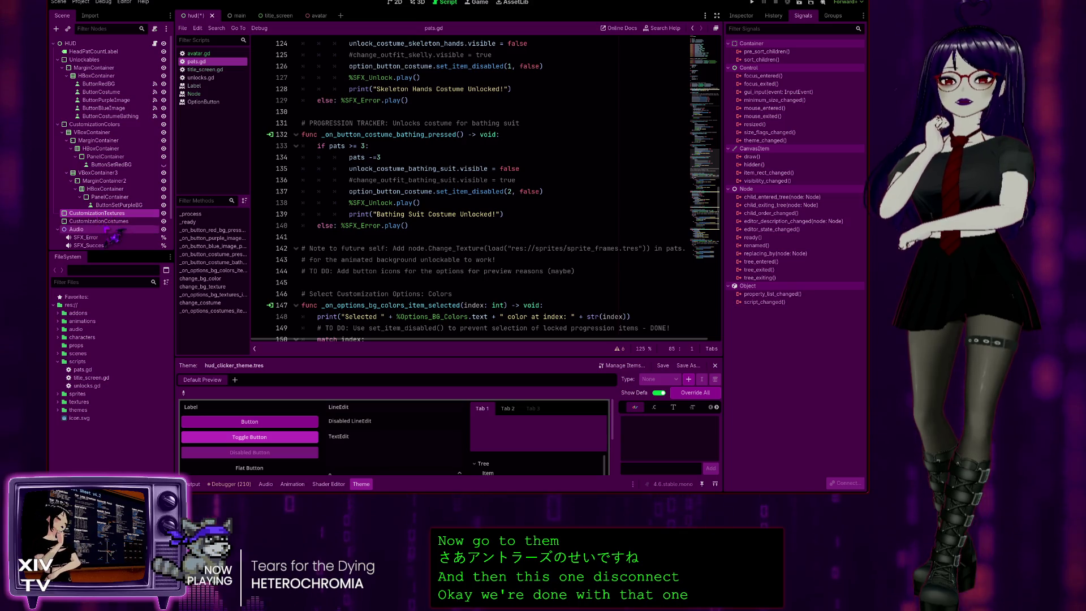
pyautogui.click(116, 205)
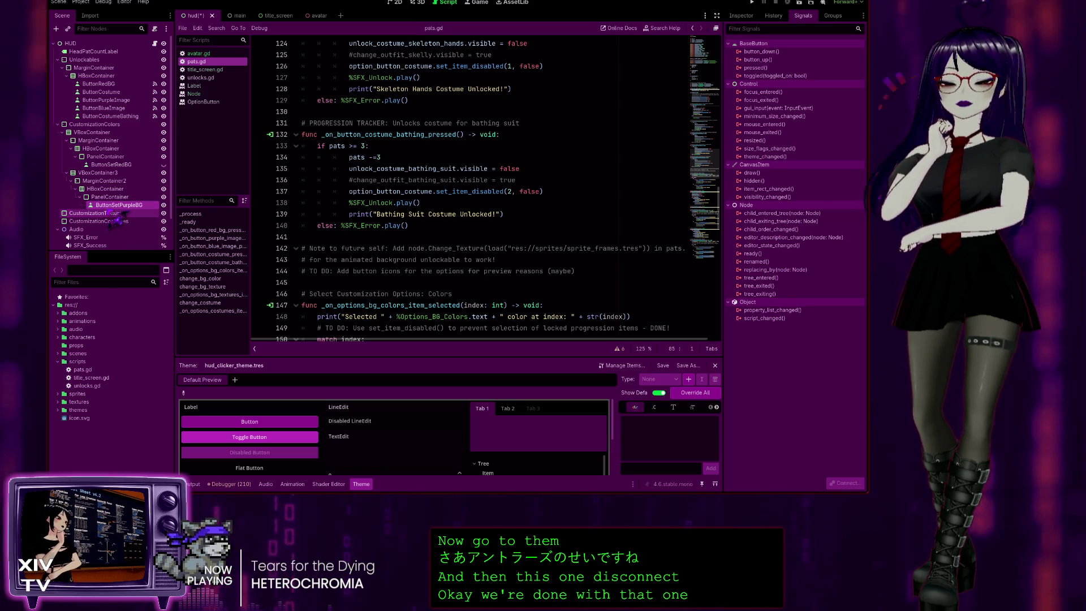
pyautogui.hotkey('ctrl', 'z')
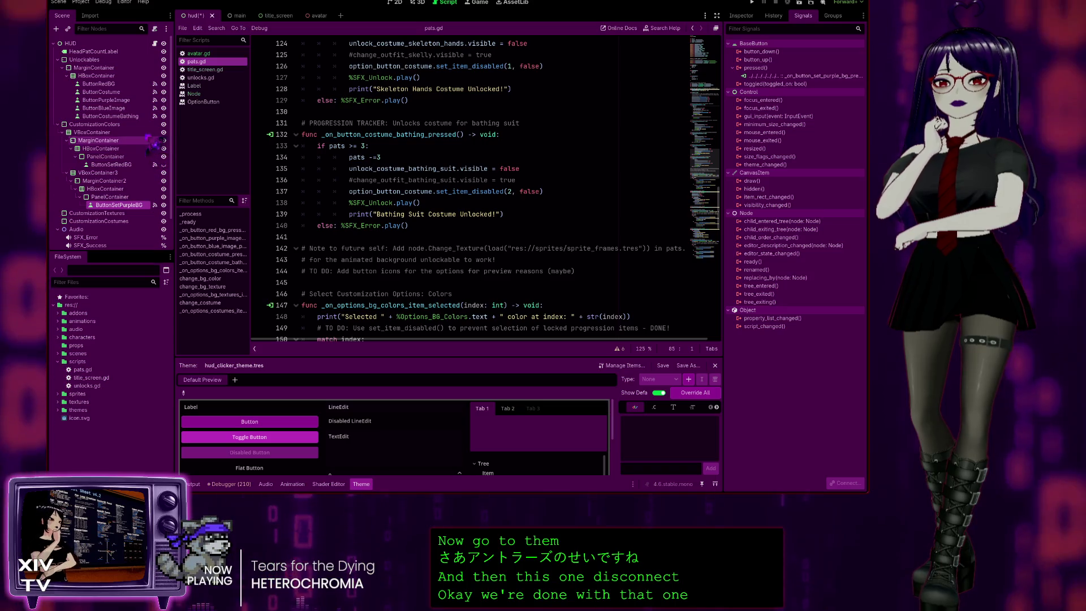
pyautogui.hotkey('ctrl', 'z')
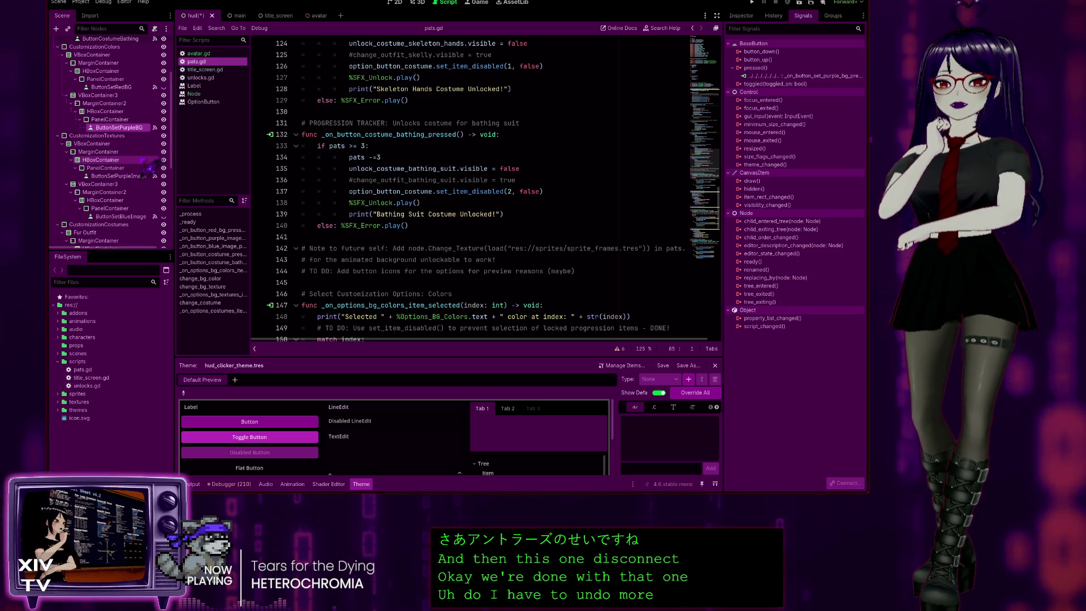
# - Check the undo History, then show the bathing suit costume button's signal connections
pyautogui.scroll(-5, 149, 167)
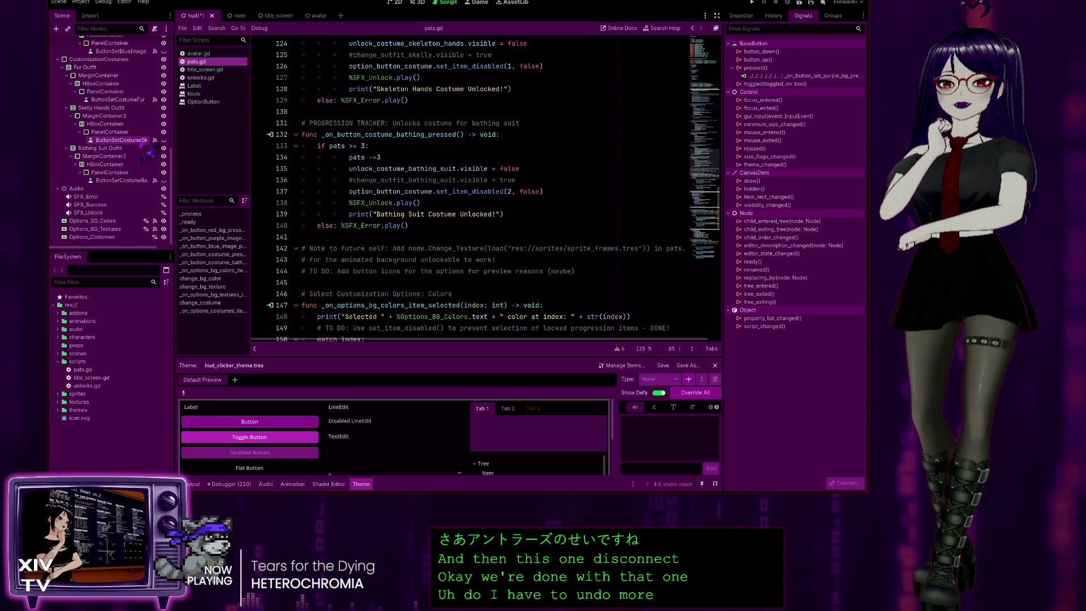
pyautogui.scroll(5, 133, 161)
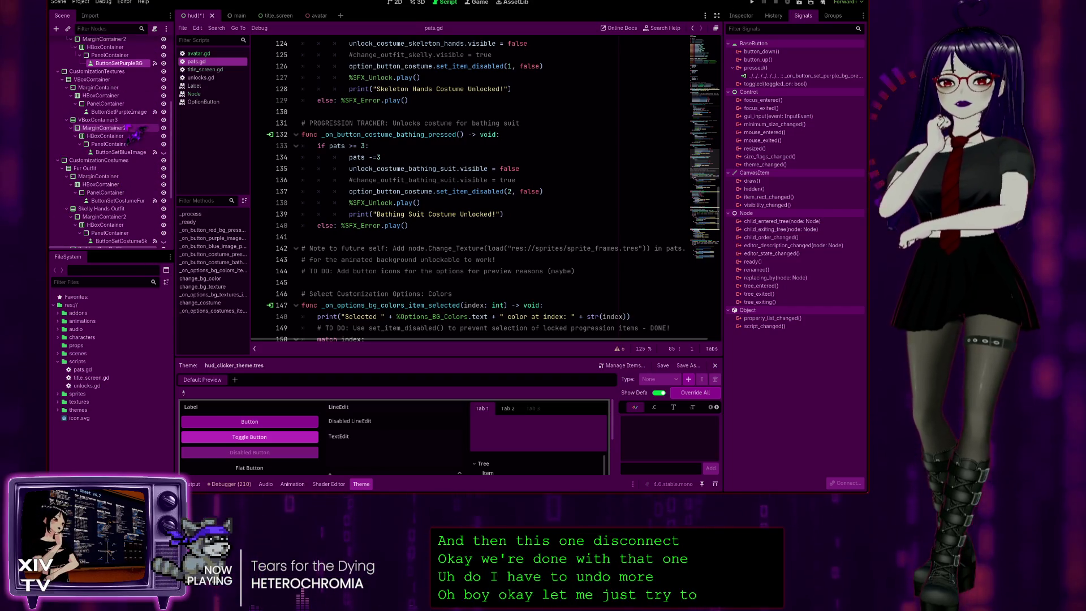
pyautogui.scroll(-3, 142, 169)
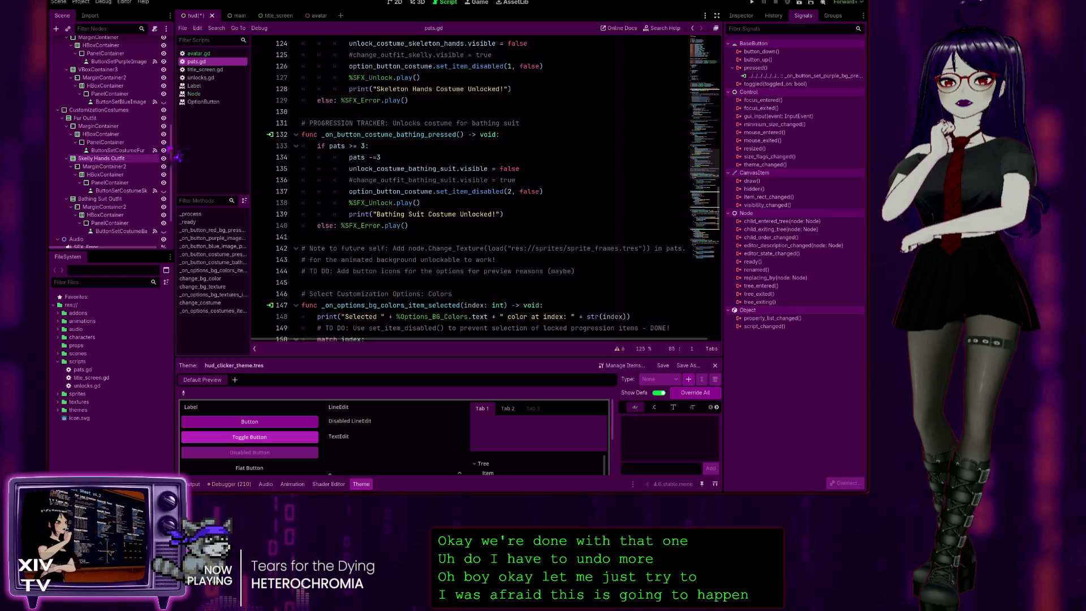
pyautogui.click(773, 15)
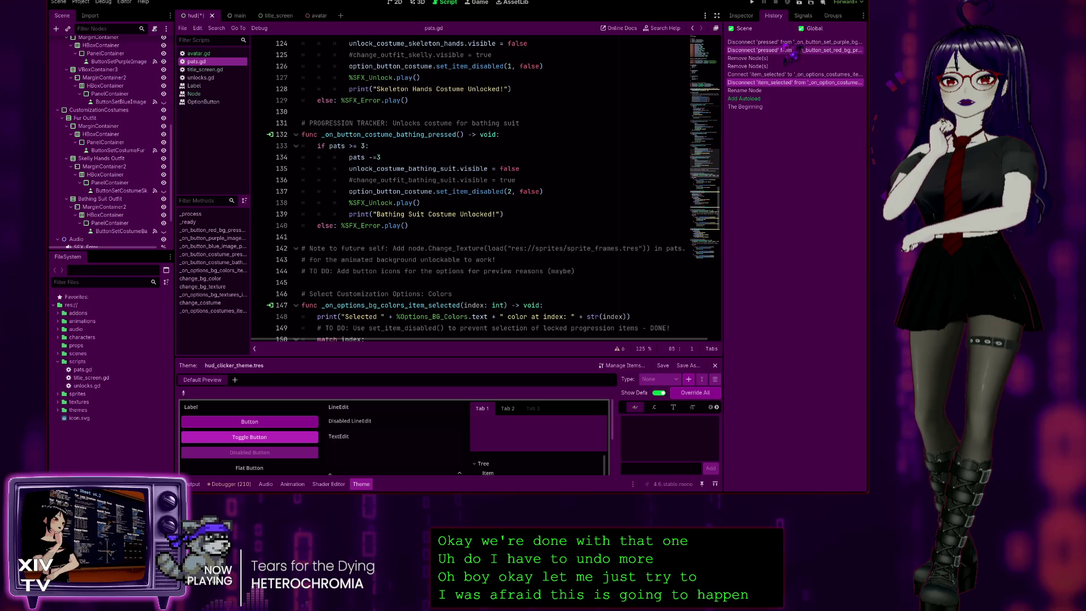
pyautogui.click(803, 15)
pyautogui.scroll(-2, 112, 208)
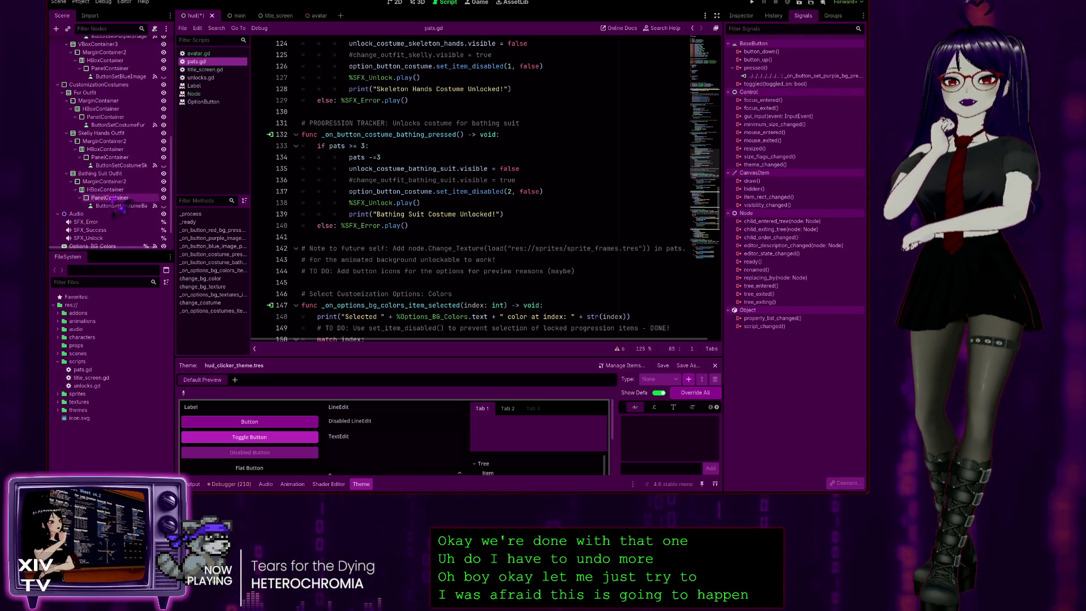
pyautogui.click(119, 206)
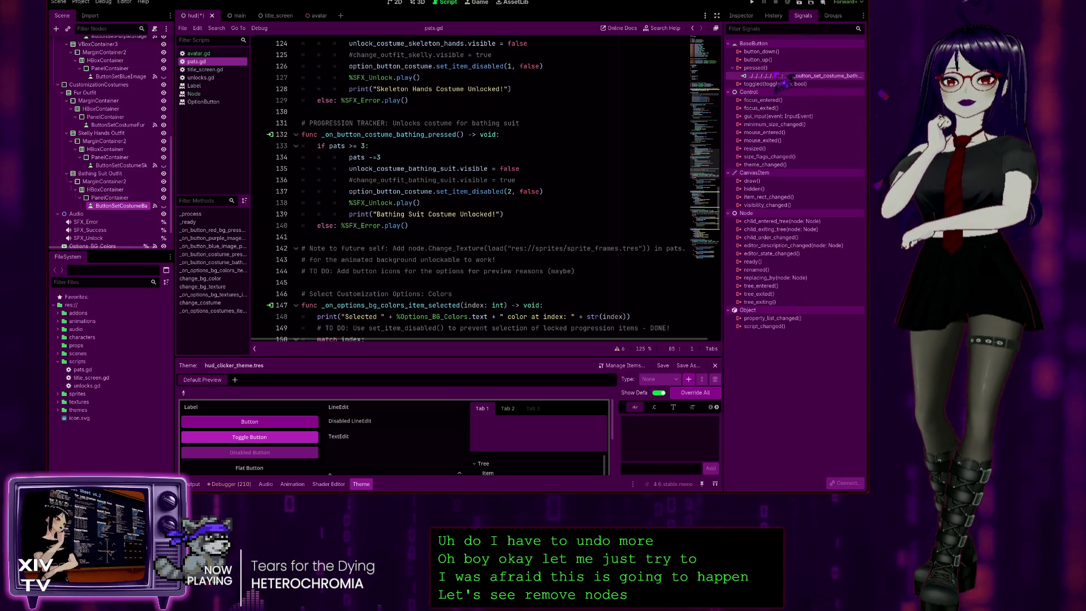
# - Disconnect the pressed signals of the blue image and purple image buttons
pyautogui.click(804, 76)
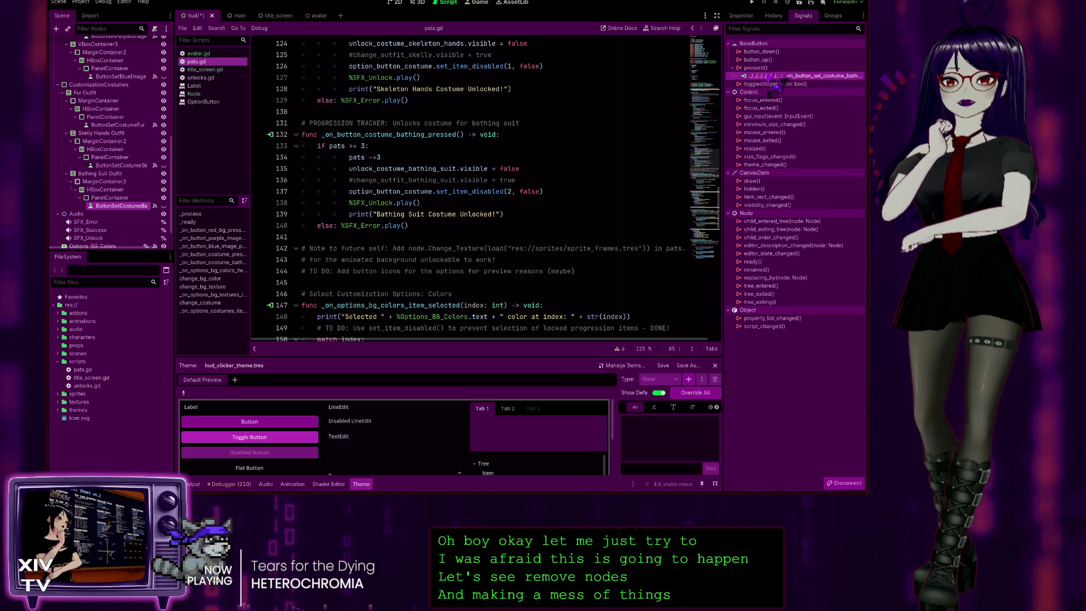
pyautogui.click(122, 165)
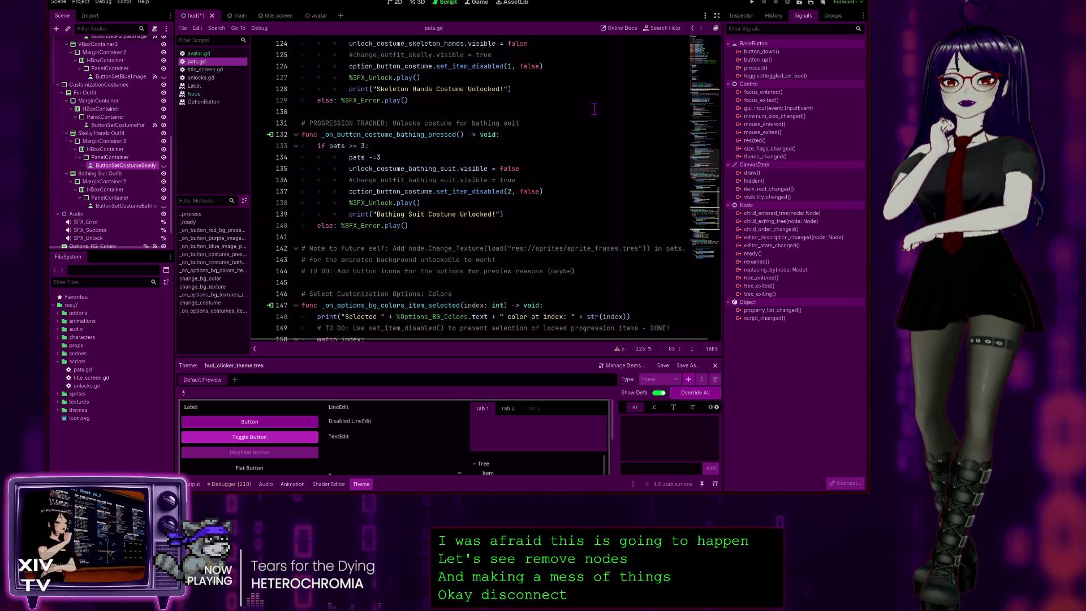
pyautogui.click(136, 126)
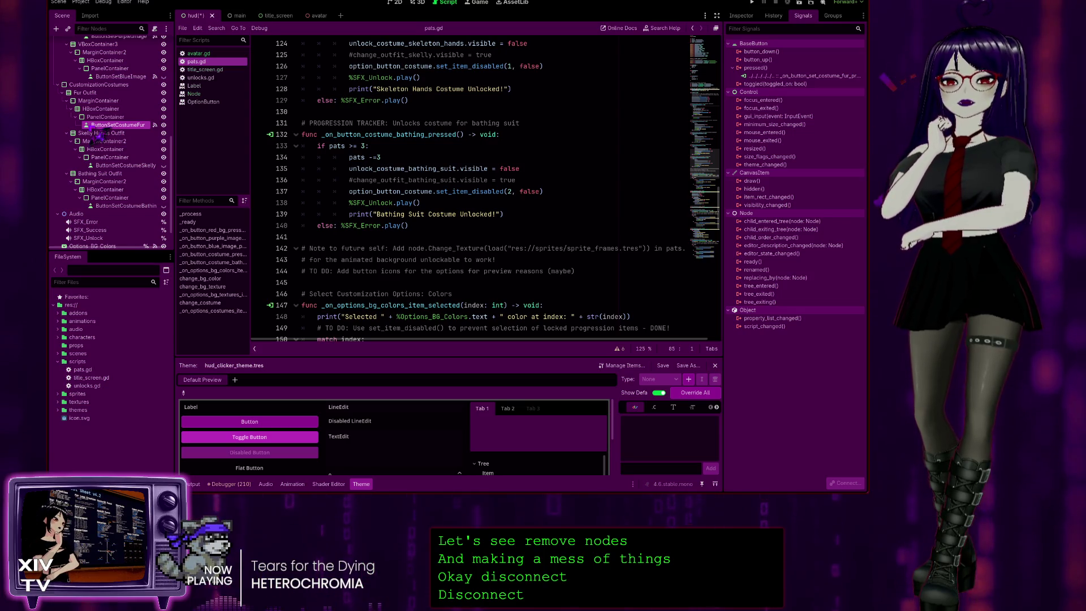
pyautogui.click(781, 76)
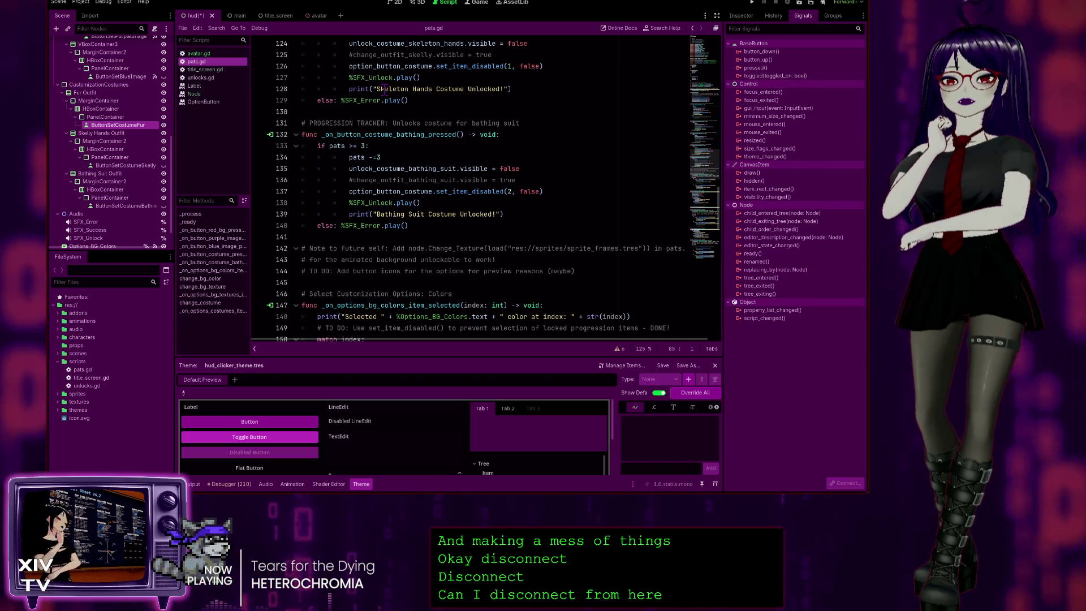
pyautogui.click(121, 77)
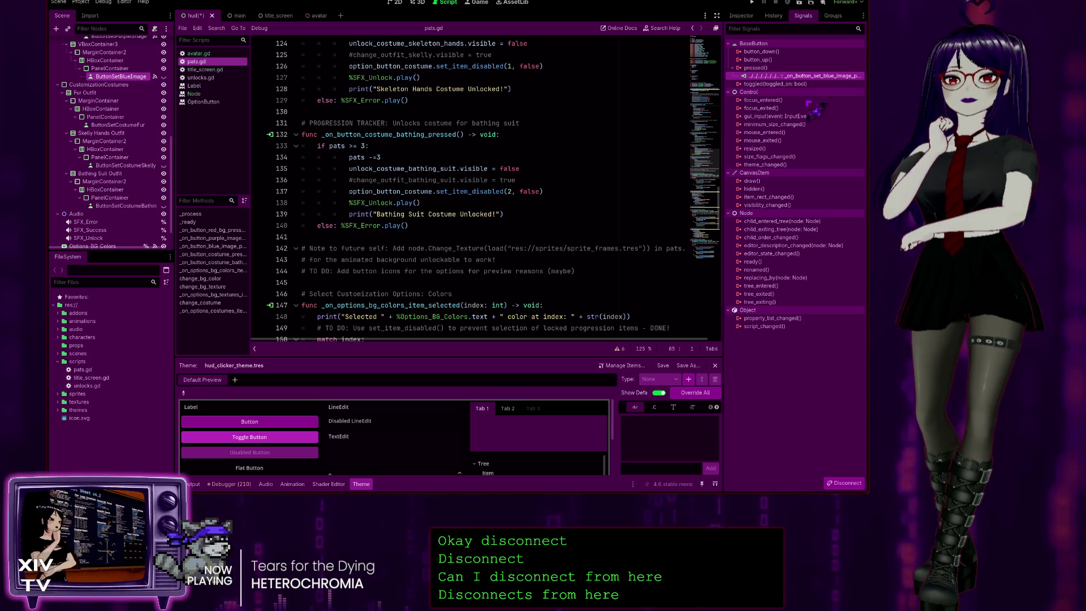
pyautogui.press('Delete')
pyautogui.scroll(3, 147, 177)
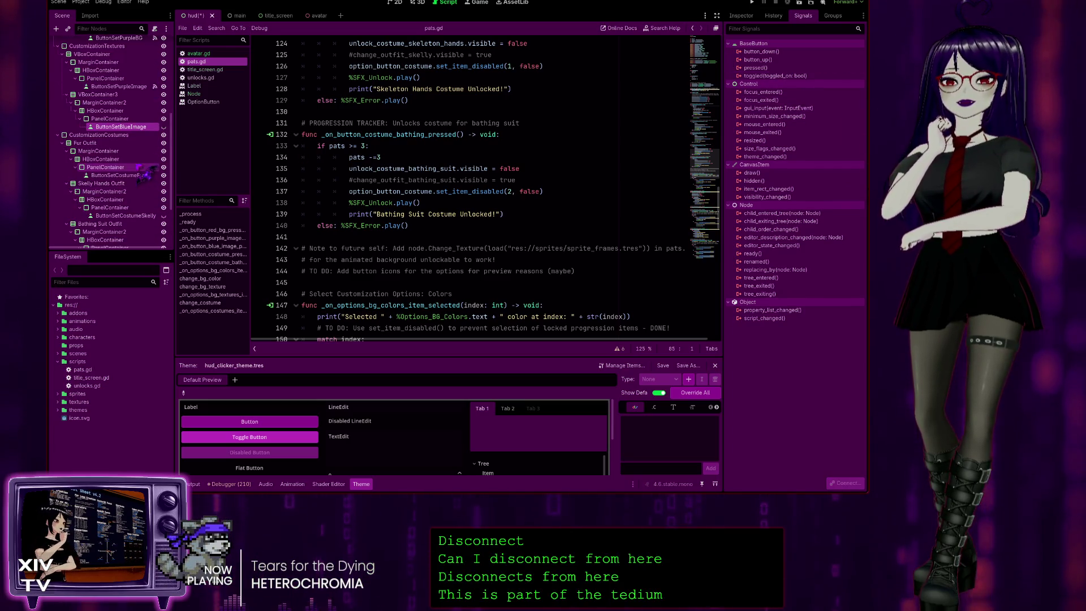
pyautogui.scroll(2, 145, 172)
pyautogui.click(119, 111)
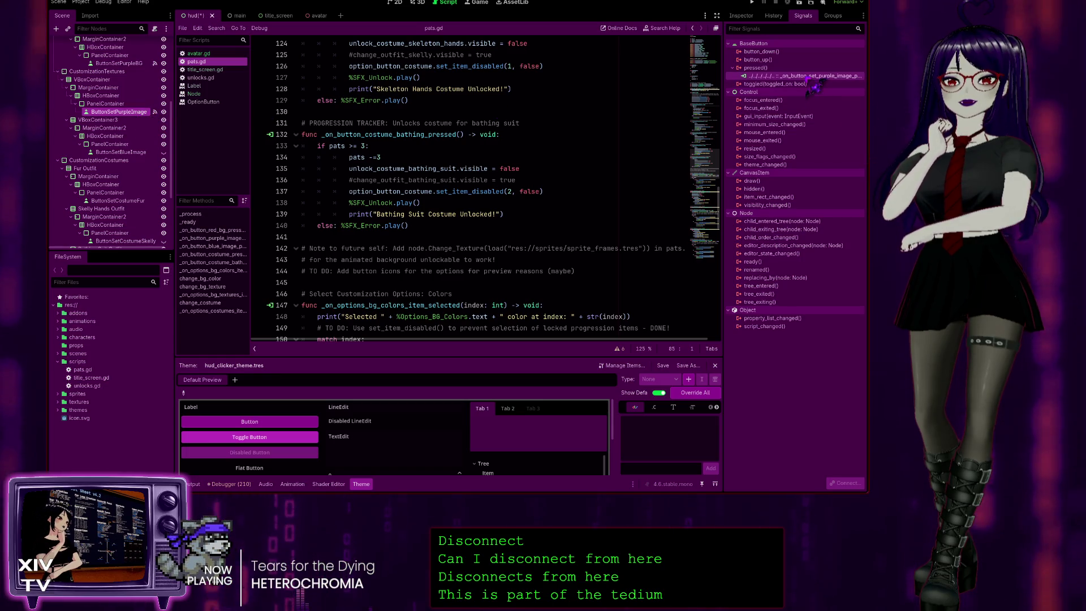
pyautogui.press('Delete')
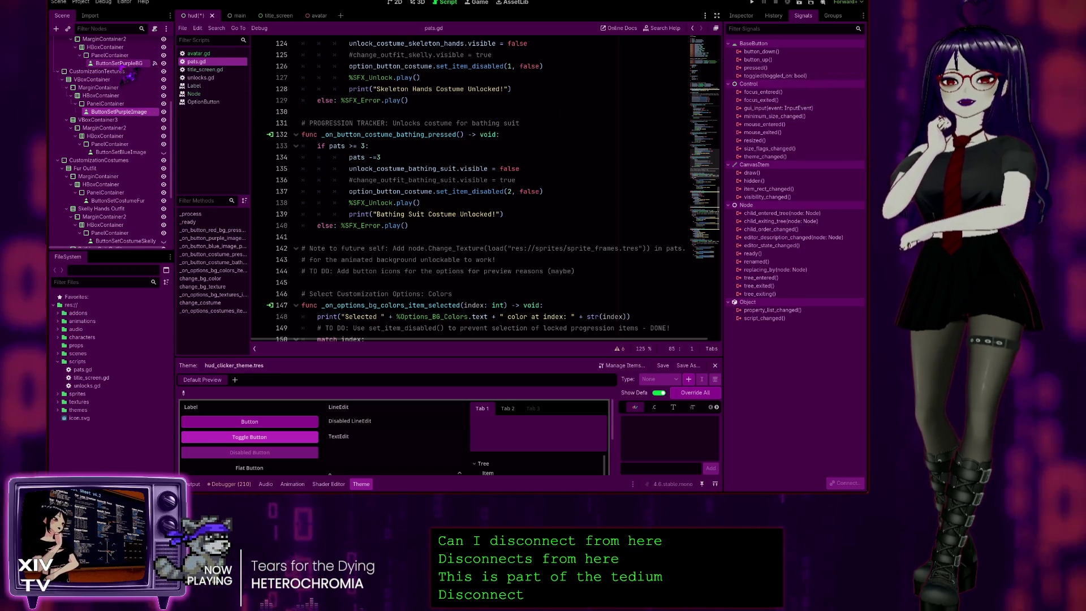
# - Disconnect the pressed signals of ButtonSetPurpleBG and ButtonSetRedBG
pyautogui.click(118, 63)
pyautogui.click(793, 76)
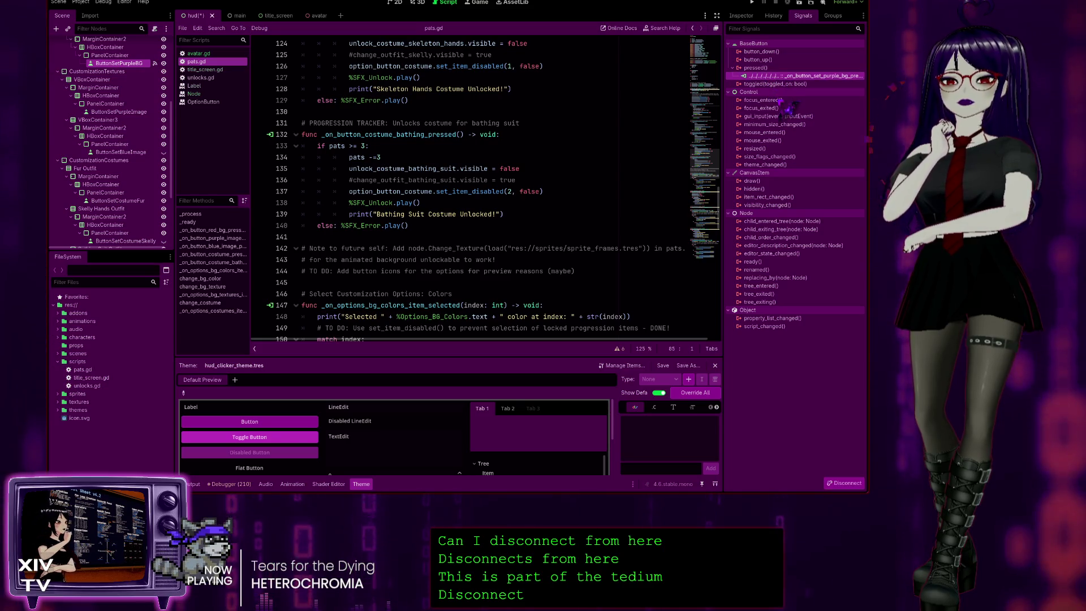
pyautogui.press('Delete')
pyautogui.scroll(3, 107, 151)
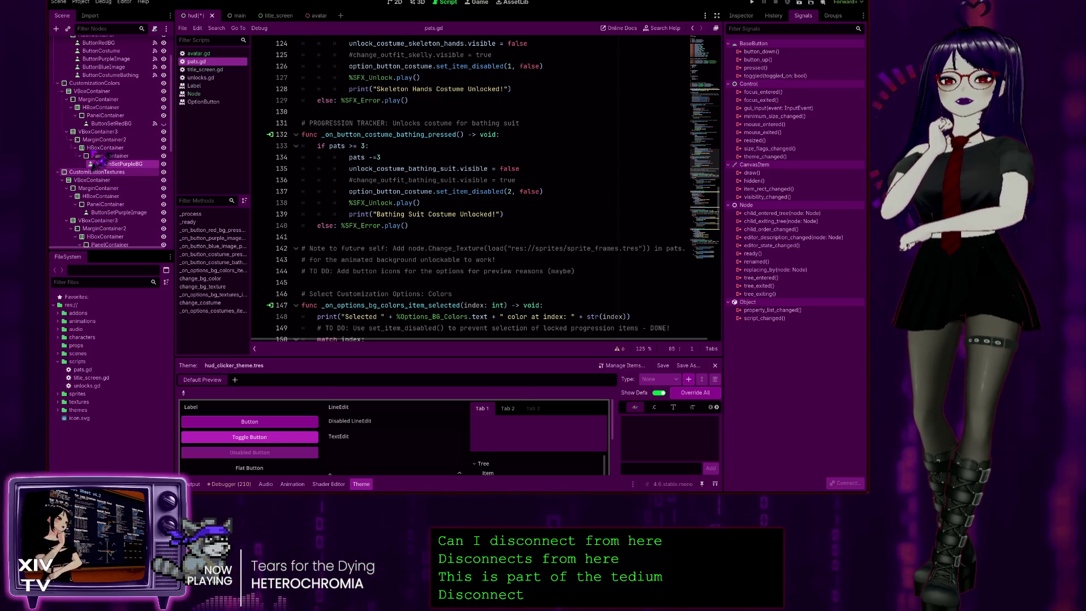
pyautogui.scroll(2, 110, 150)
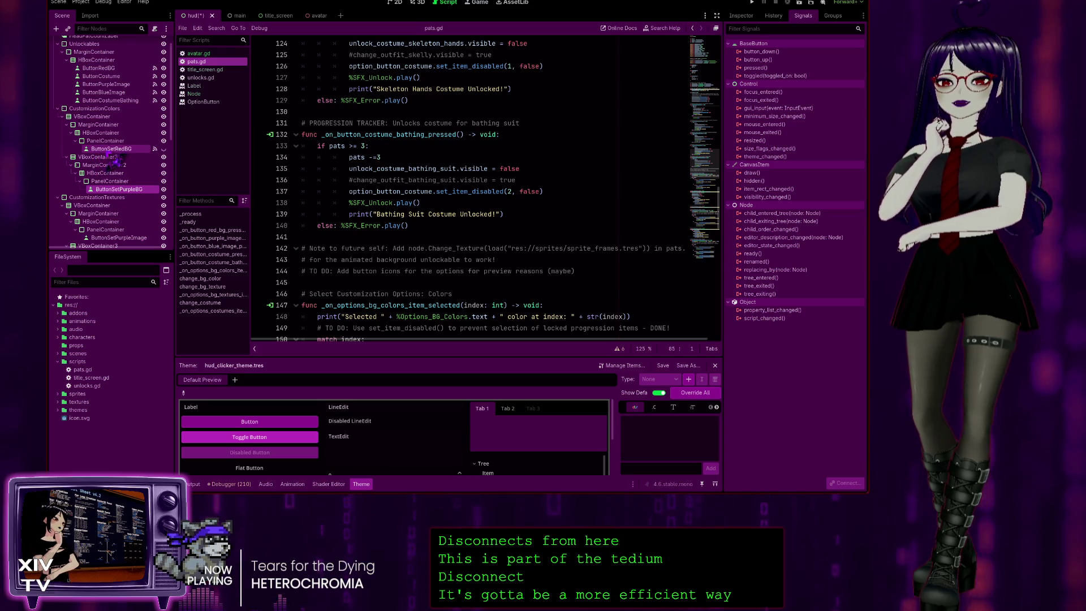
pyautogui.click(111, 148)
pyautogui.click(790, 76)
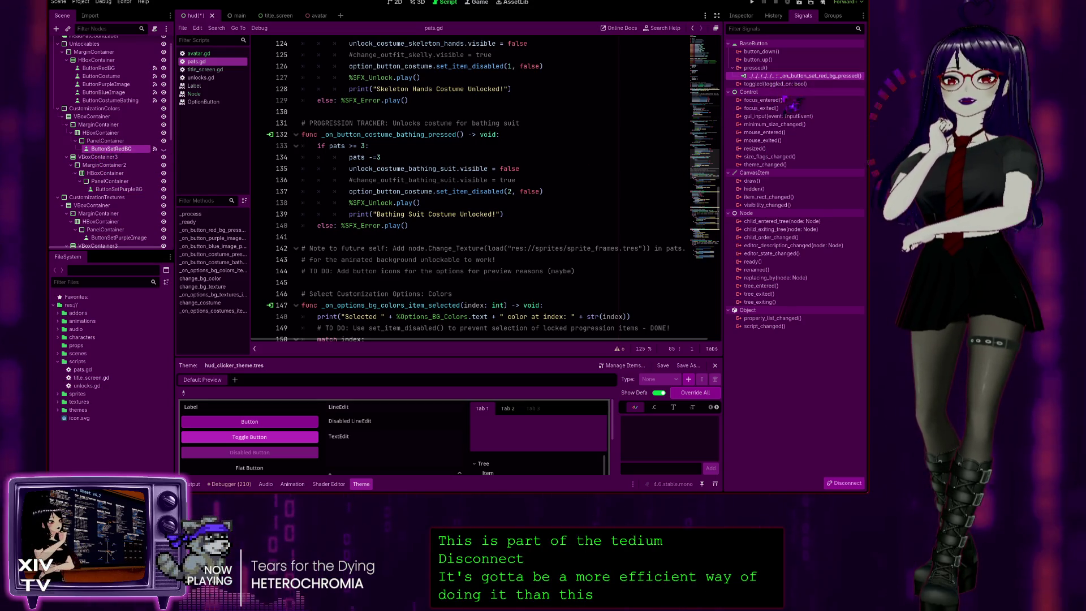
pyautogui.press('Delete')
# - Collapse CustomizationColors and run the project
pyautogui.scroll(2, 133, 124)
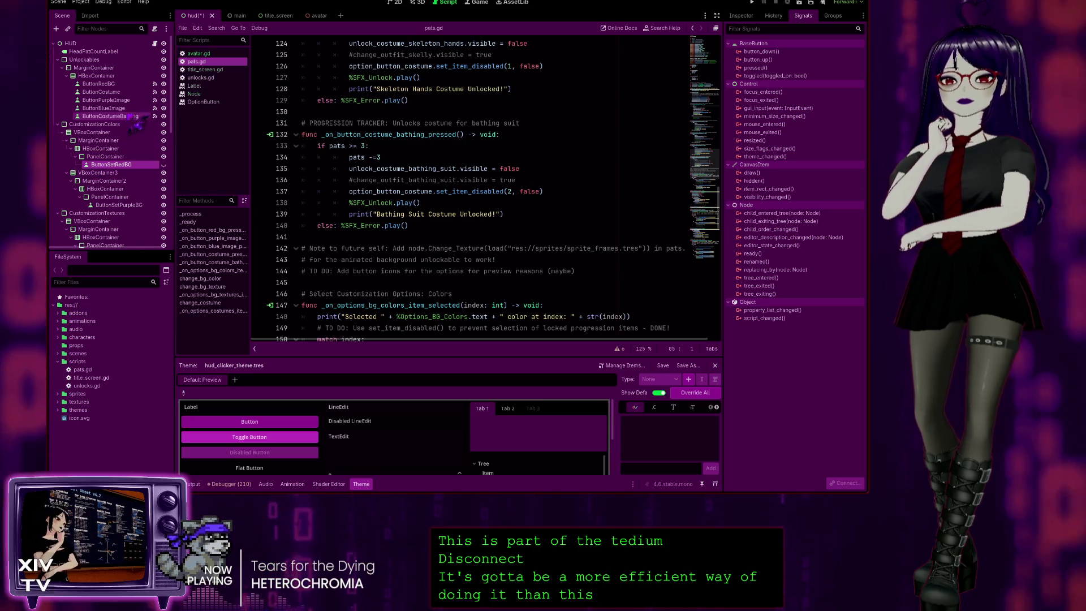
pyautogui.click(57, 124)
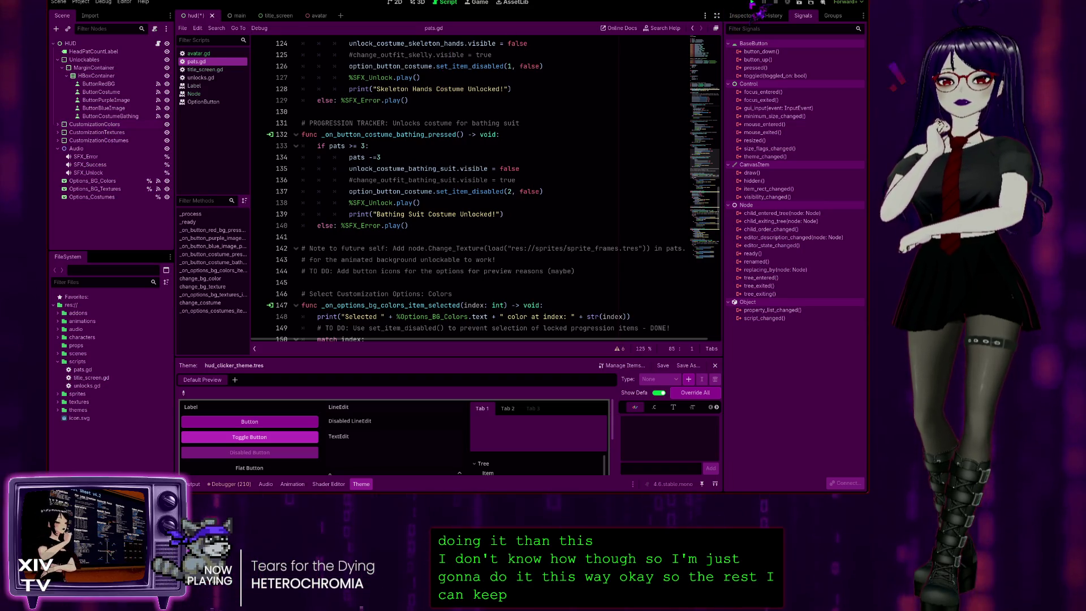
pyautogui.click(753, 3)
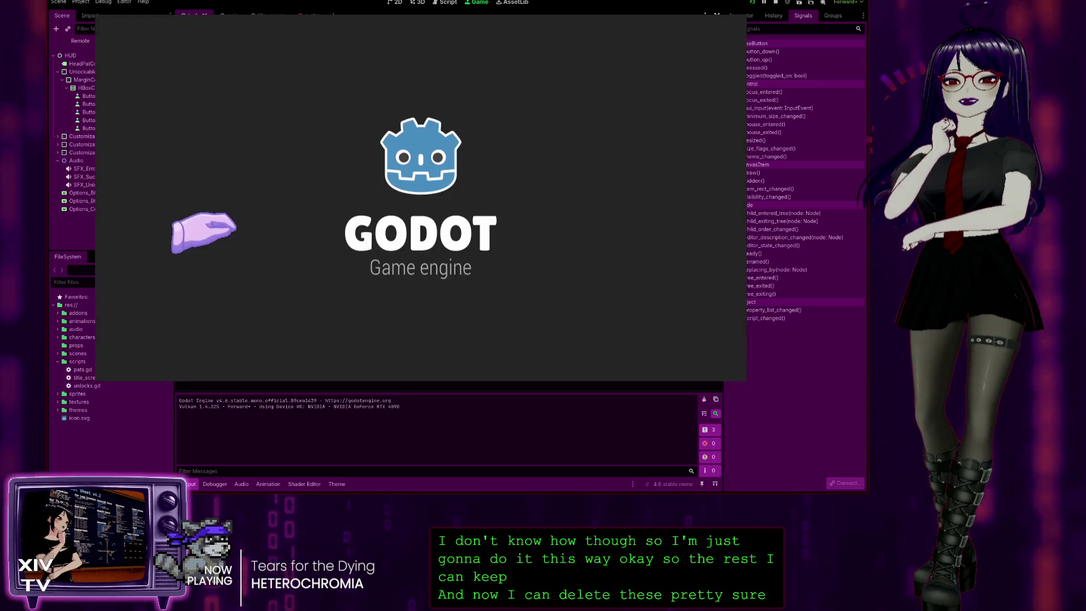
# - Start the game and pat the avatar's head repeatedly to build up pats
pyautogui.click(385, 175)
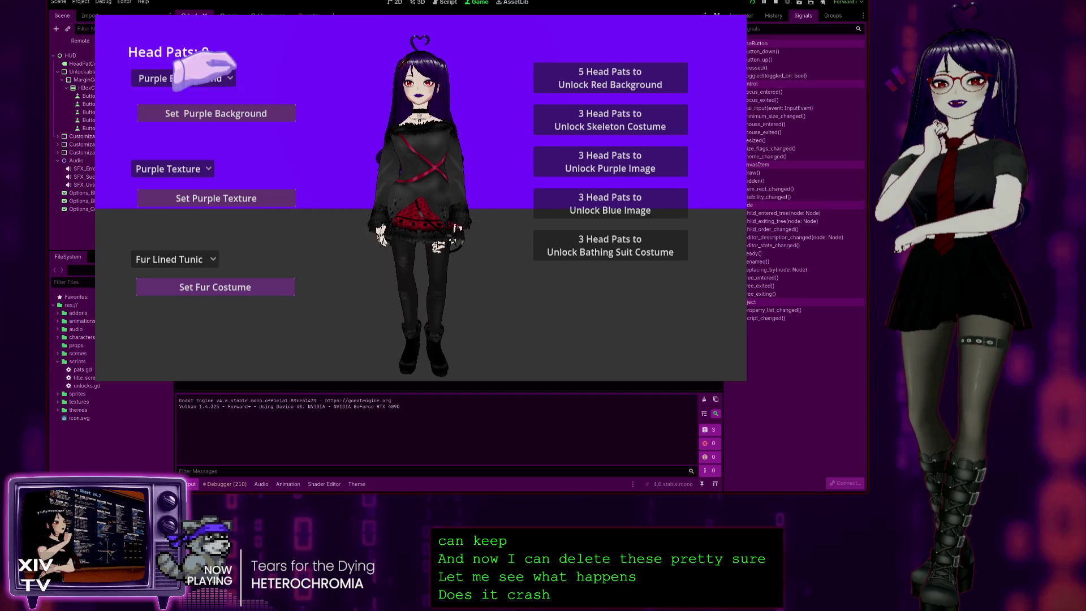
pyautogui.click(167, 168)
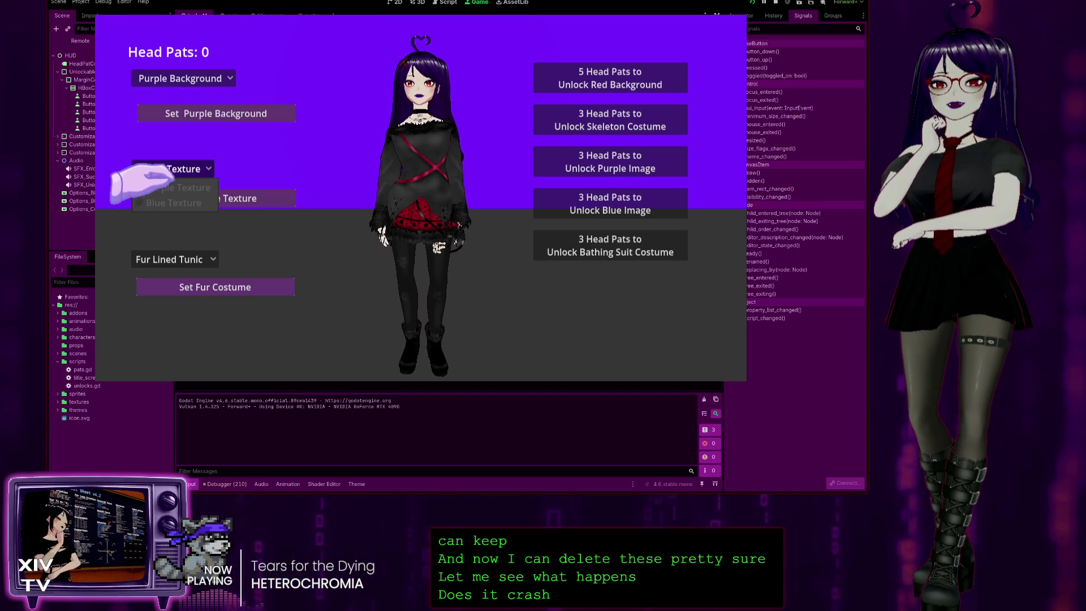
pyautogui.click(164, 263)
pyautogui.click(165, 260)
pyautogui.click(438, 68)
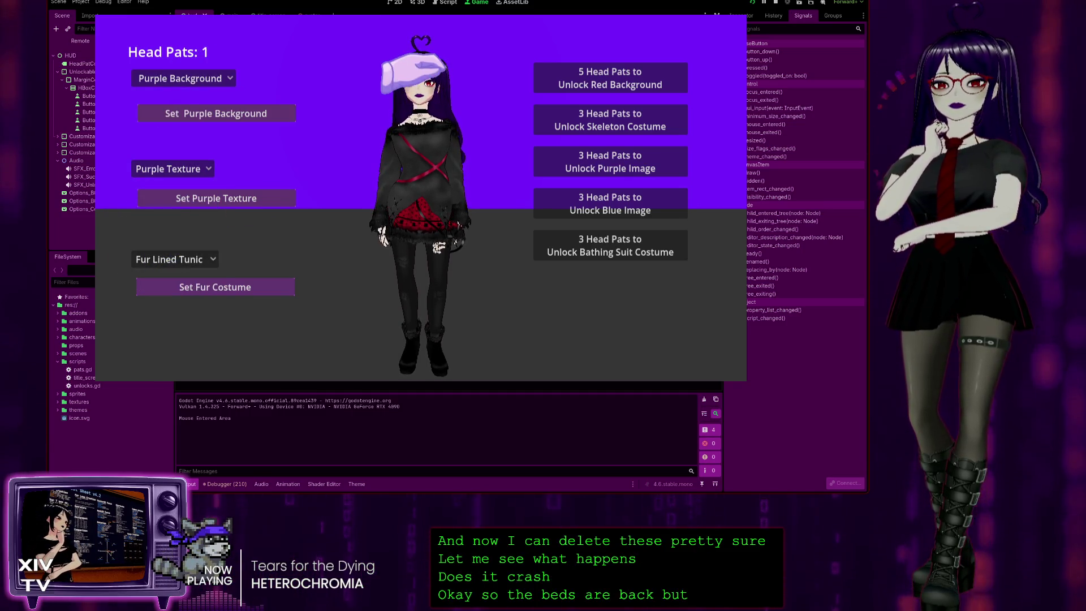
pyautogui.tripleClick(413, 76)
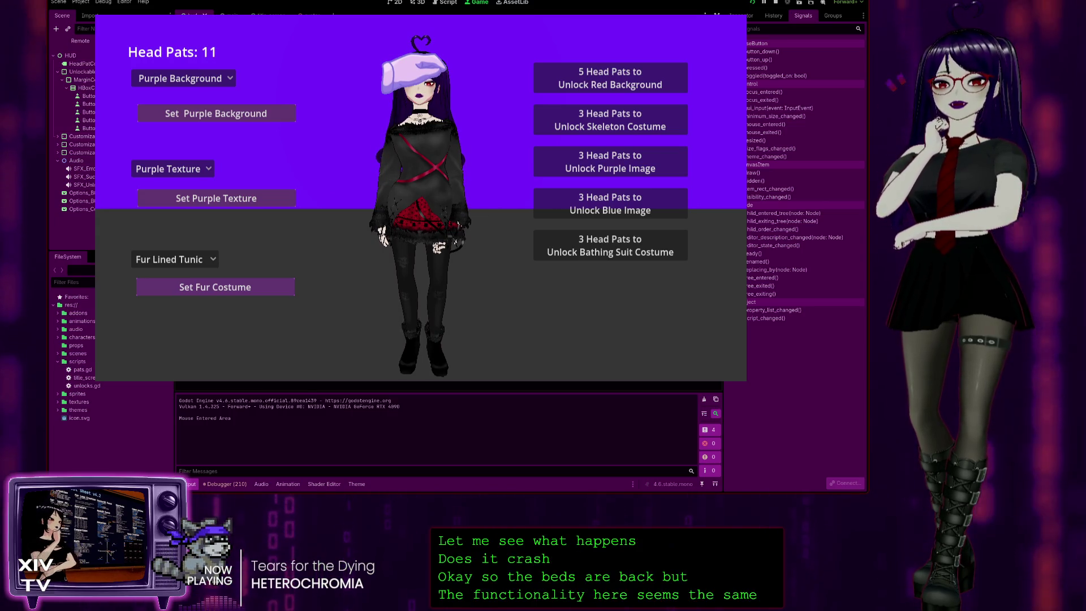
pyautogui.doubleClick(413, 77)
pyautogui.doubleClick(413, 76)
pyautogui.doubleClick(413, 77)
pyautogui.tripleClick(413, 76)
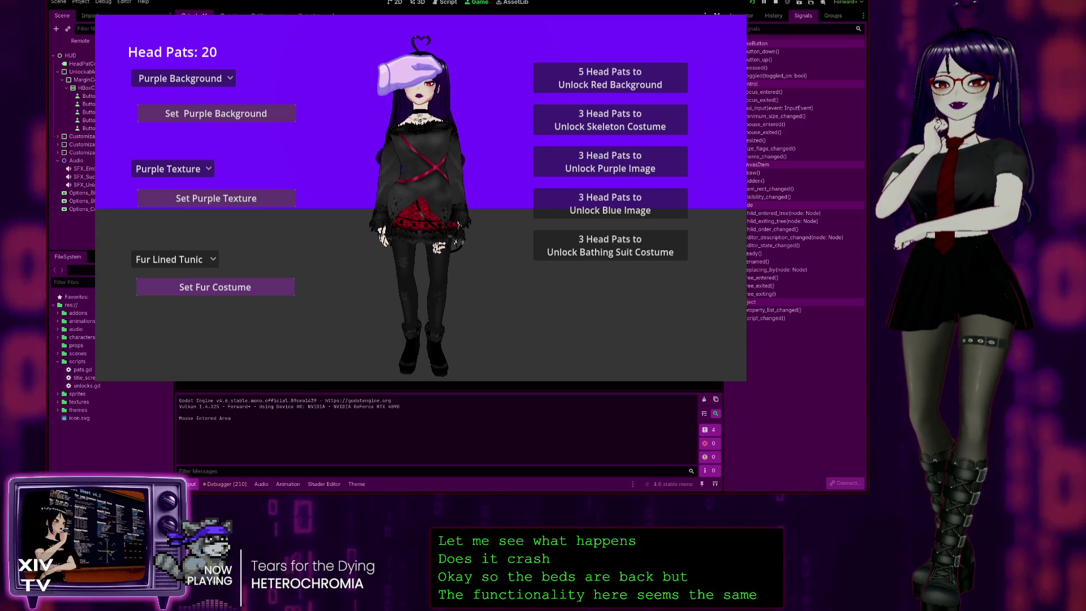
pyautogui.click(413, 77)
# - Unlock the red background, skeleton costume, purple image, blue image and bathing suit
pyautogui.click(557, 79)
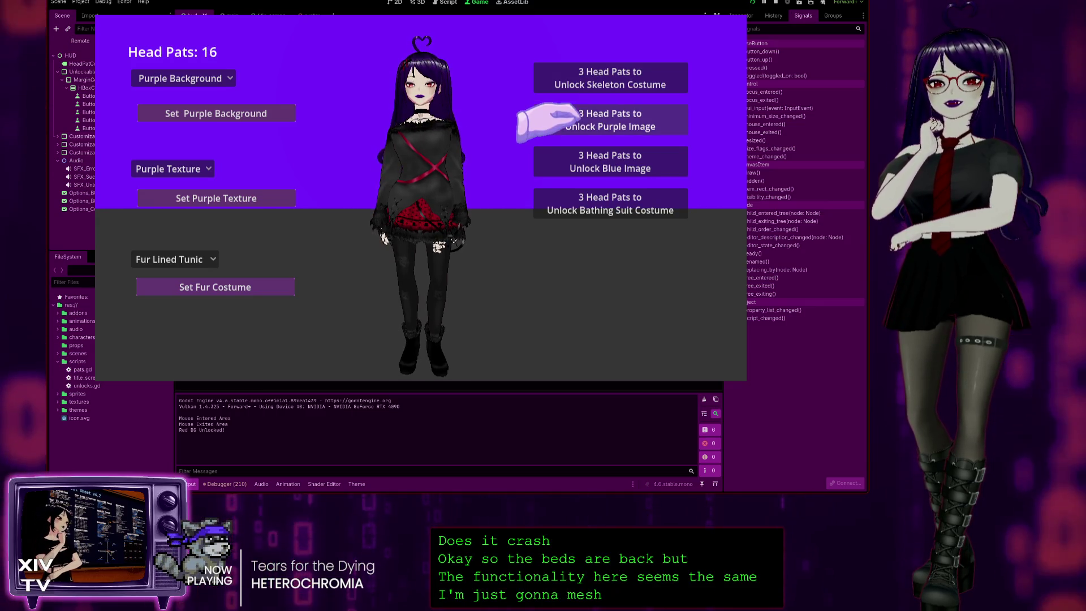
pyautogui.click(557, 79)
pyautogui.click(557, 80)
pyautogui.click(558, 79)
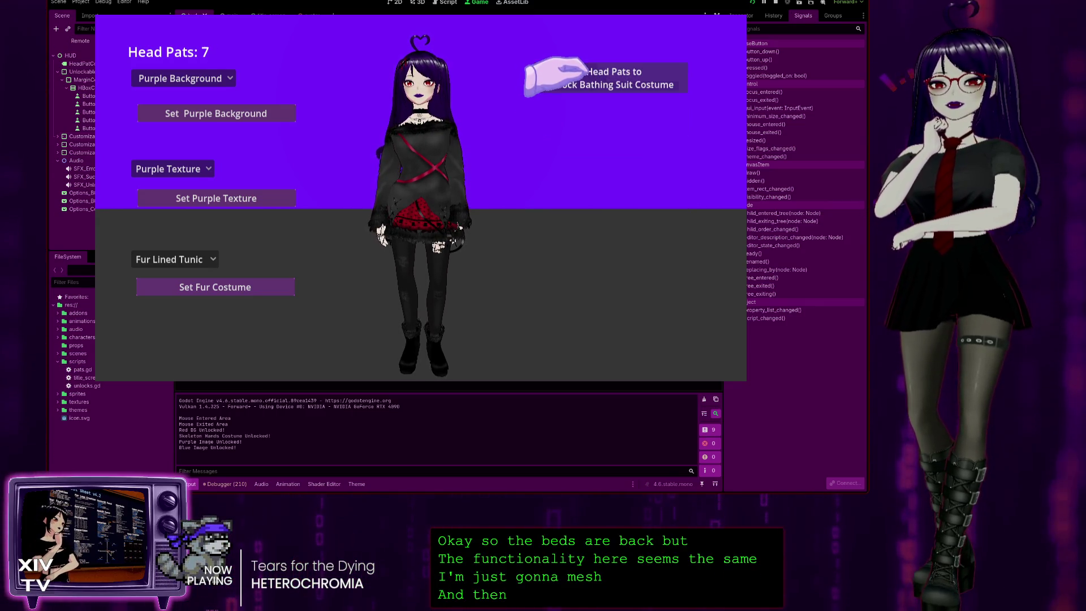
pyautogui.click(558, 79)
# - Apply Red Background as the colour and Blue Texture as the background texture
pyautogui.click(170, 79)
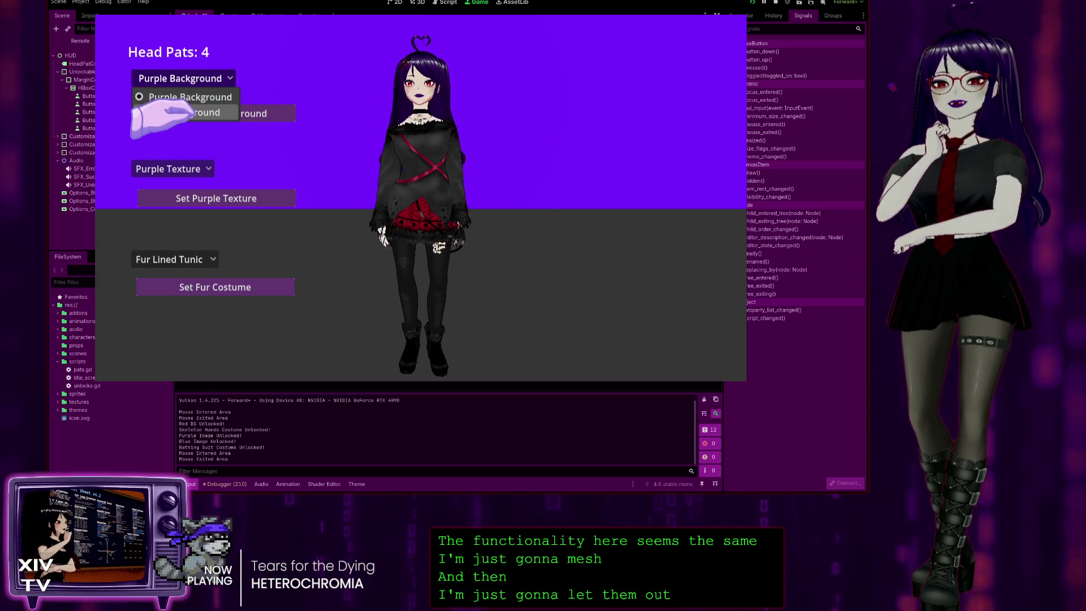
pyautogui.click(182, 113)
pyautogui.click(139, 168)
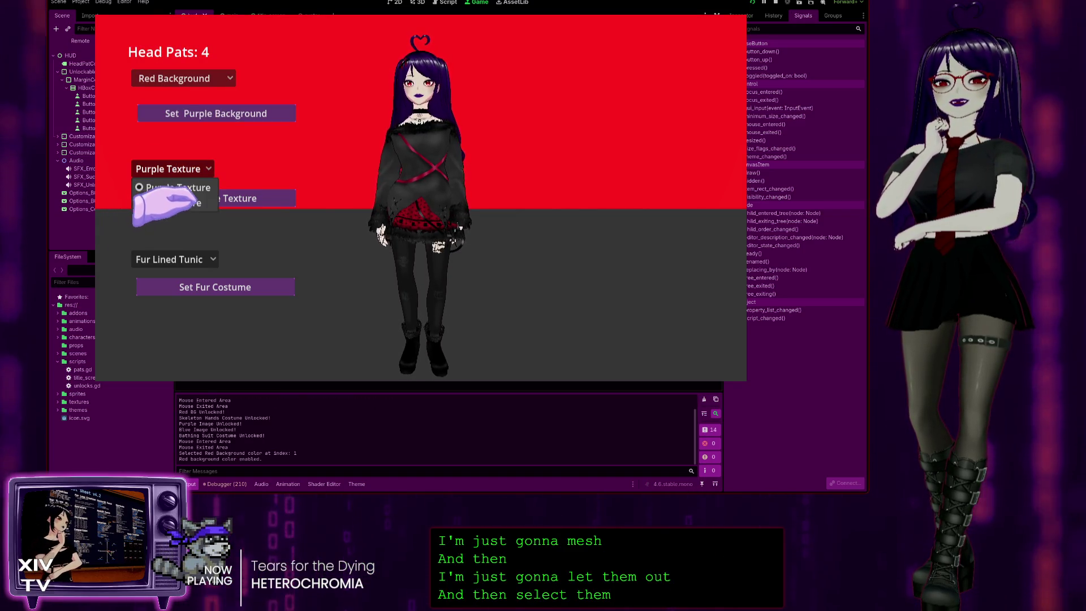
pyautogui.click(170, 203)
pyautogui.click(181, 200)
# - Try the Bathing Suit costume, settle on Skeleton T-Shirt, then stop the game
pyautogui.click(170, 259)
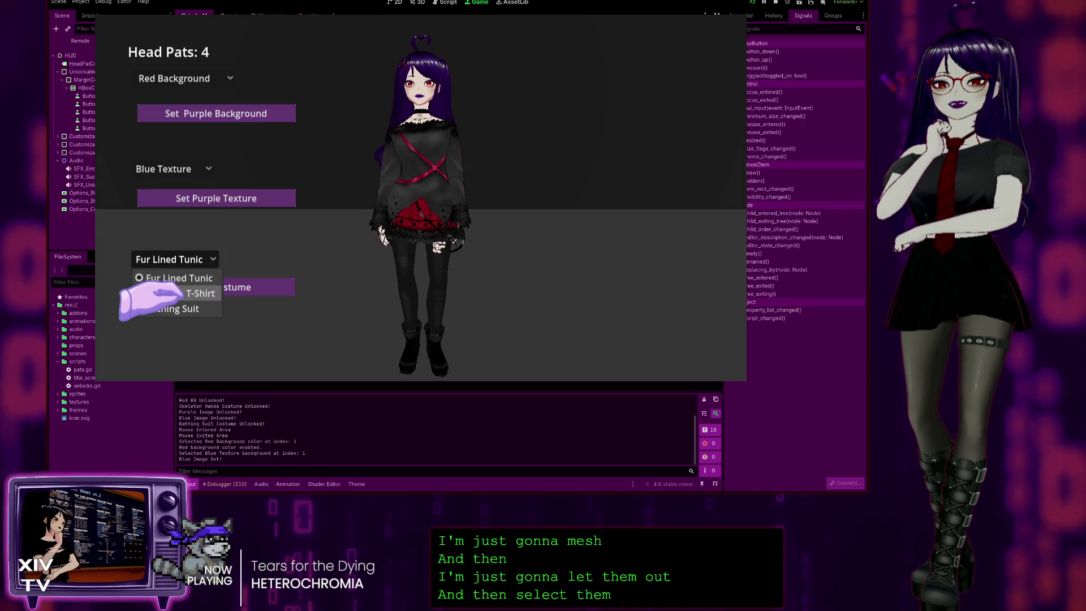
pyautogui.click(182, 293)
pyautogui.click(187, 259)
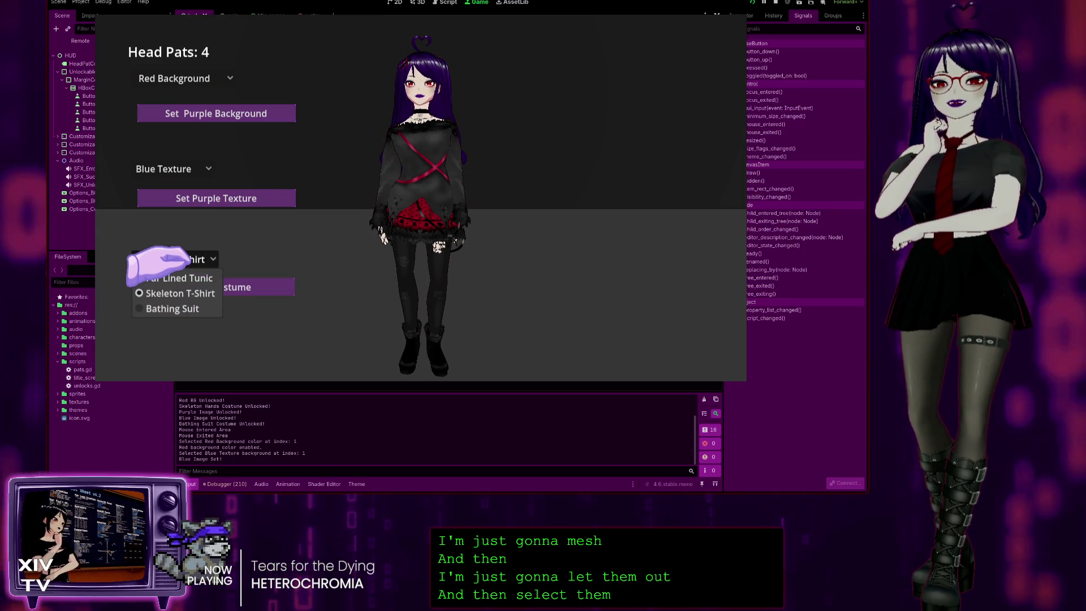
pyautogui.click(149, 323)
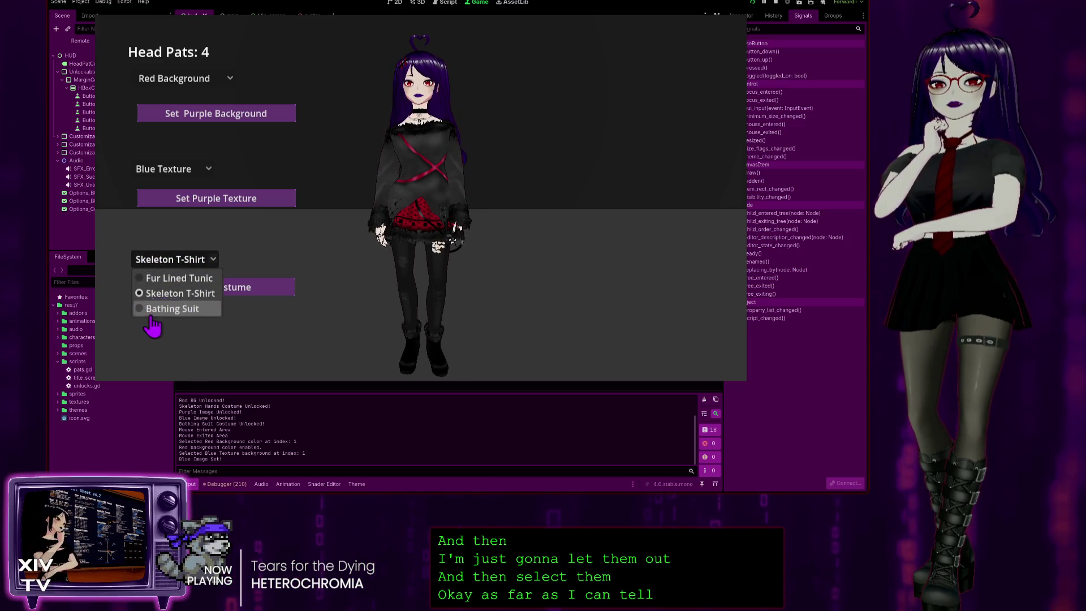
pyautogui.click(164, 309)
pyautogui.click(176, 259)
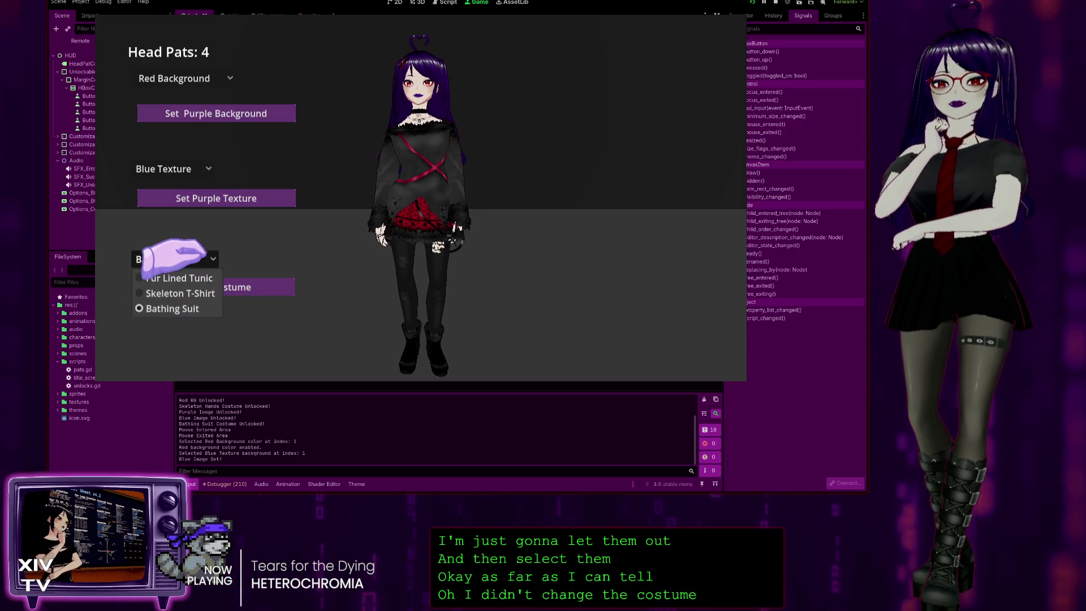
pyautogui.click(187, 293)
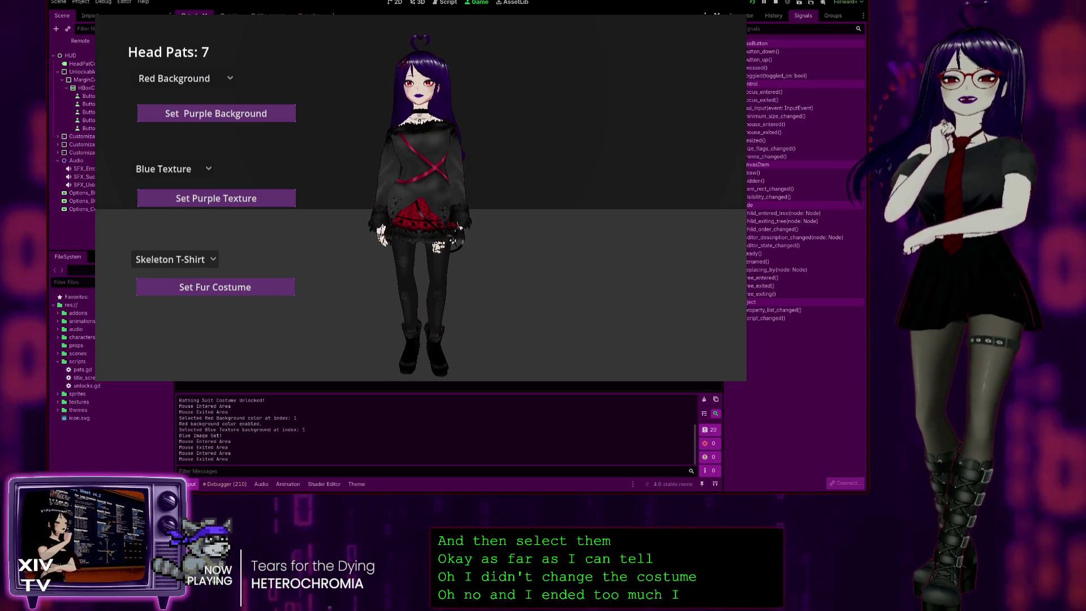
pyautogui.click(776, 2)
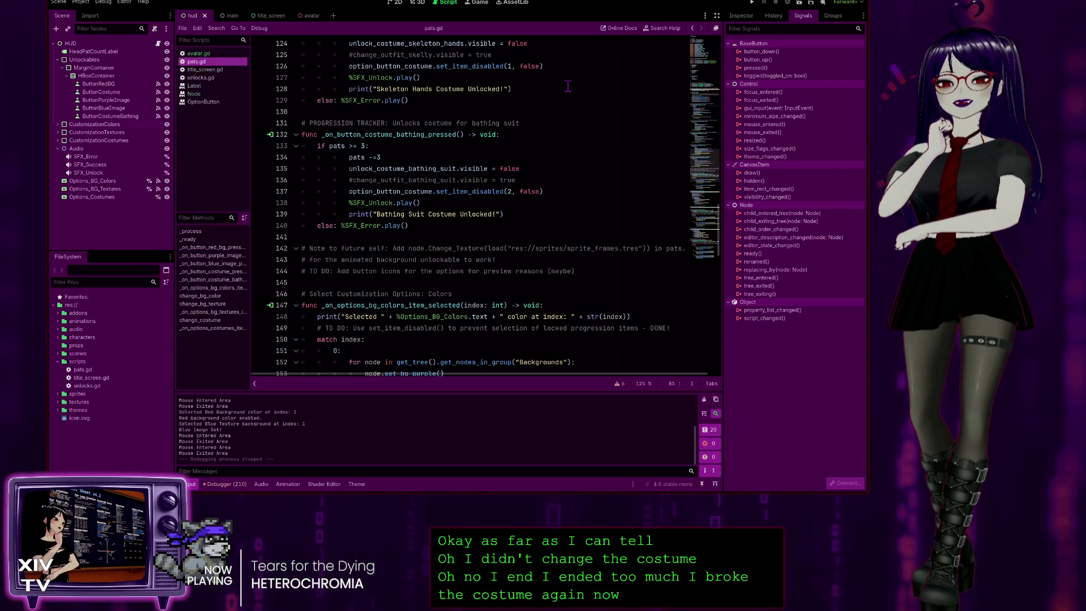
# - Expand change_bg_texture at line 177 in pats.gd and read through its texture-switching code
pyautogui.scroll(-20, 567, 157)
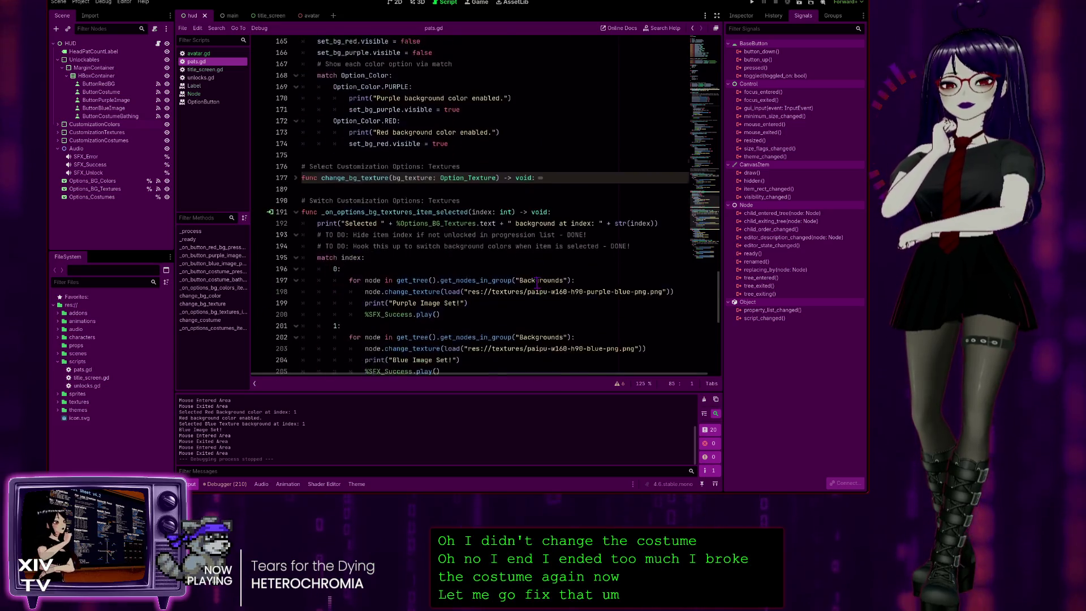
pyautogui.scroll(-5, 538, 283)
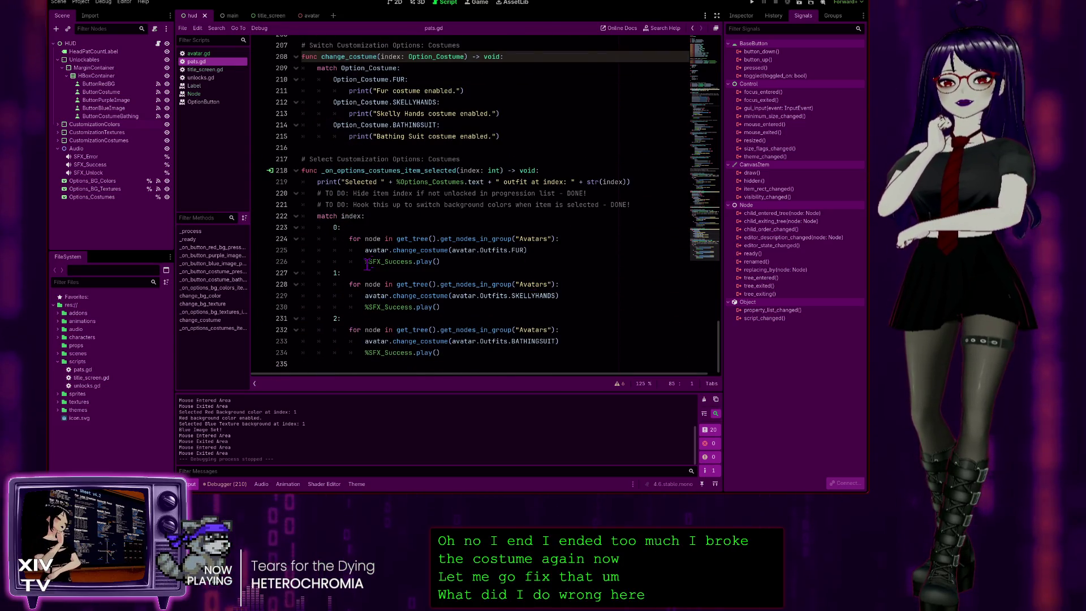
pyautogui.scroll(5, 377, 200)
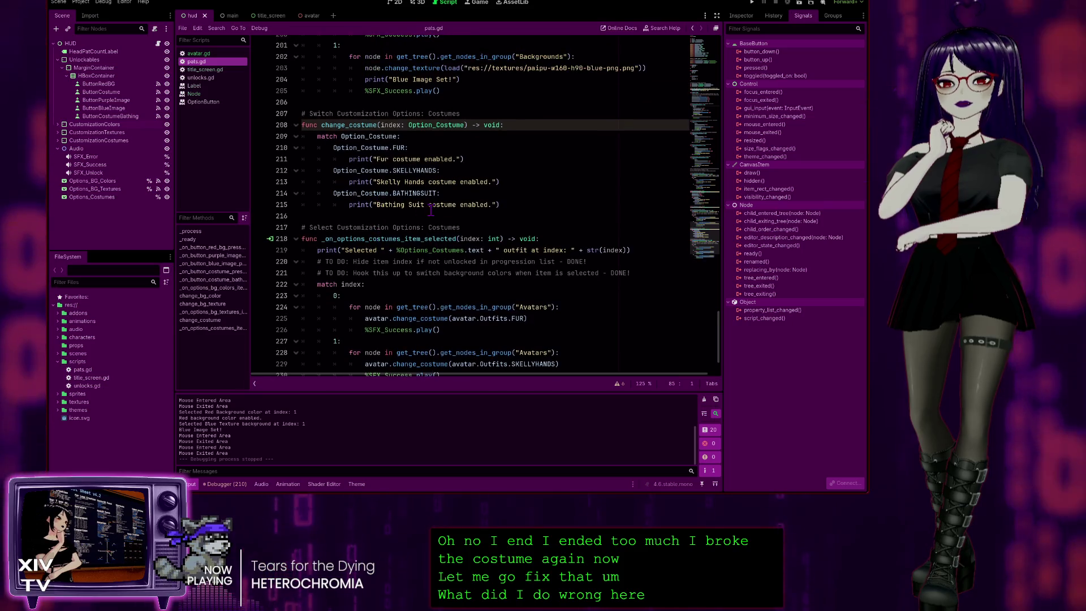
pyautogui.scroll(2, 507, 219)
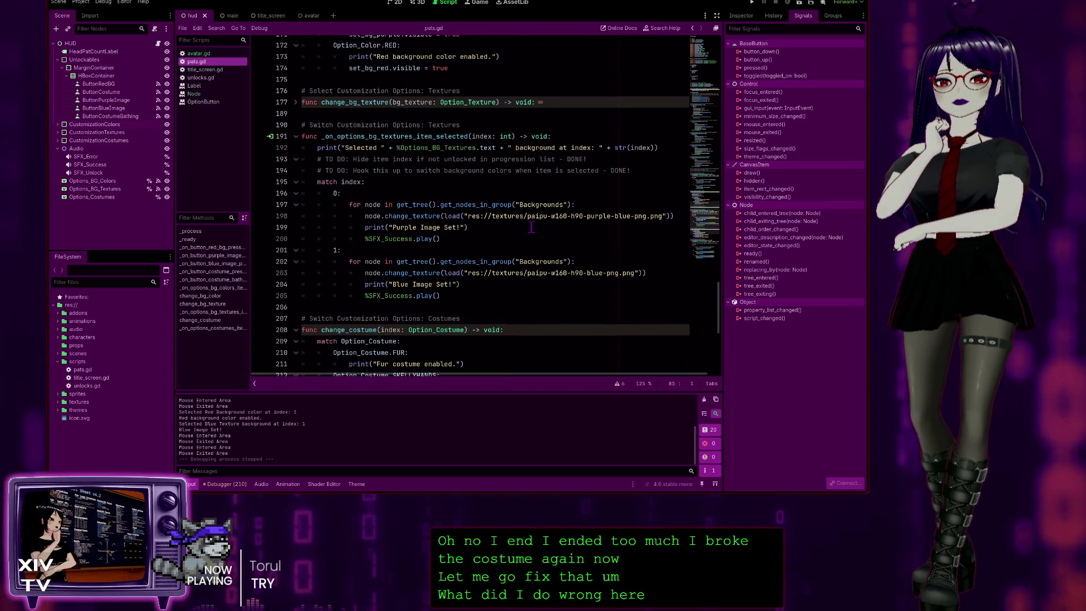
pyautogui.scroll(3, 492, 237)
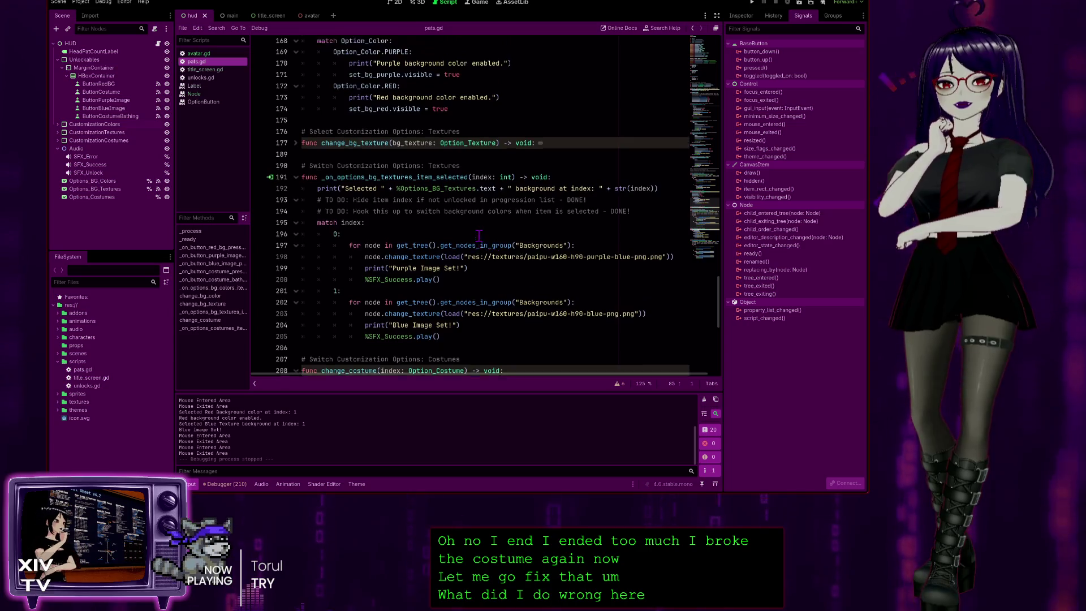
pyautogui.scroll(1, 483, 234)
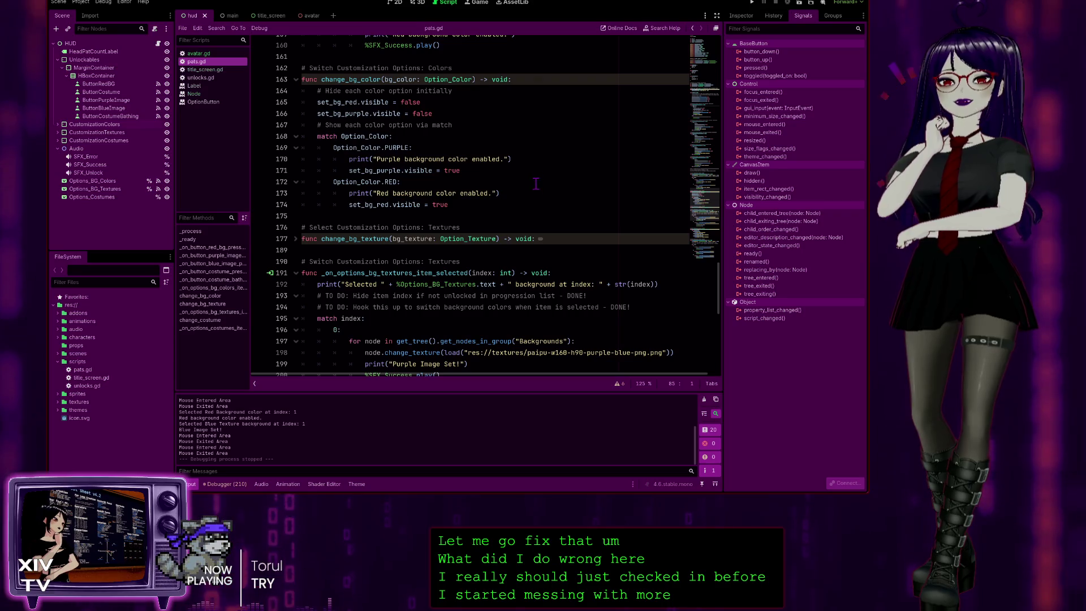
pyautogui.scroll(-2, 536, 181)
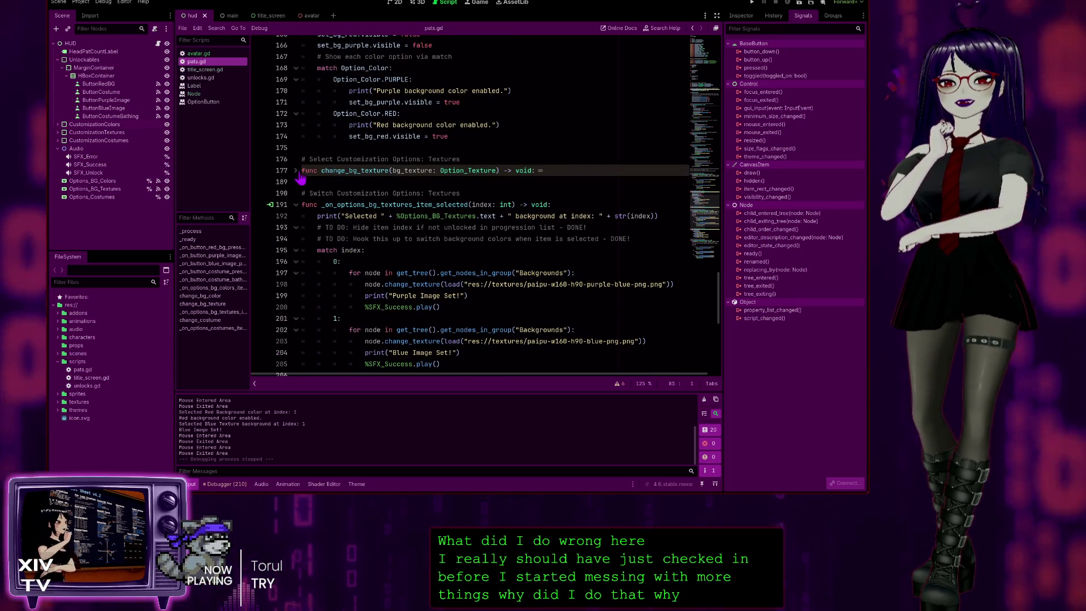
pyautogui.click(296, 170)
pyautogui.scroll(-3, 511, 181)
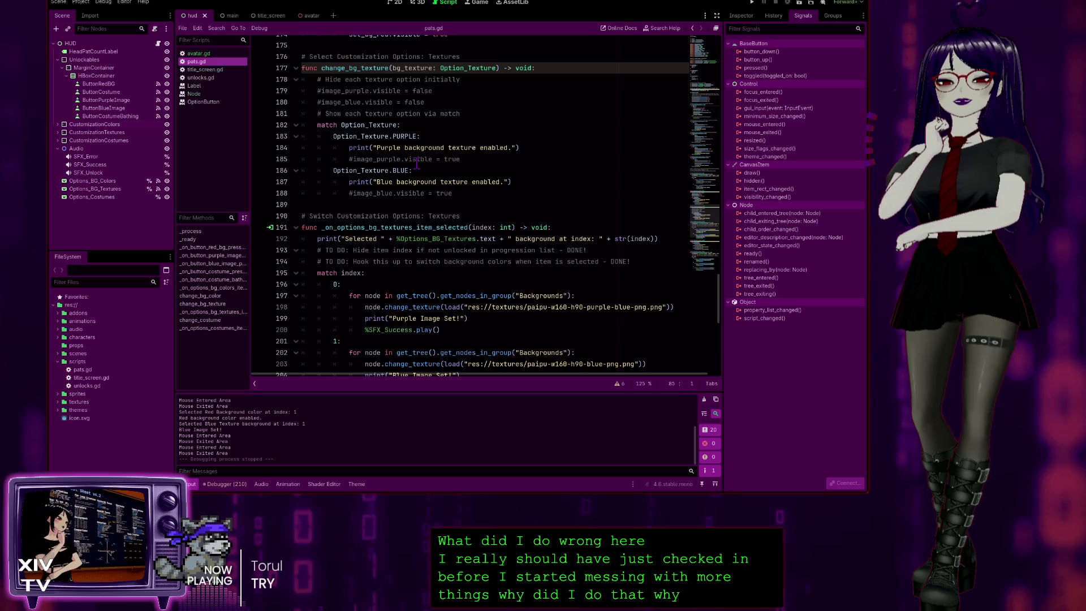
pyautogui.scroll(-4, 417, 163)
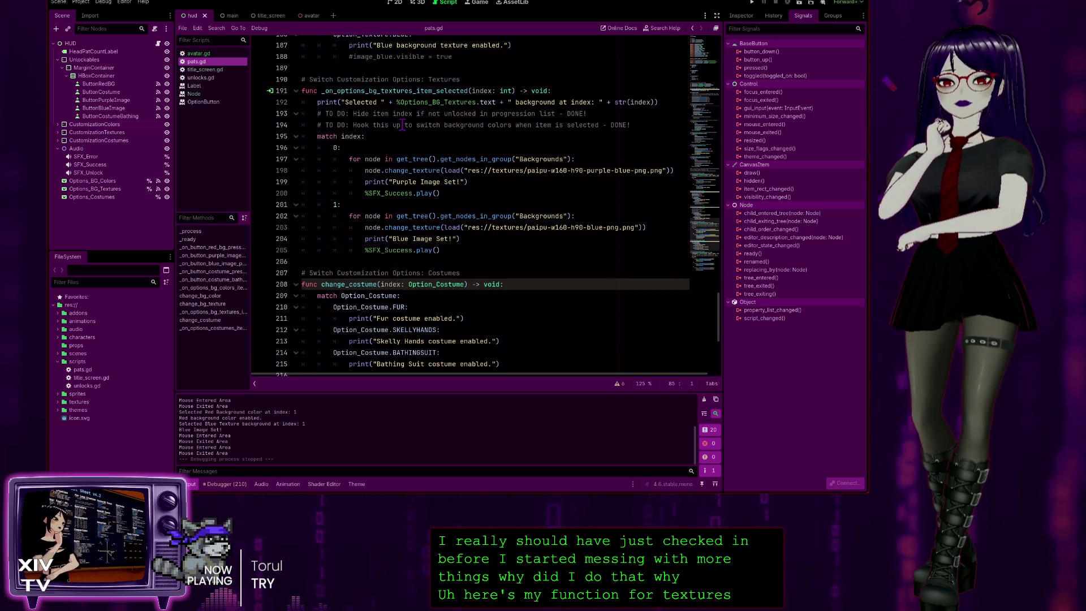
pyautogui.scroll(-4, 388, 113)
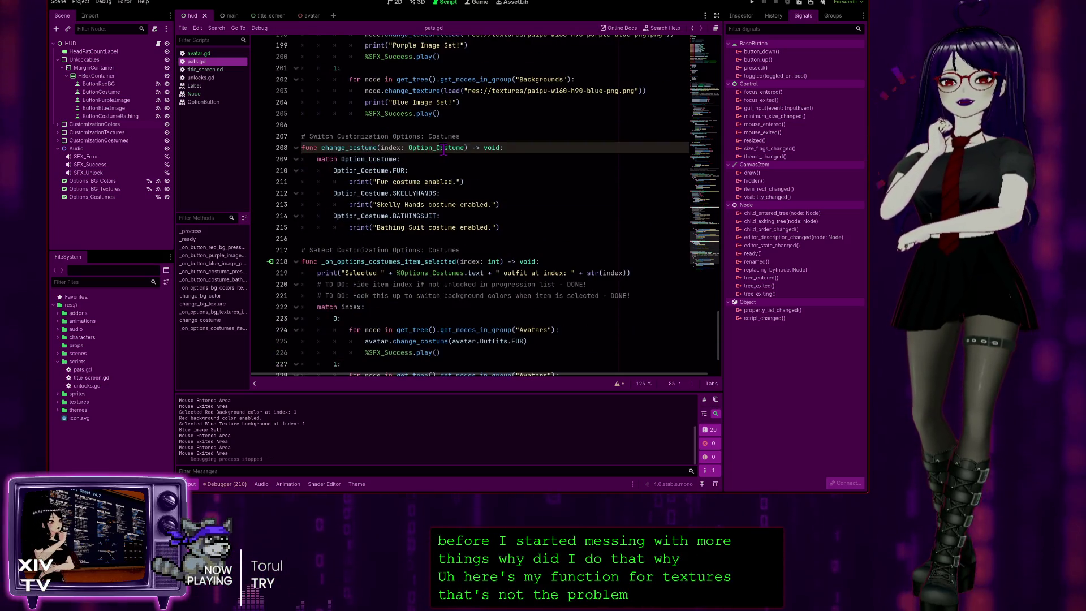
pyautogui.scroll(-3, 444, 150)
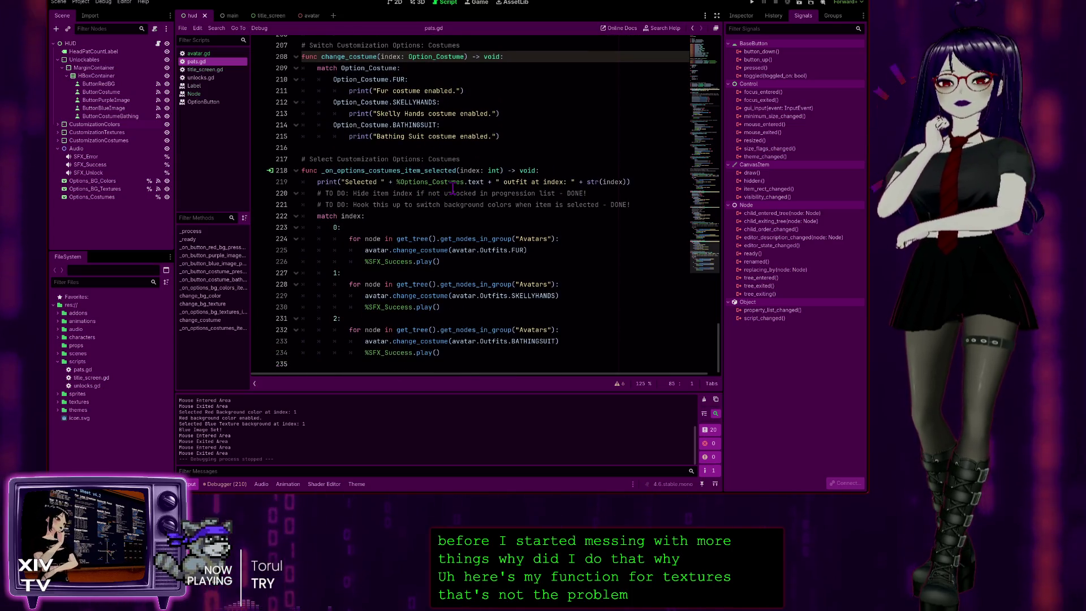
pyautogui.scroll(5, 452, 188)
pyautogui.scroll(-5, 459, 192)
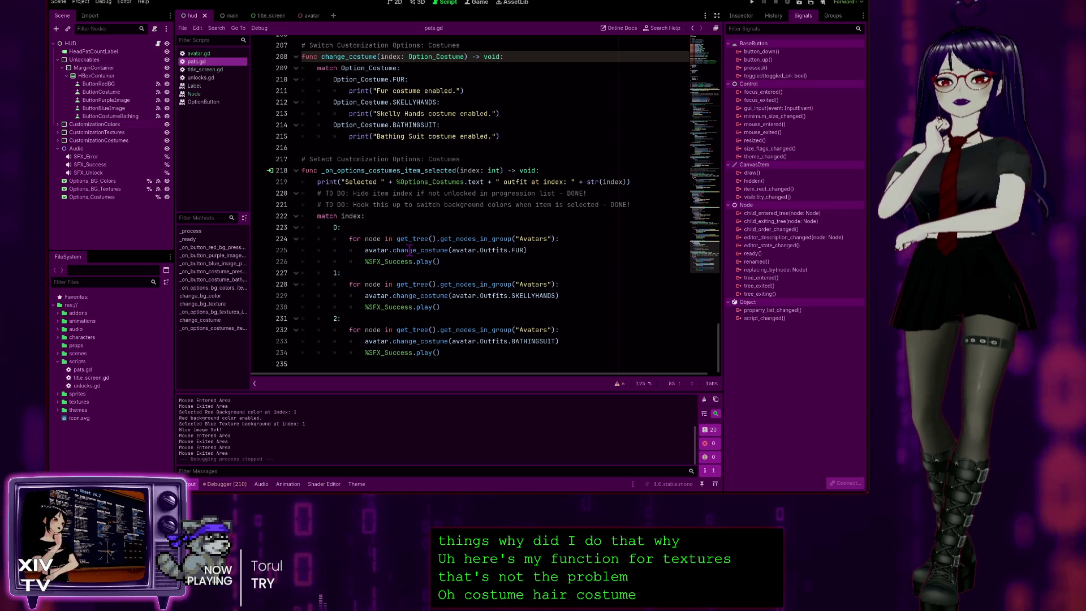
pyautogui.scroll(12, 410, 251)
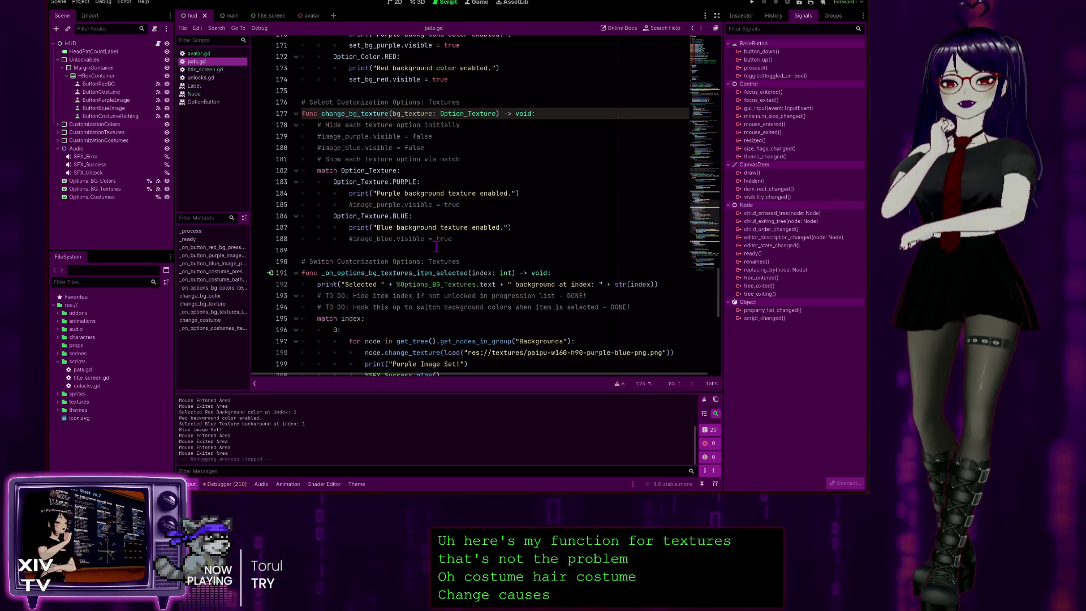
pyautogui.scroll(-12, 436, 245)
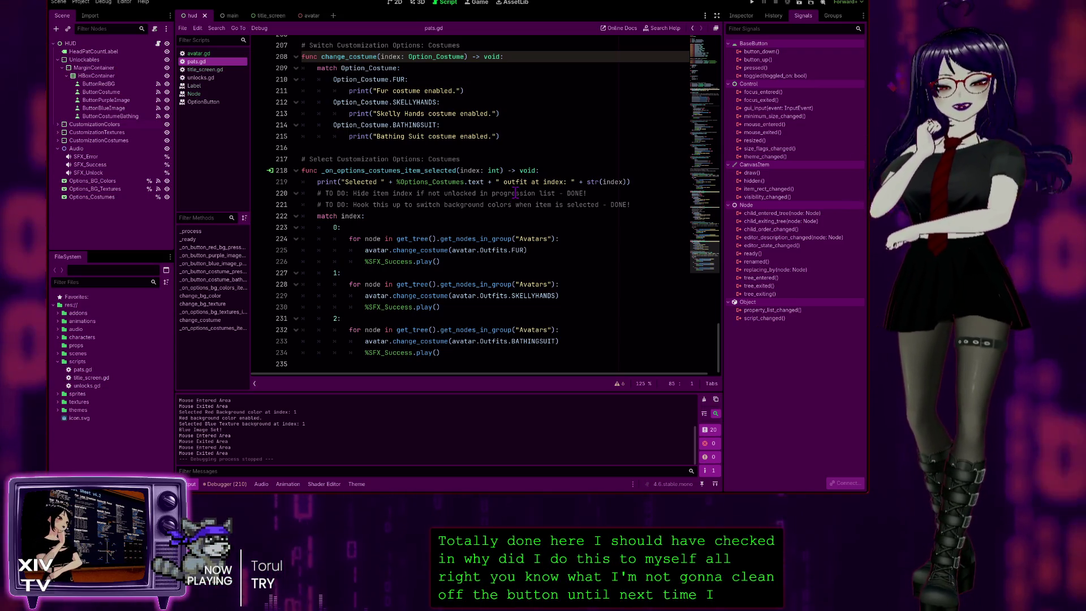
# - Review the progression tracker unlock functions in pats.gd, then run the project
pyautogui.scroll(1, 575, 239)
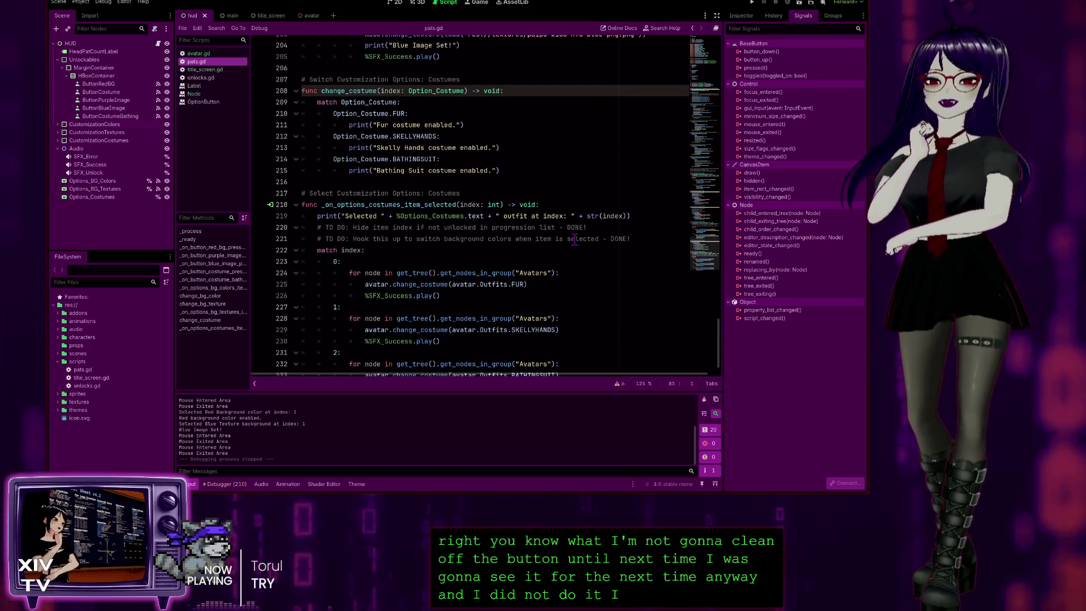
pyautogui.scroll(1, 575, 239)
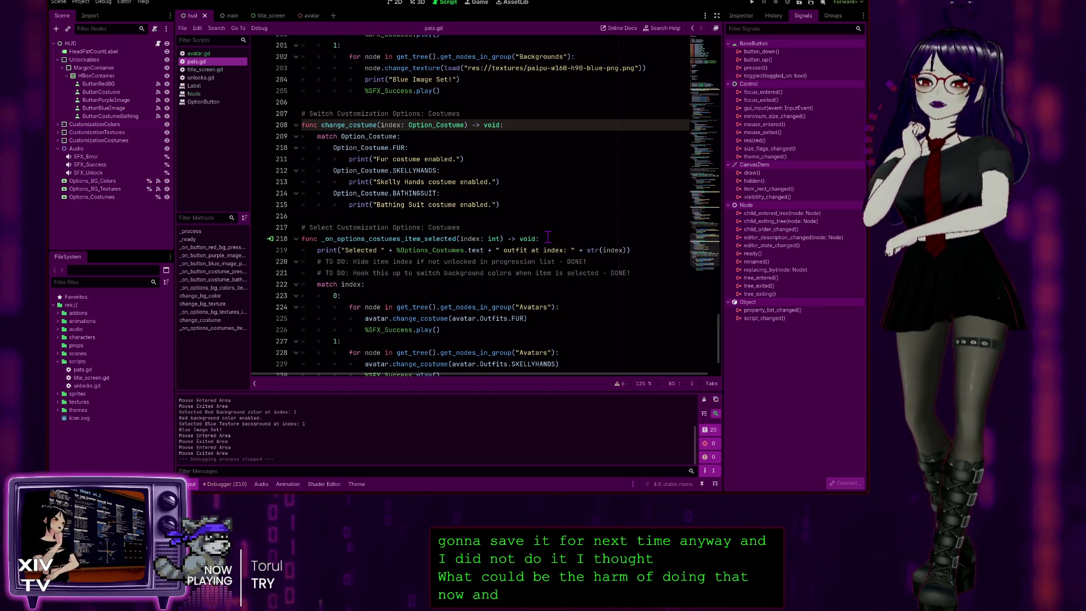
pyautogui.scroll(1, 548, 238)
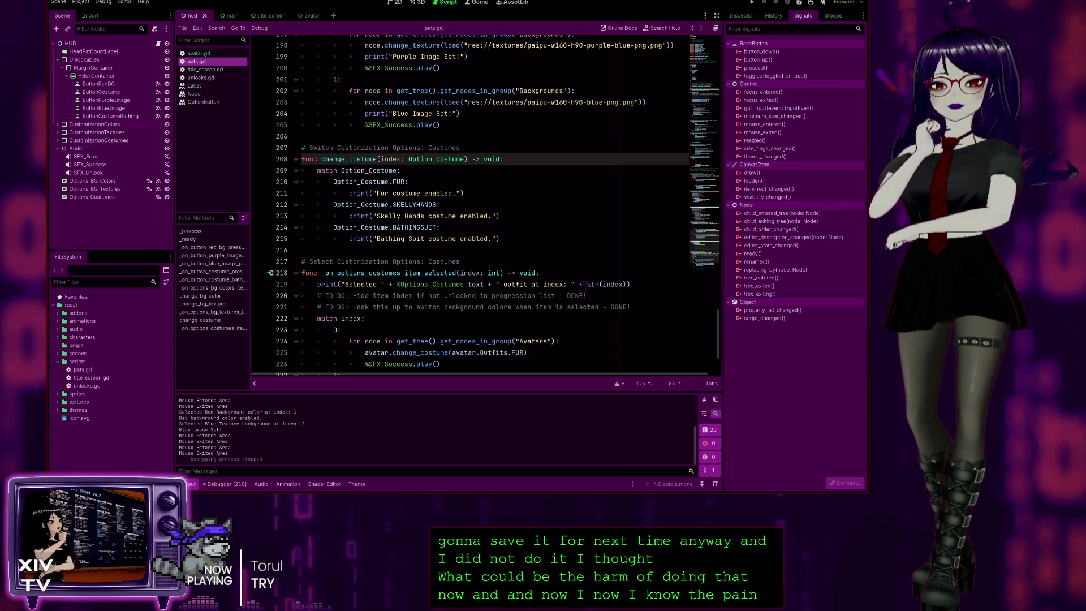
pyautogui.scroll(-2, 553, 286)
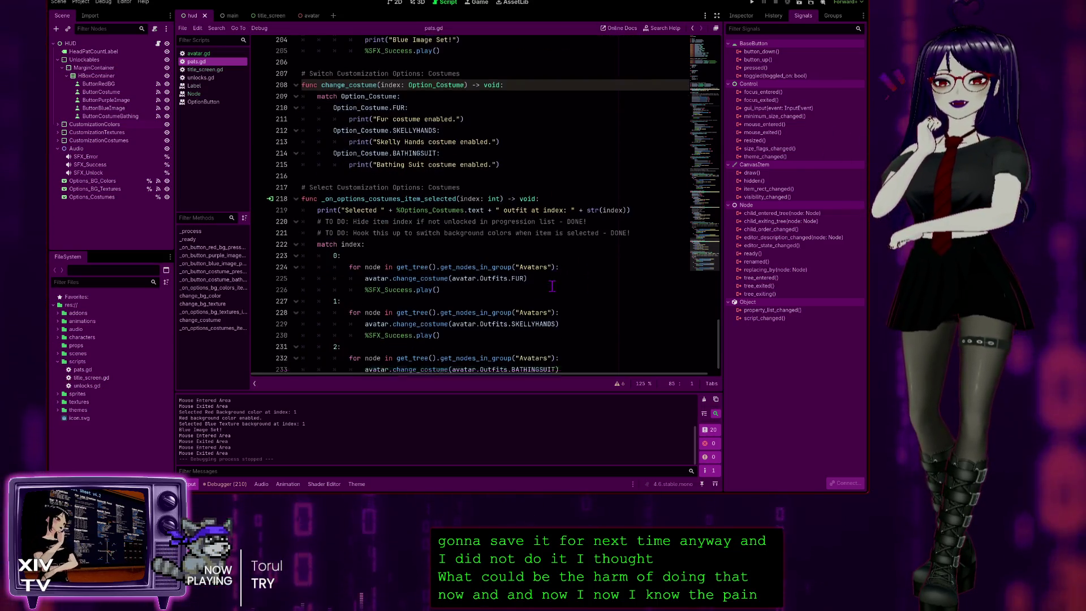
pyautogui.scroll(-1, 552, 286)
pyautogui.scroll(20, 553, 286)
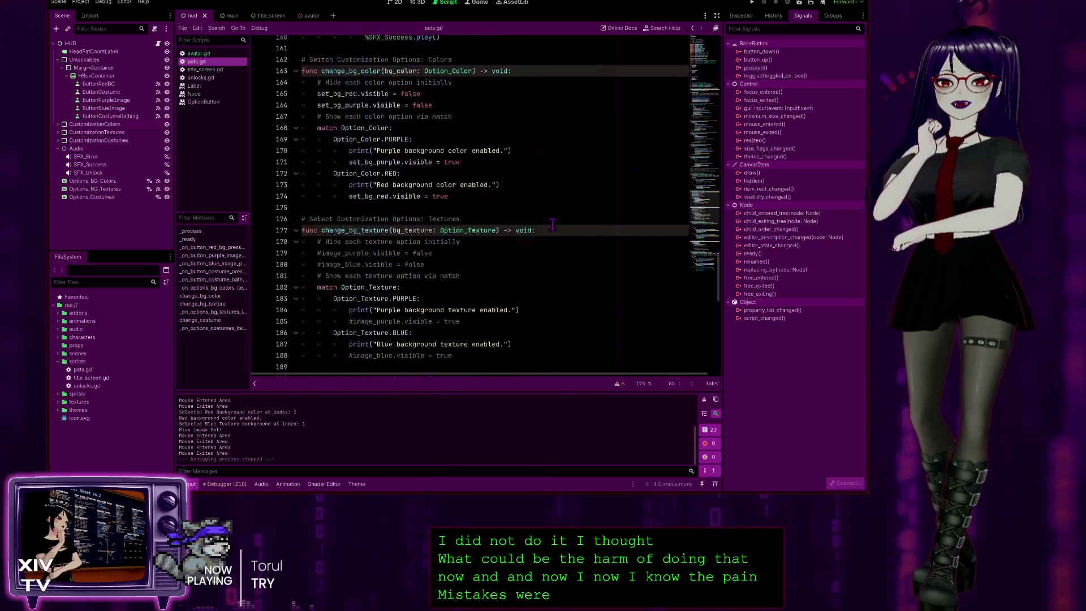
pyautogui.scroll(9, 553, 229)
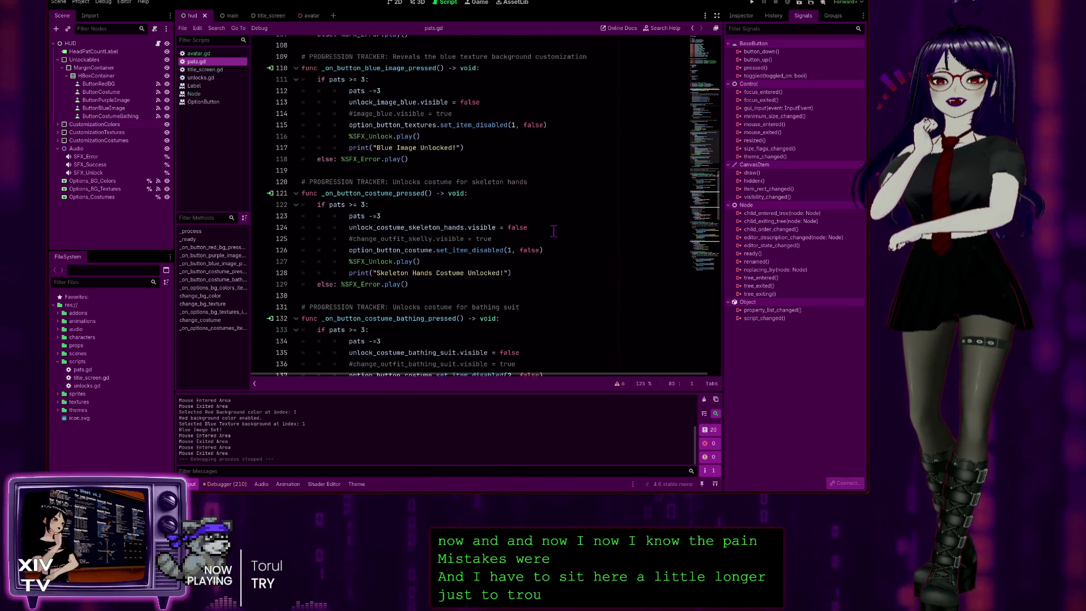
pyautogui.scroll(4, 549, 223)
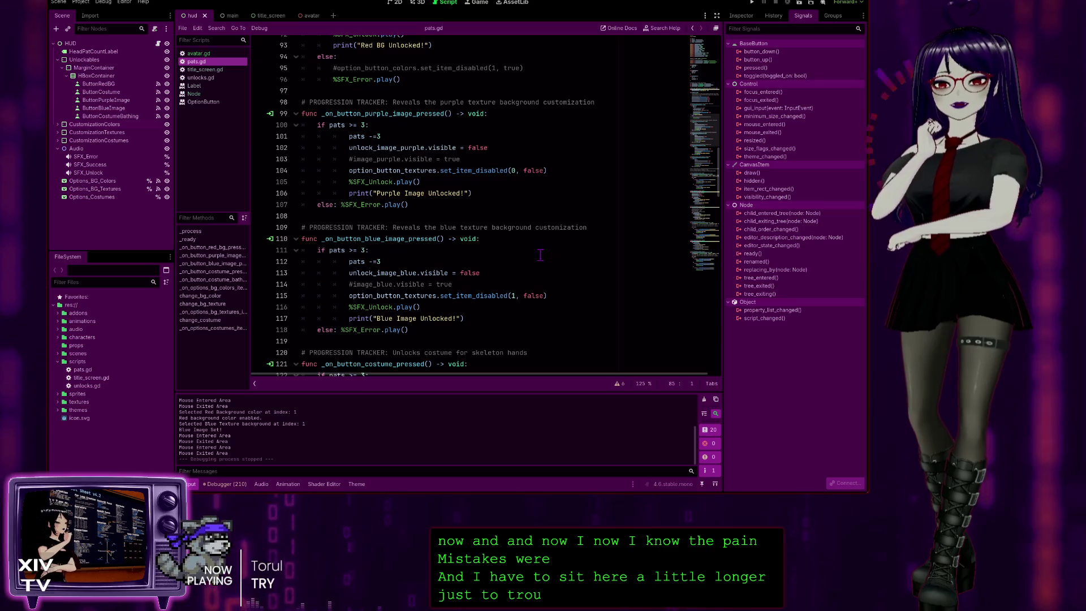
pyautogui.scroll(-2, 504, 217)
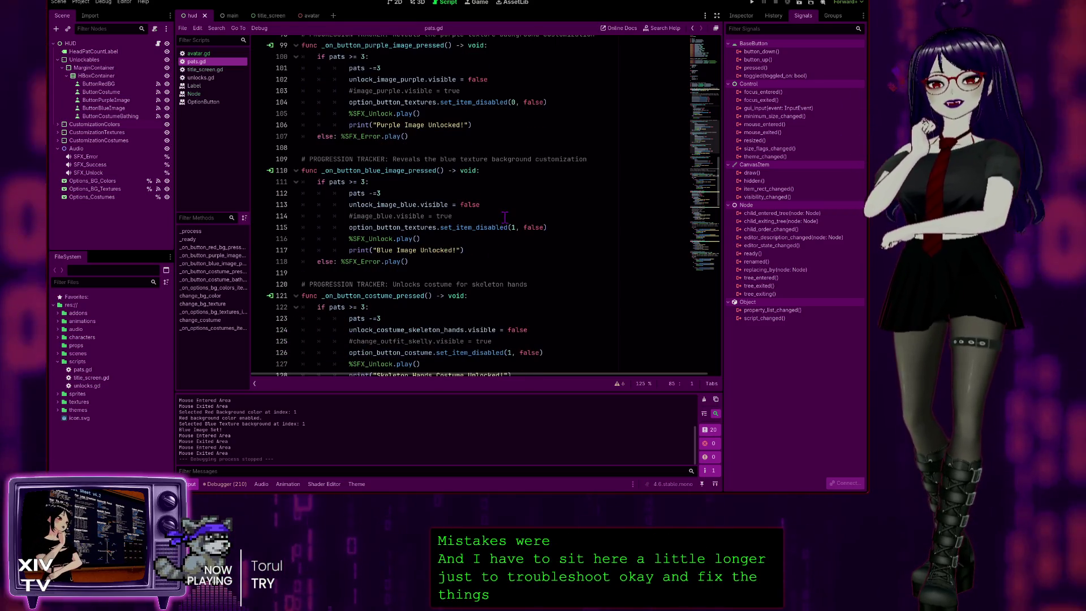
pyautogui.scroll(-1, 504, 217)
pyautogui.scroll(2, 481, 221)
pyautogui.scroll(-2, 437, 226)
pyautogui.scroll(-2, 437, 226)
pyautogui.scroll(-2, 412, 211)
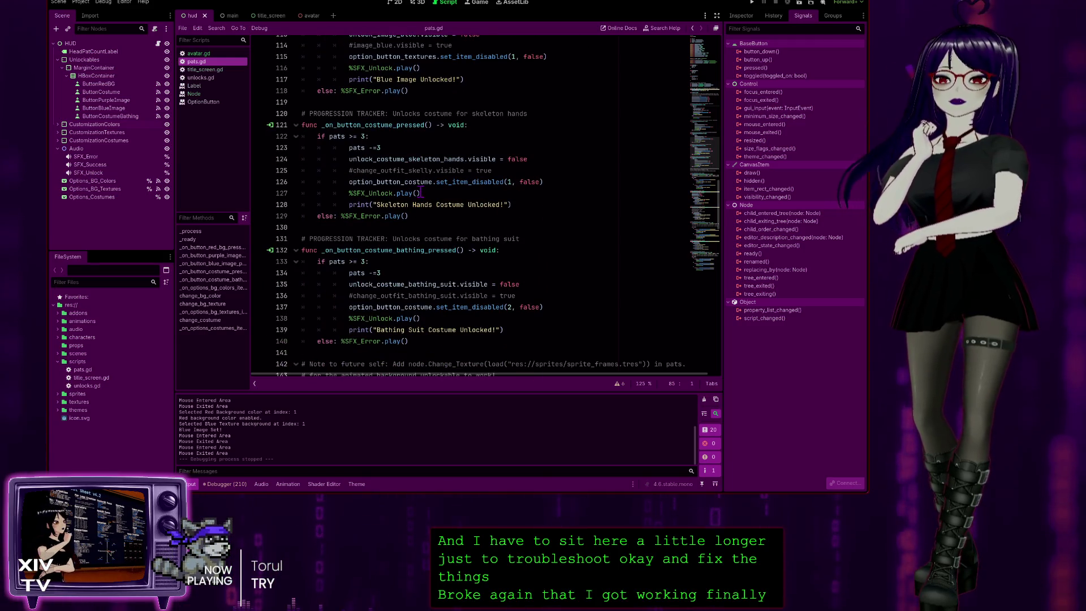
pyautogui.scroll(-1, 456, 253)
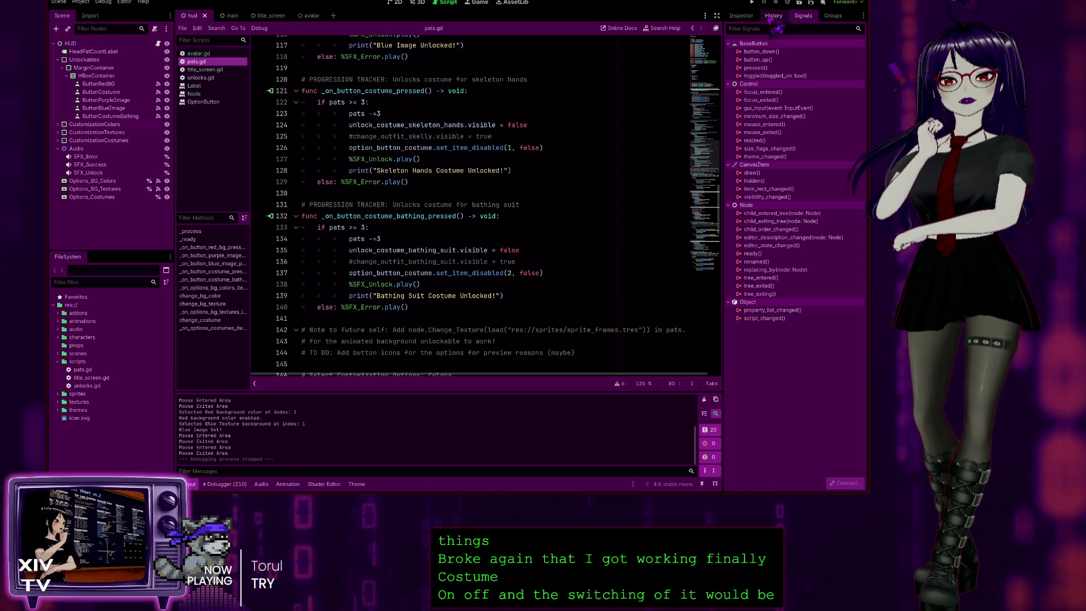
pyautogui.click(754, 3)
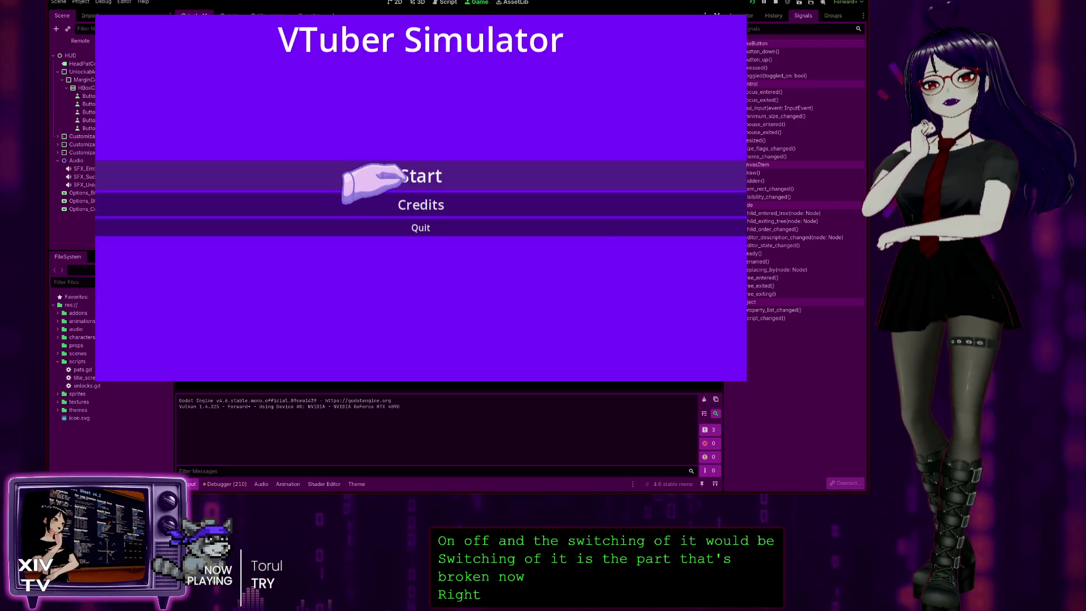
# - Start the game, earn pats, unlock and equip the Bathing Suit costume, then stop
pyautogui.click(411, 175)
pyautogui.doubleClick(416, 84)
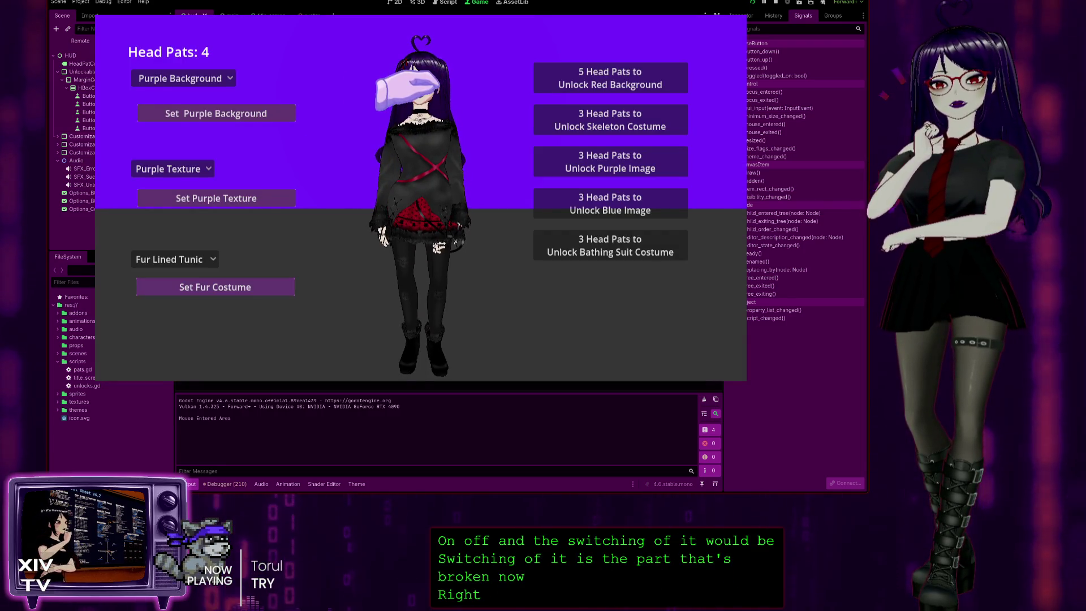
pyautogui.doubleClick(408, 88)
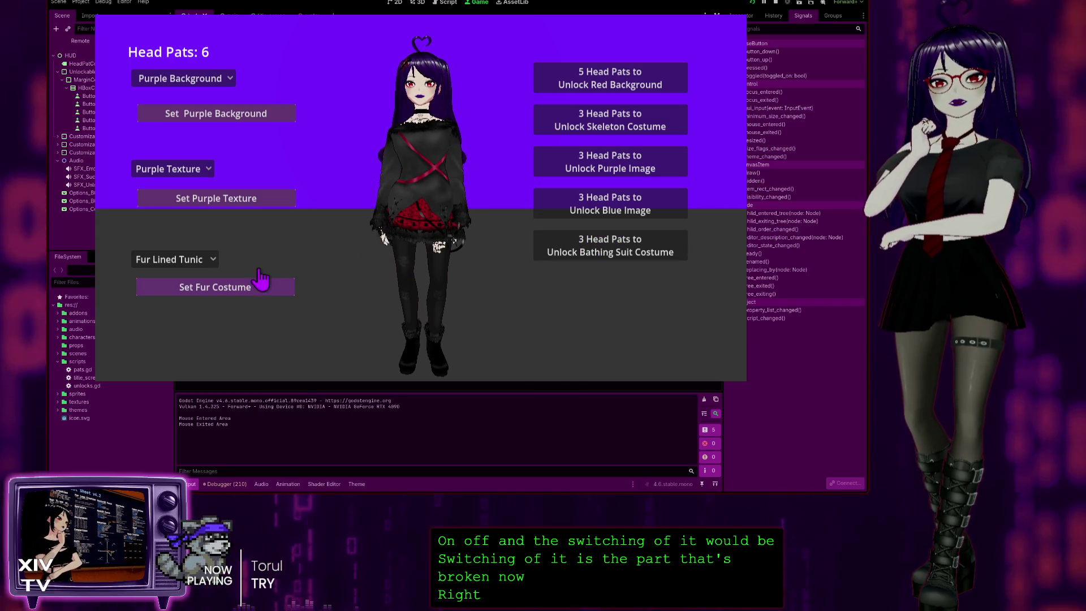
pyautogui.click(146, 260)
pyautogui.click(248, 280)
pyautogui.click(540, 246)
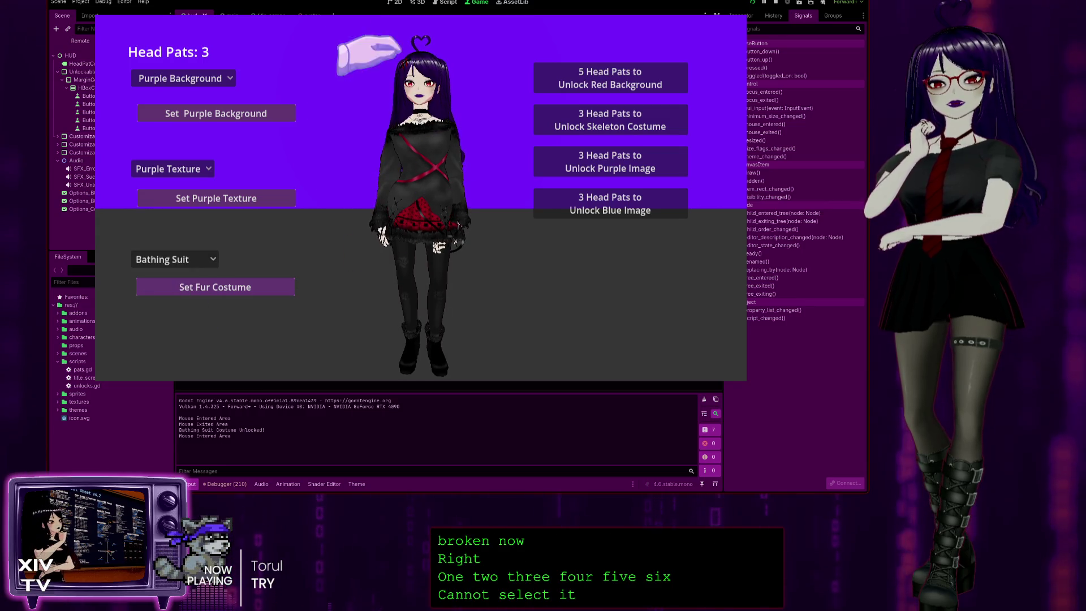
pyautogui.click(775, 2)
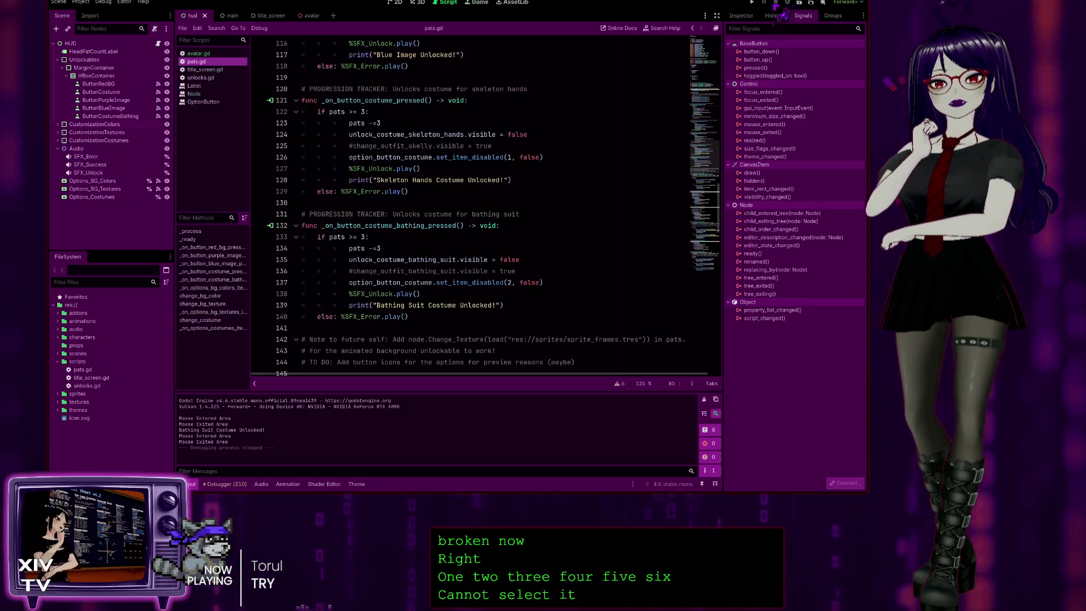
pyautogui.scroll(-20, 525, 126)
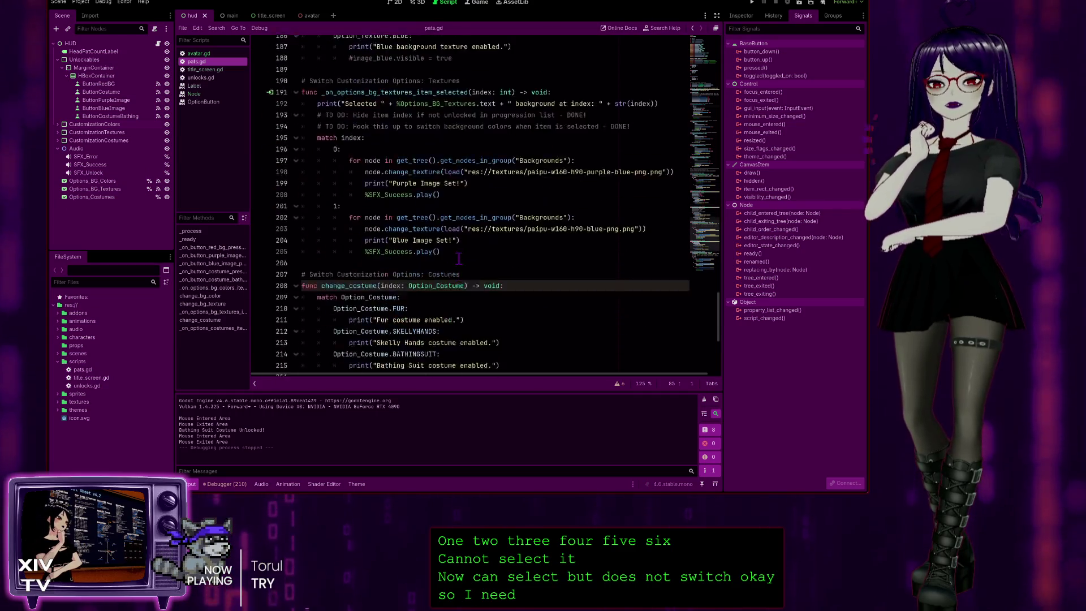
pyautogui.scroll(1, 365, 127)
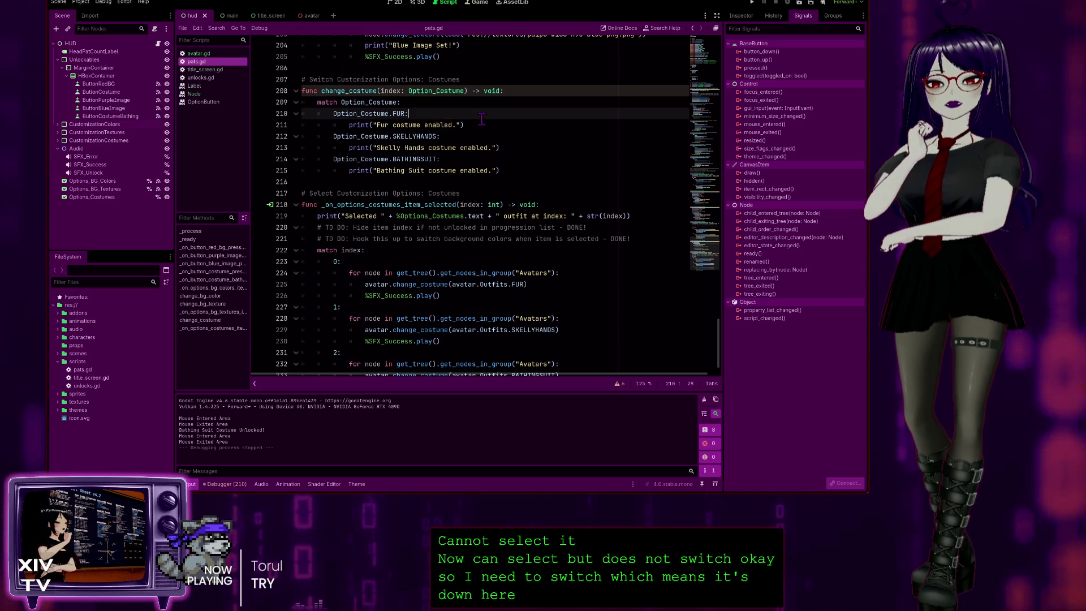
pyautogui.scroll(2, 448, 140)
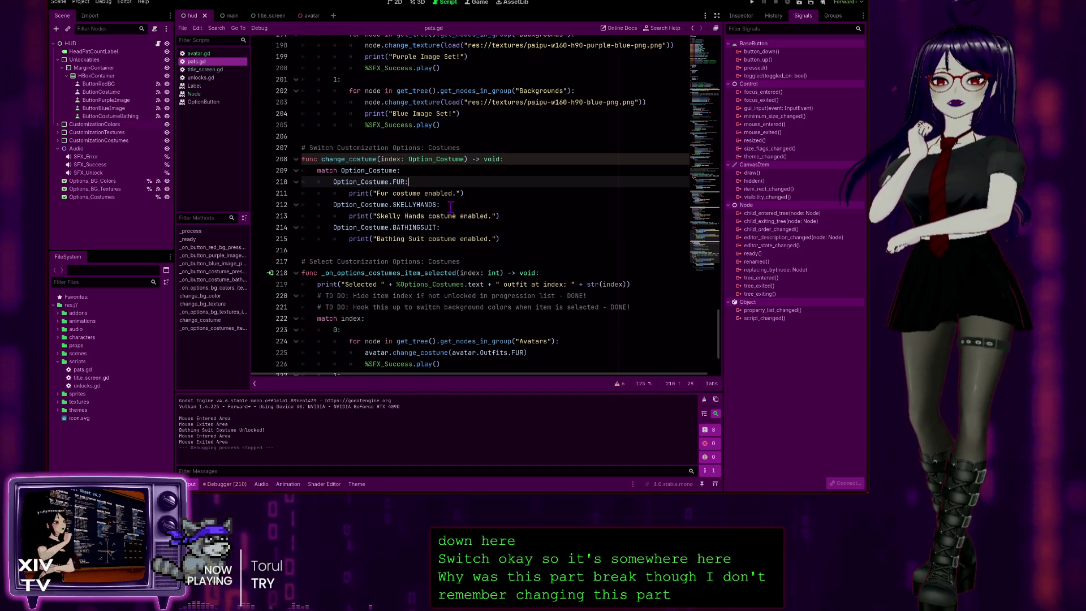
pyautogui.click(504, 216)
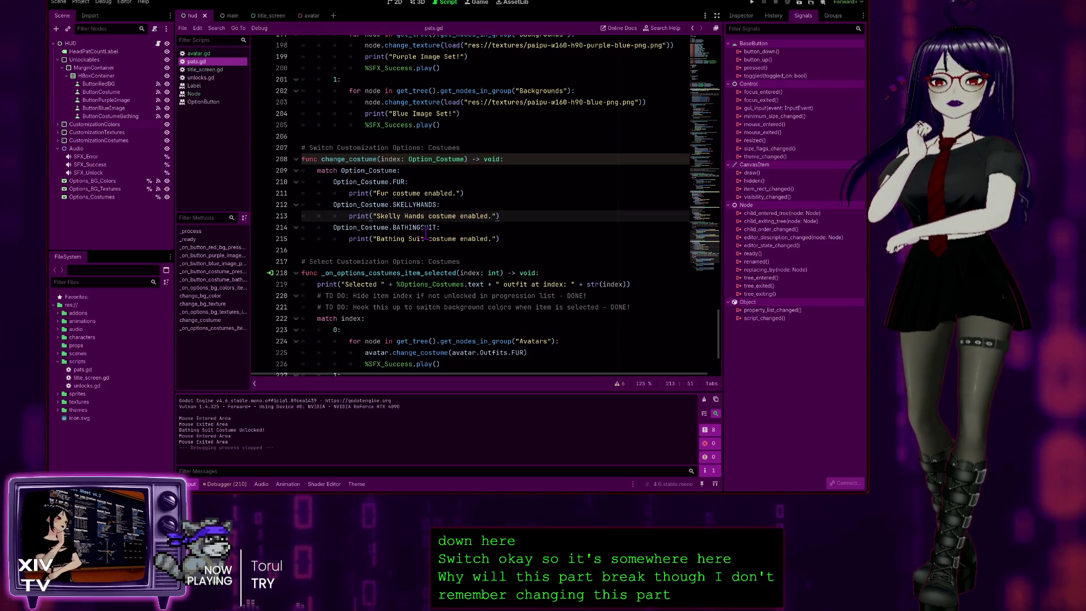
pyautogui.scroll(-3, 479, 279)
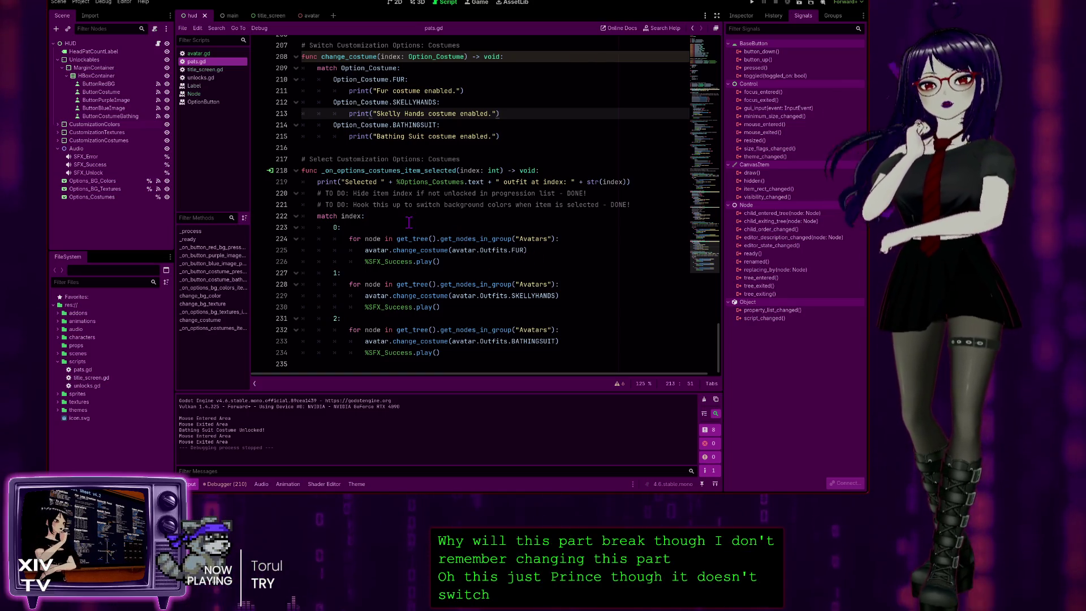
pyautogui.scroll(2, 453, 229)
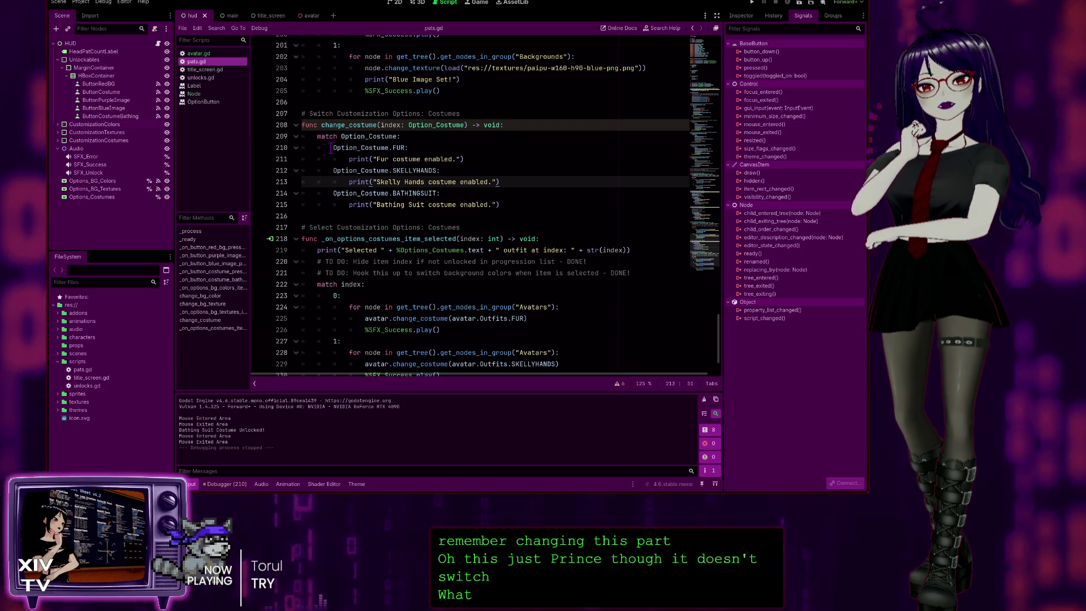
pyautogui.scroll(5, 446, 204)
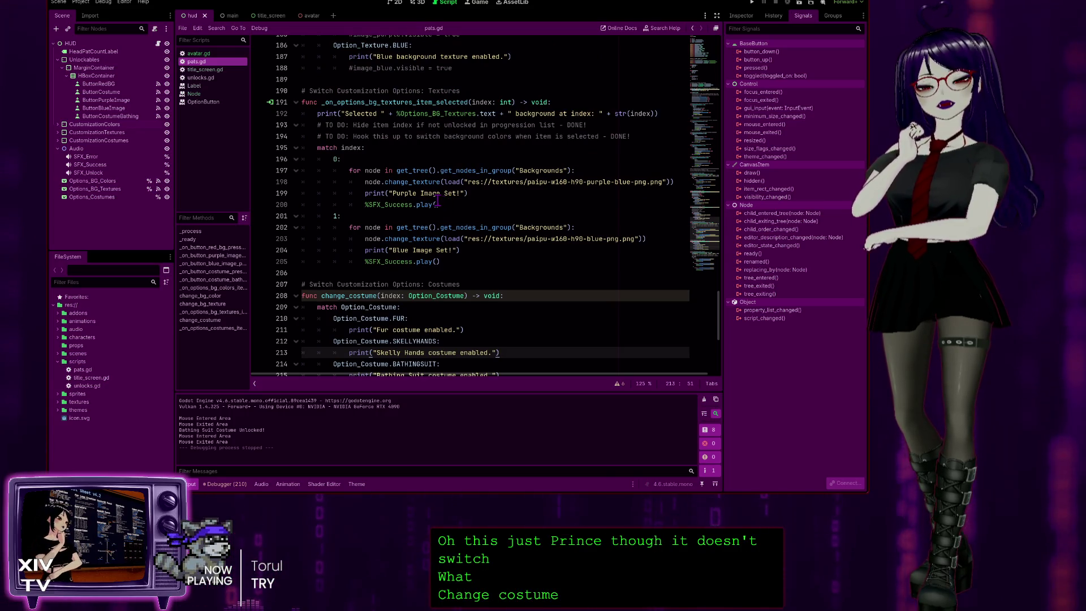
pyautogui.scroll(4, 437, 201)
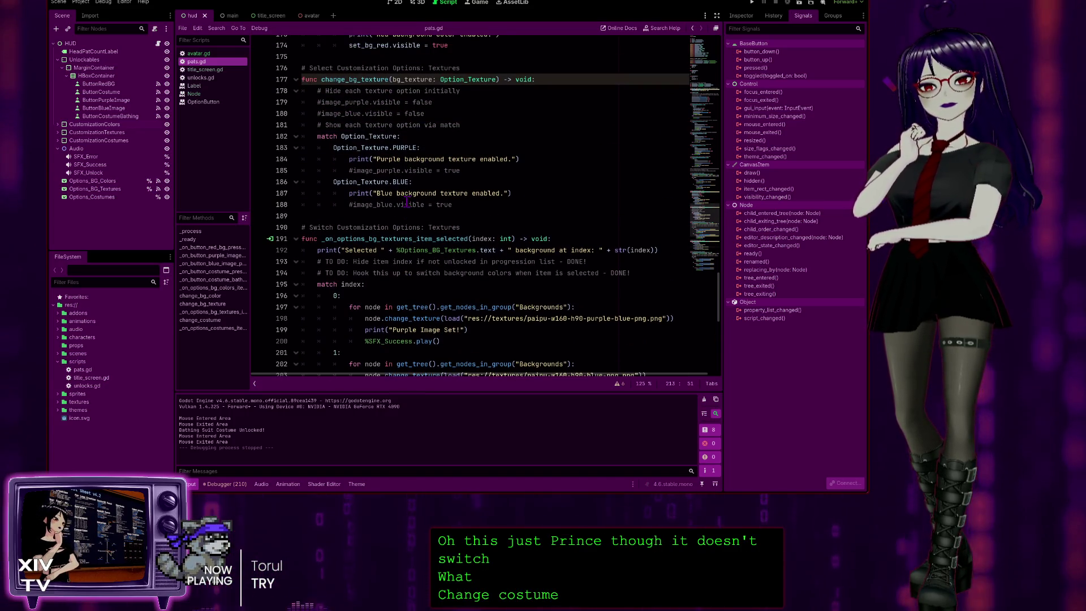
pyautogui.scroll(2, 409, 200)
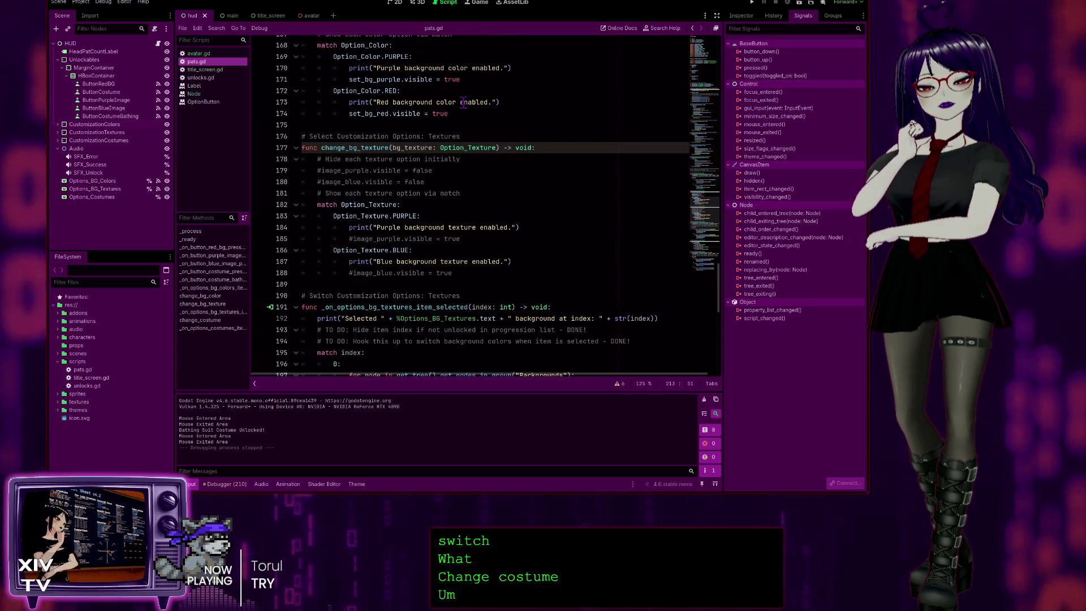
pyautogui.scroll(3, 463, 102)
pyautogui.scroll(6, 462, 104)
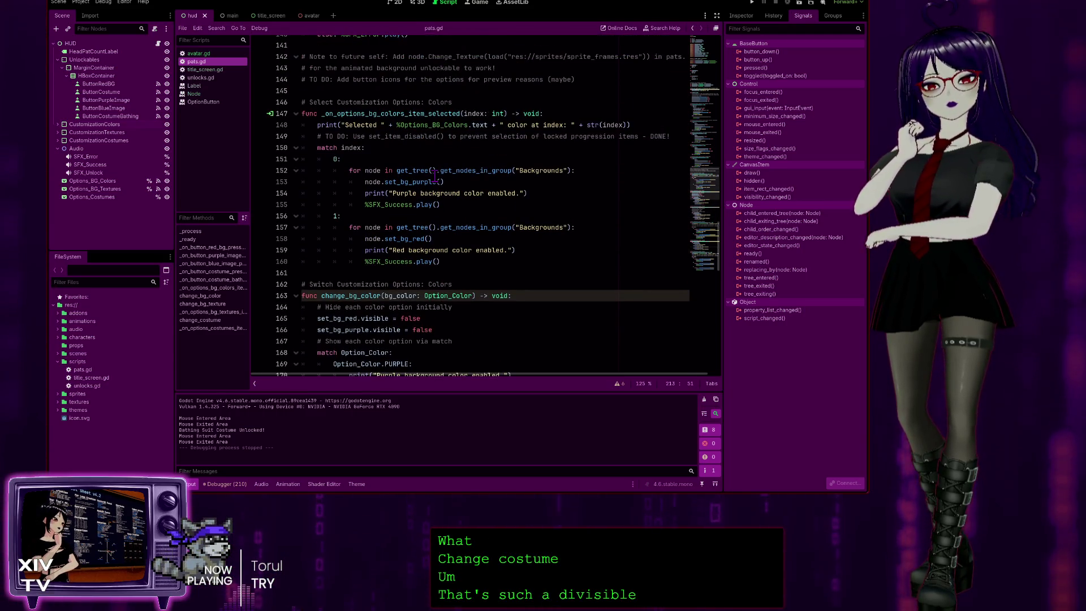
pyautogui.scroll(-20, 435, 177)
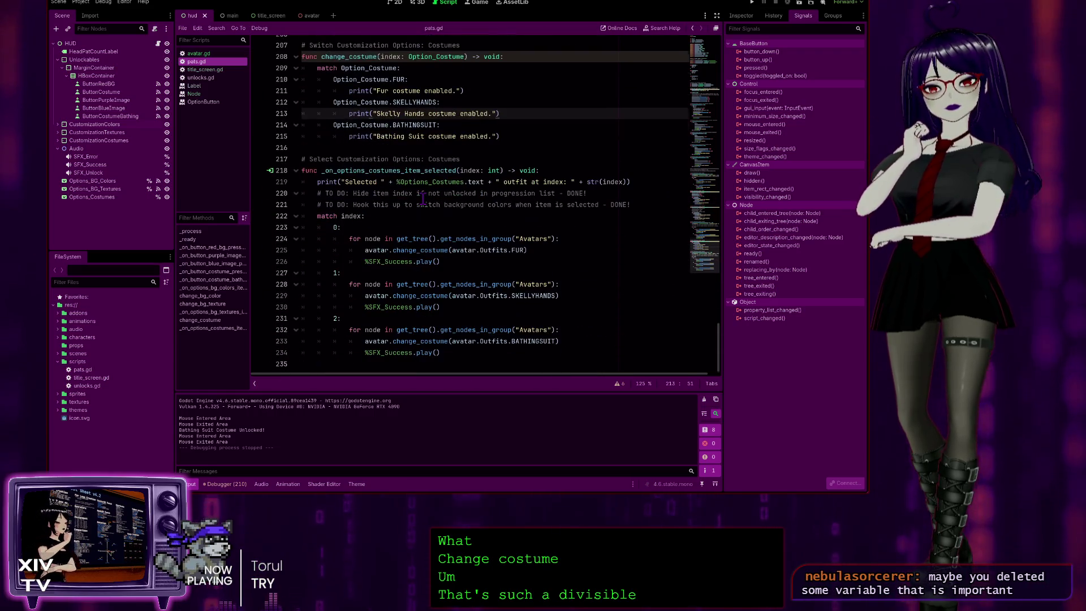
pyautogui.click(490, 298)
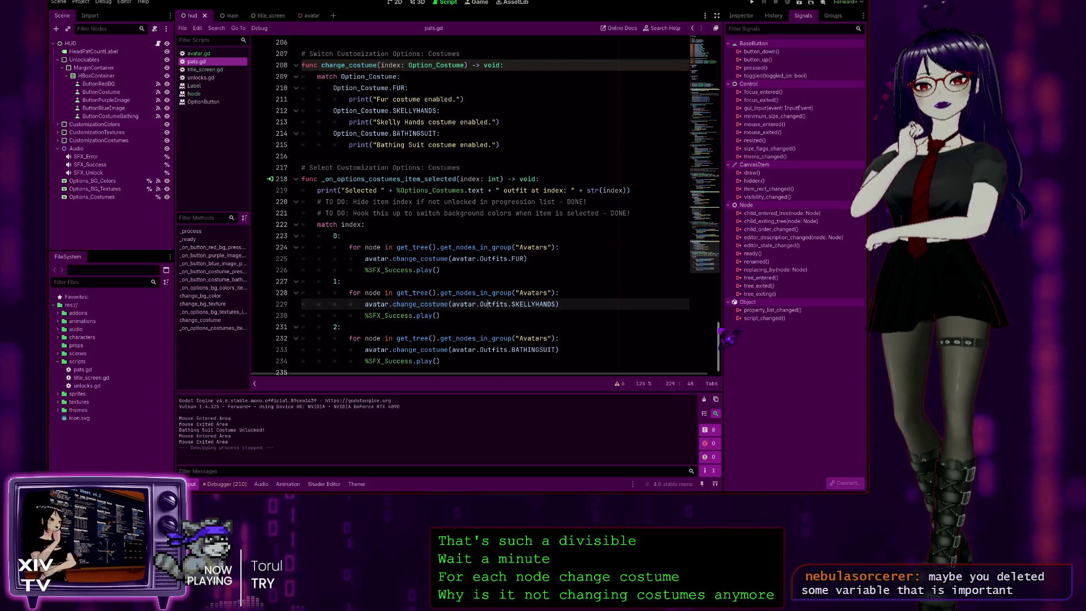
# - Scroll to the top of pats.gd to review the variable declarations and enums
pyautogui.moveTo(718, 327); pyautogui.dragTo(717, 68)
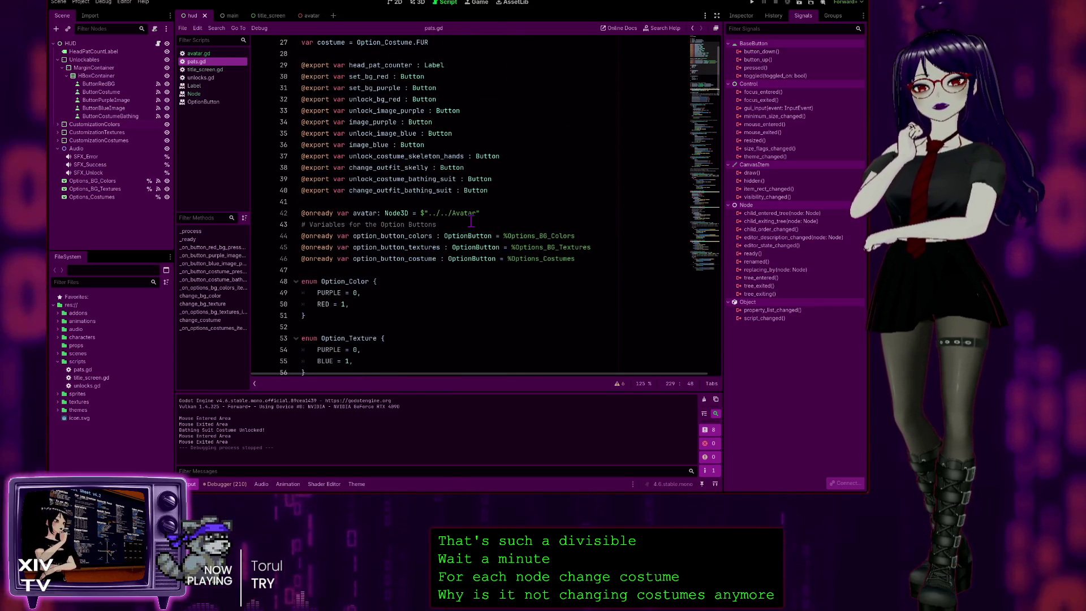
pyautogui.scroll(-7, 455, 240)
pyautogui.scroll(-1, 455, 240)
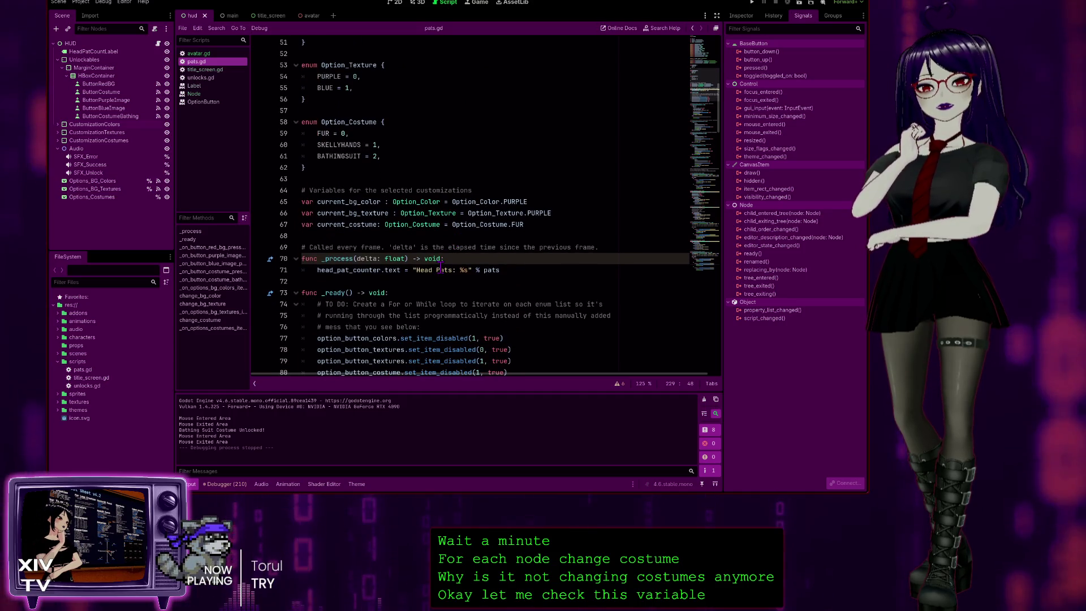
pyautogui.scroll(1, 529, 271)
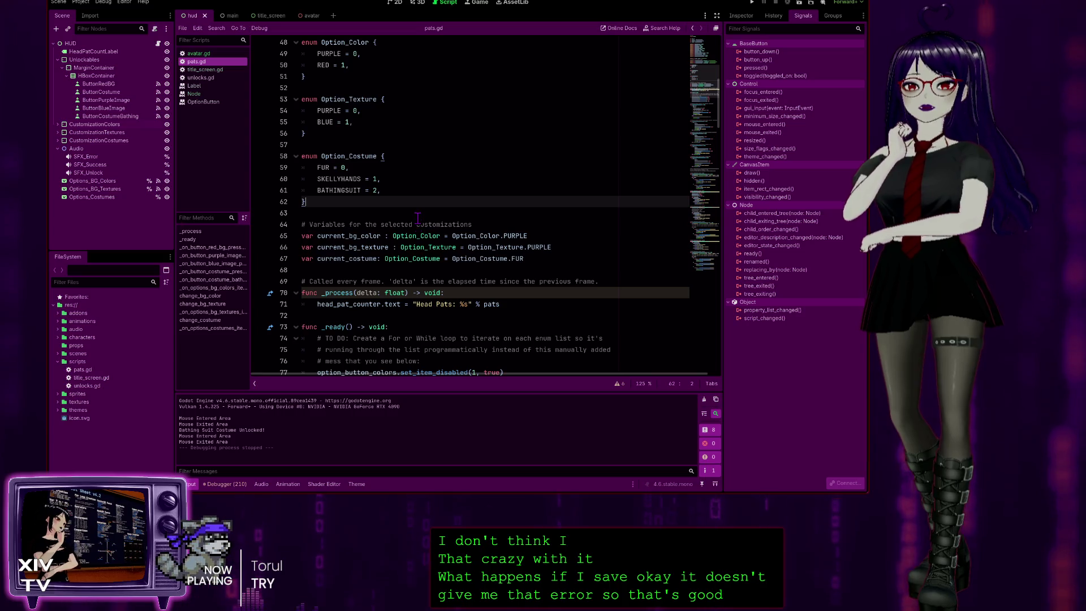
pyautogui.scroll(-2, 418, 218)
pyautogui.scroll(-2, 502, 258)
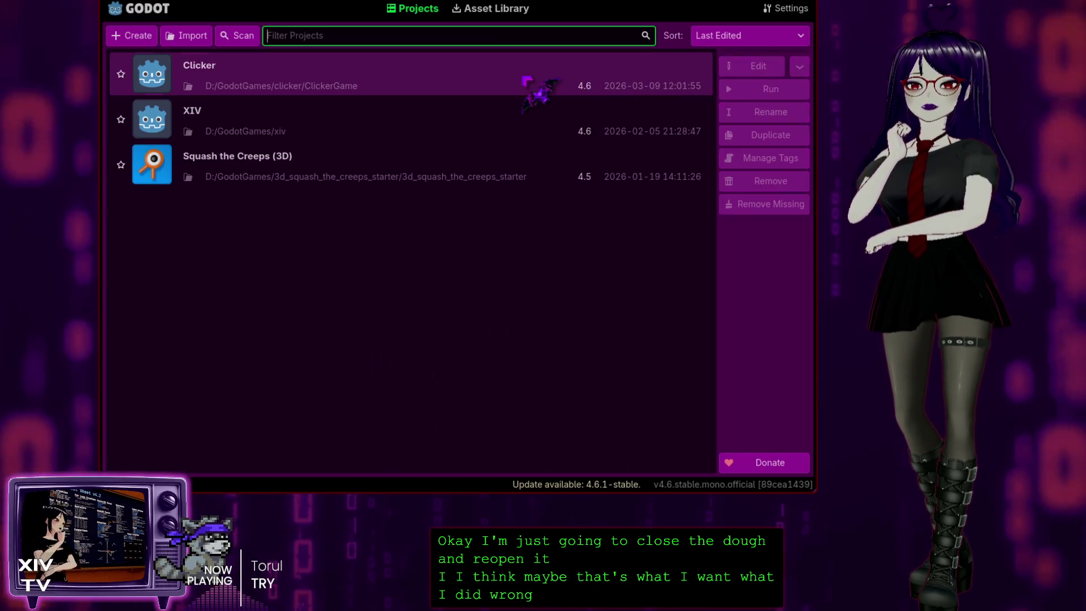
# - Reopen the clicker game project, run it with F5 and start the game
pyautogui.doubleClick(533, 90)
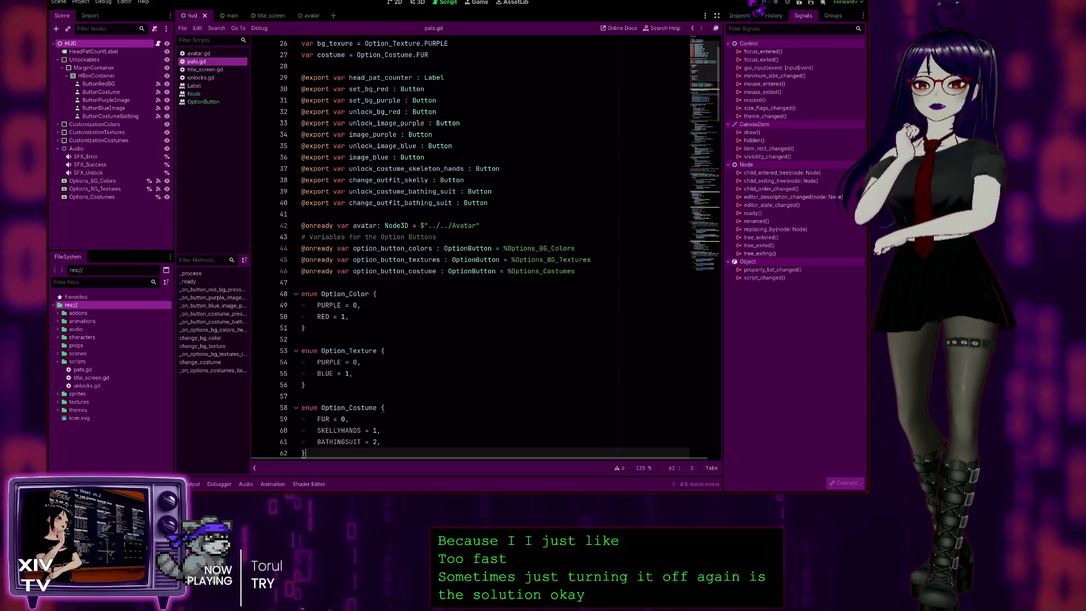
pyautogui.press('F5')
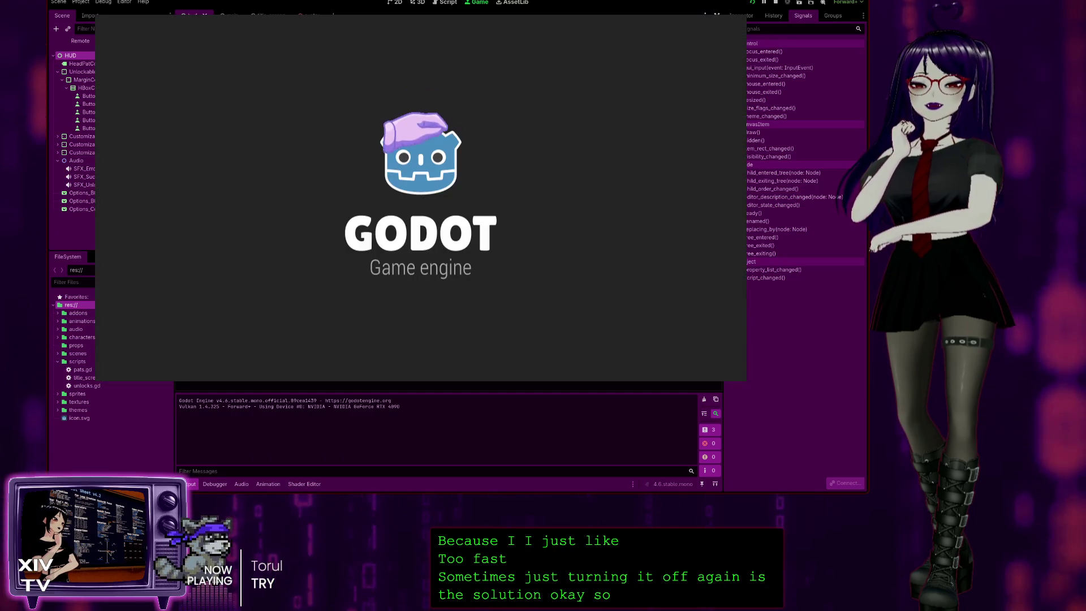
pyautogui.click(374, 169)
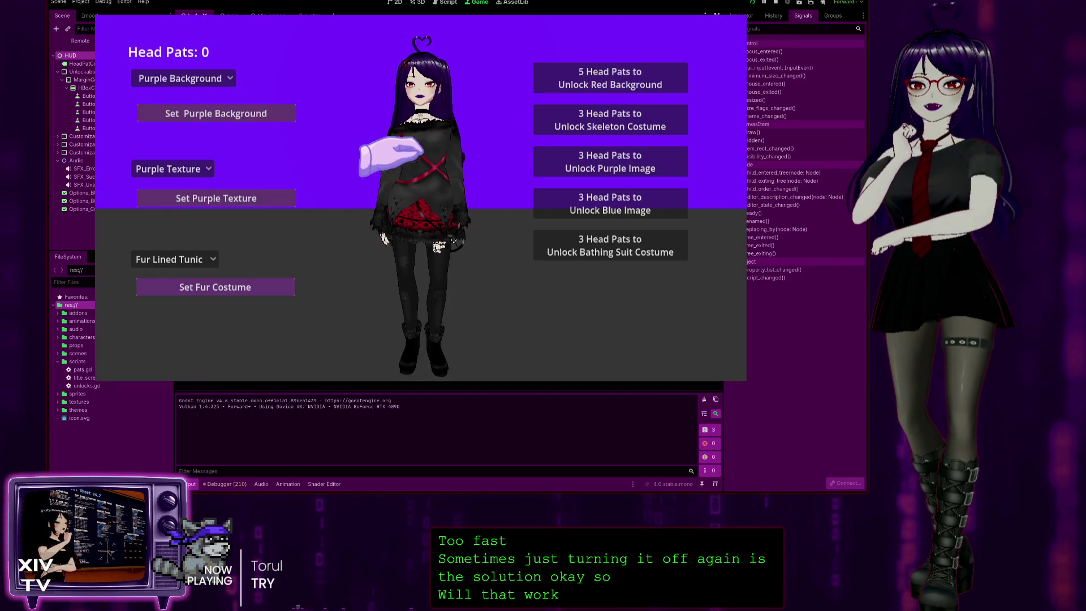
# - Pat the avatar, pick Skeleton T-Shirt from the costume list, then stop the game with F8
pyautogui.click(407, 73)
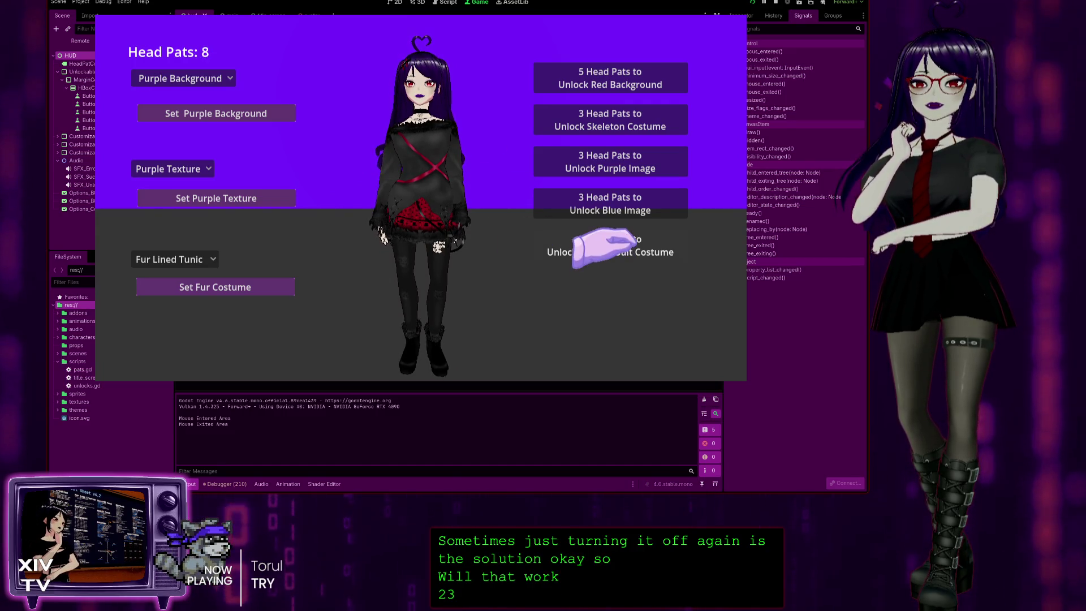
pyautogui.click(187, 259)
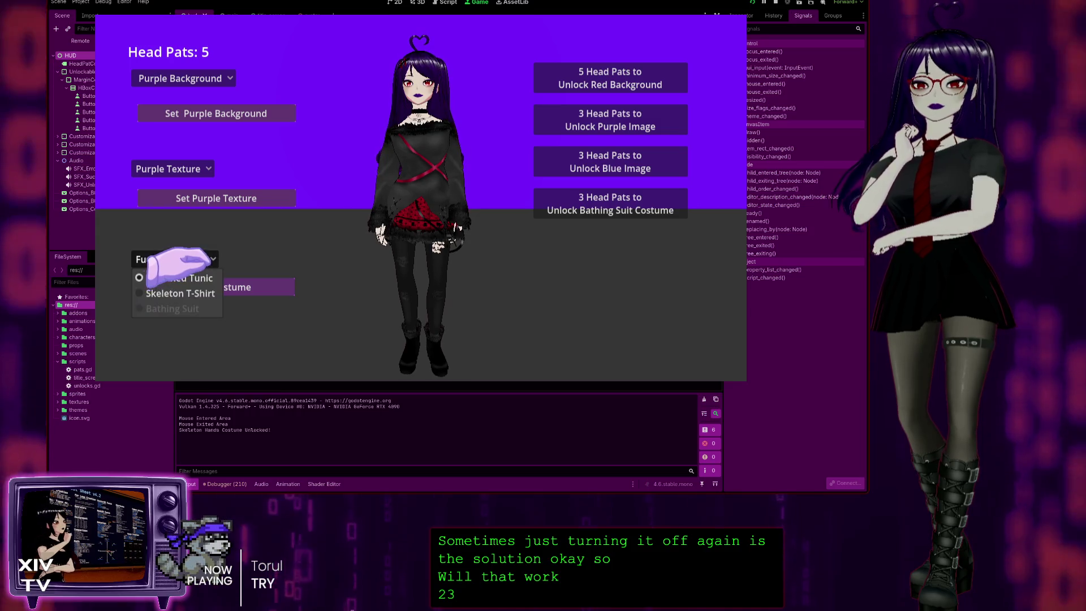
pyautogui.click(164, 281)
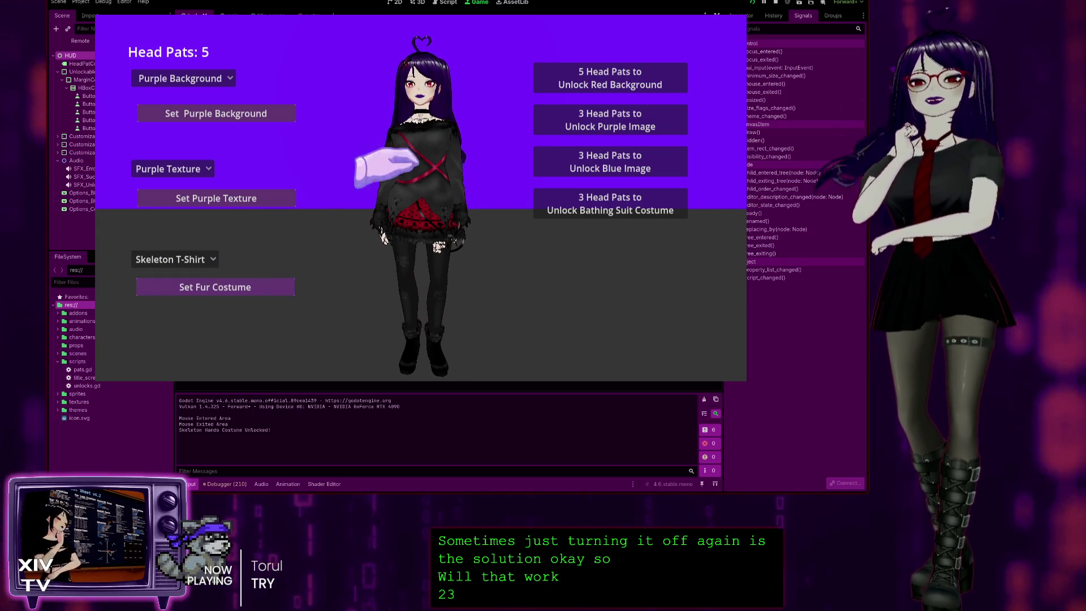
pyautogui.press('F8')
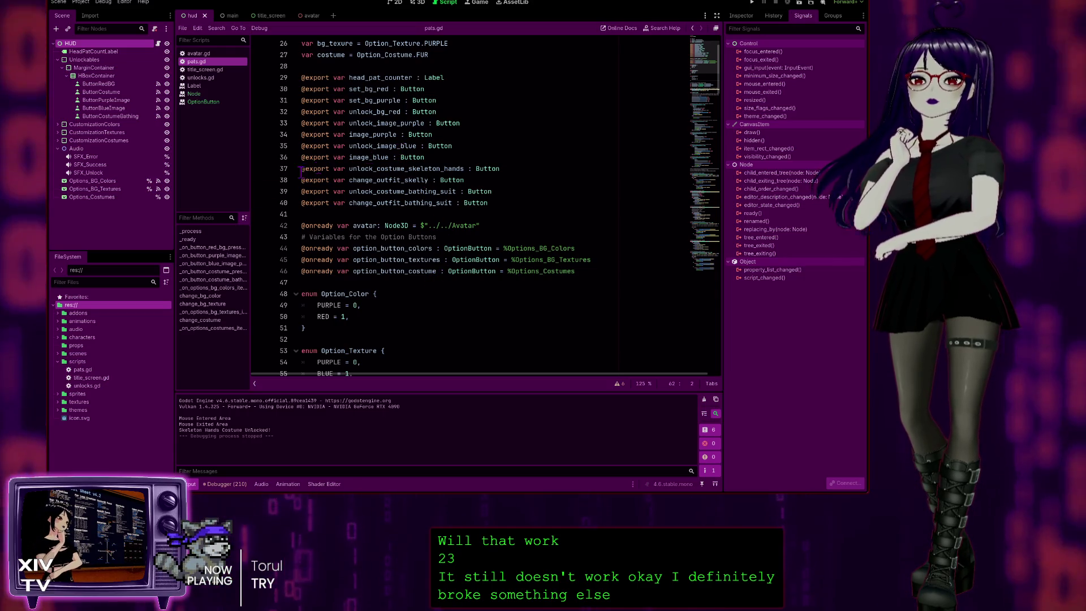
# - Show the History dock, review the FUR change_costume call on line 225, then open avatar.gd
pyautogui.click(774, 16)
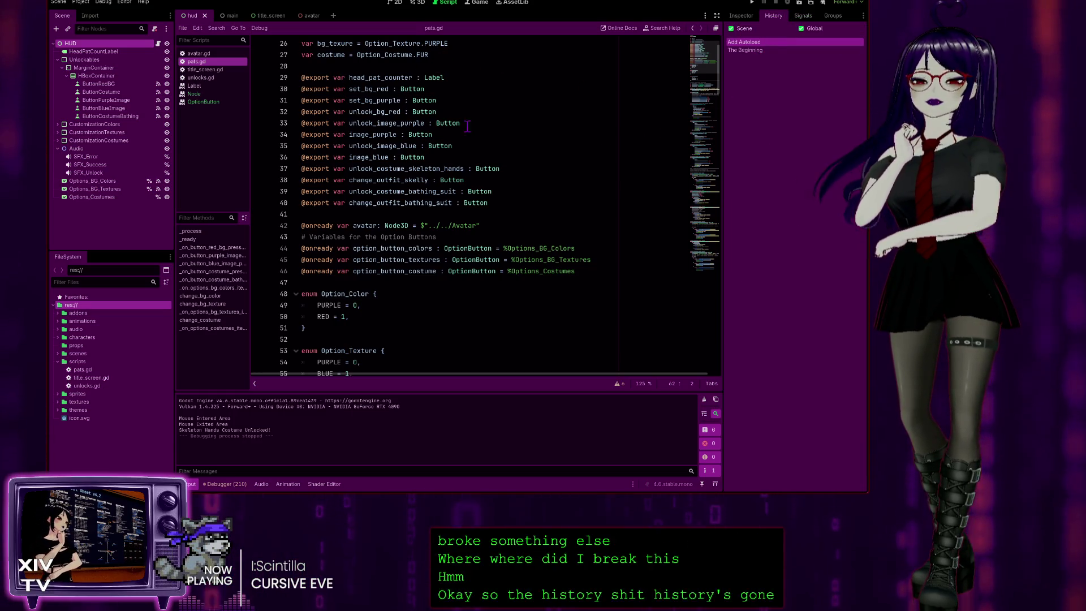
pyautogui.scroll(-20, 456, 346)
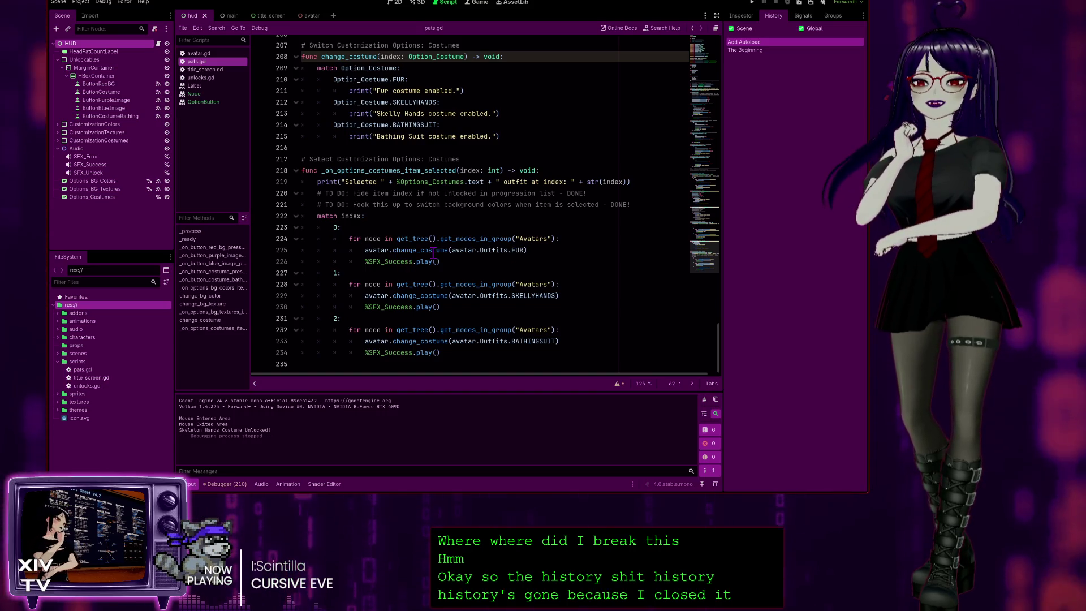
pyautogui.click(535, 249)
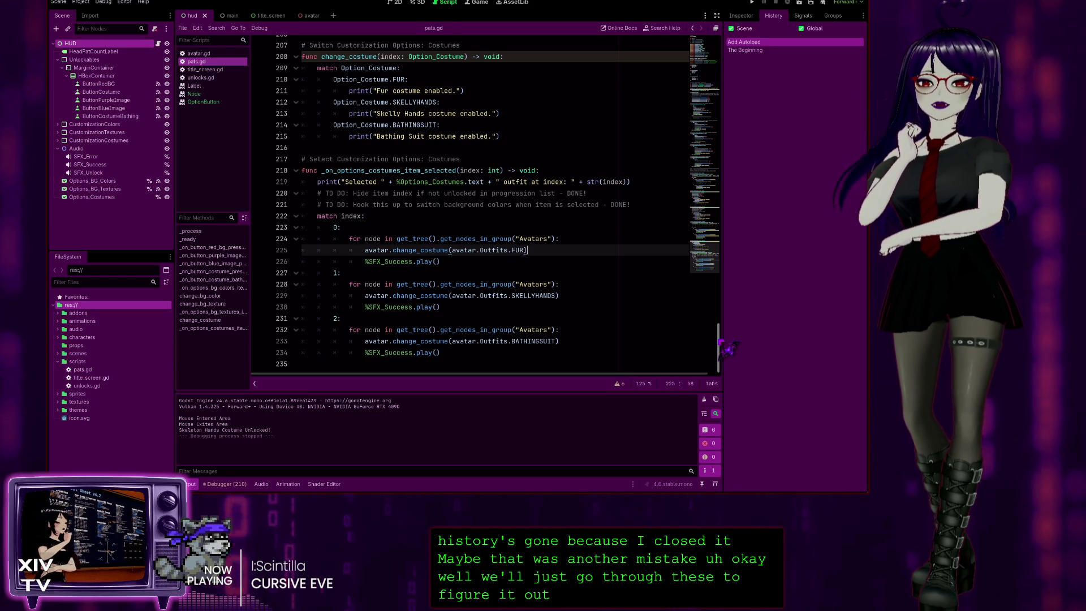
pyautogui.scroll(20, 721, 342)
pyautogui.scroll(-20, 360, 249)
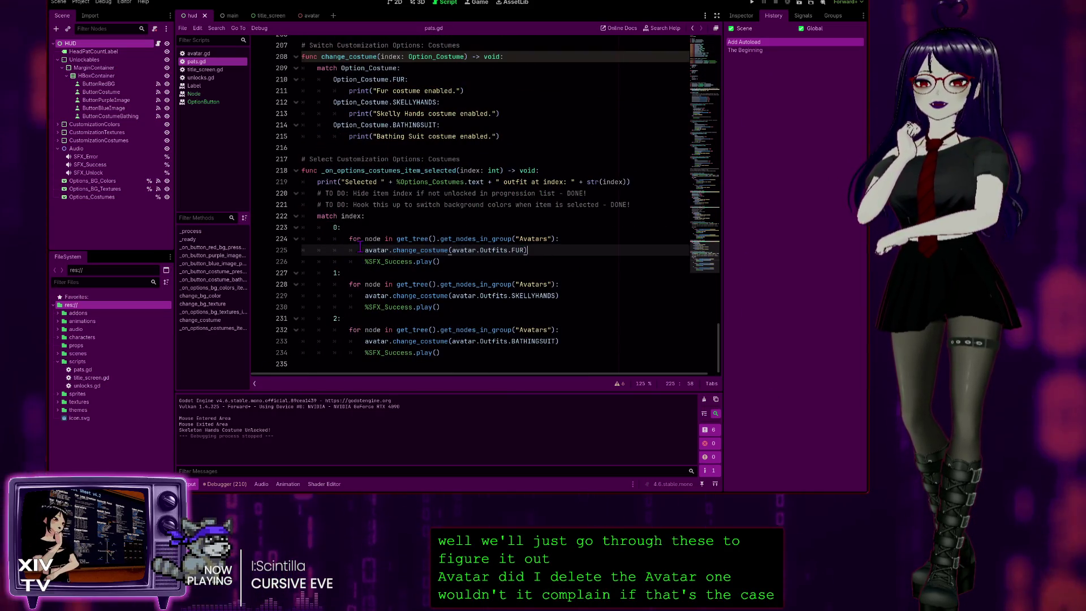
pyautogui.scroll(1, 560, 276)
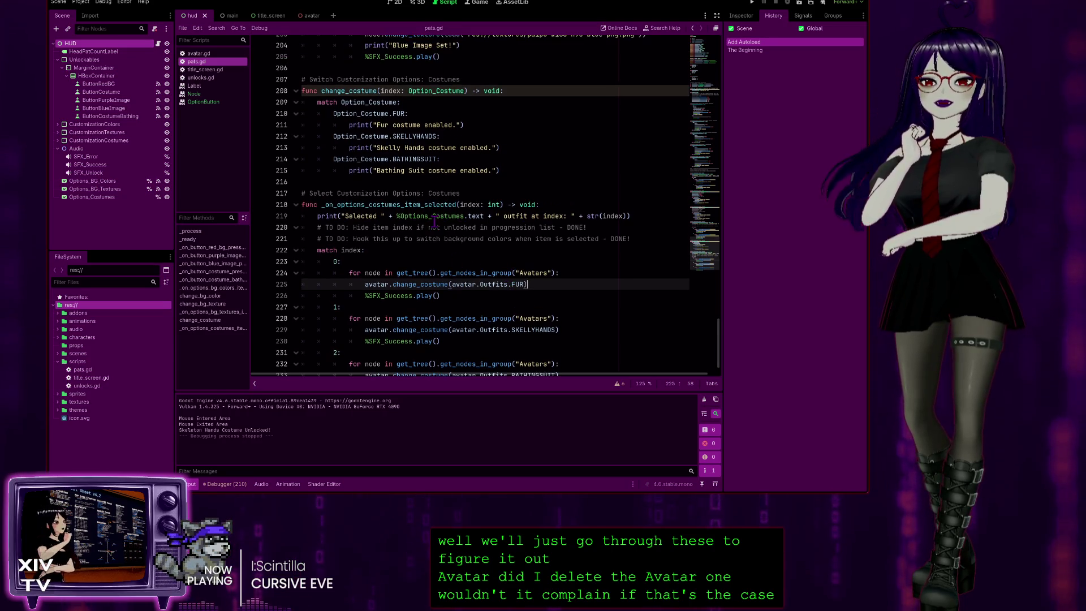
pyautogui.scroll(-1, 499, 234)
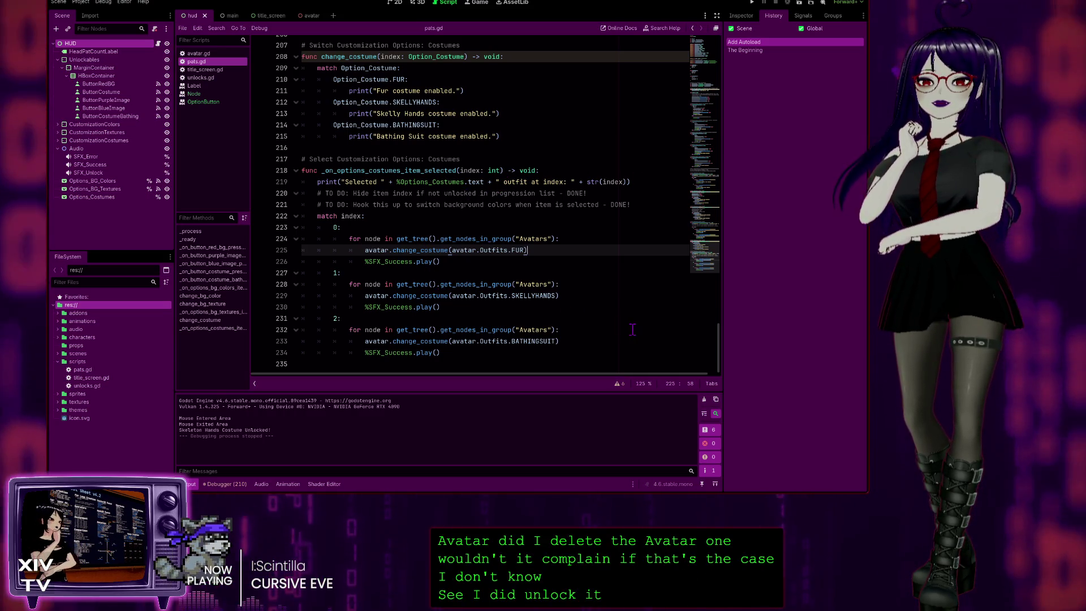
pyautogui.scroll(1, 487, 119)
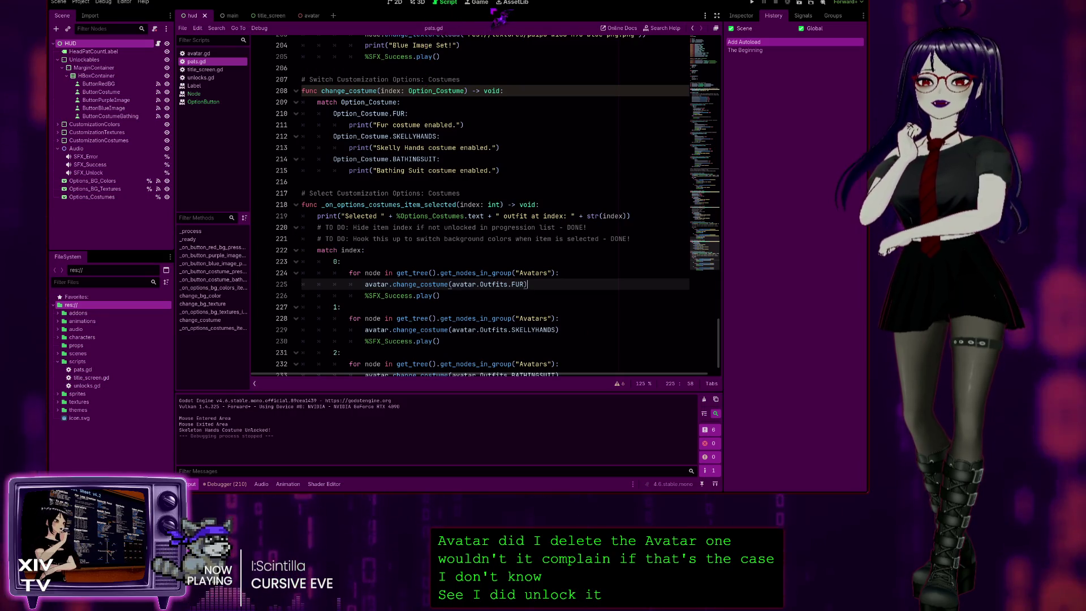
pyautogui.click(214, 55)
pyautogui.scroll(-4, 511, 198)
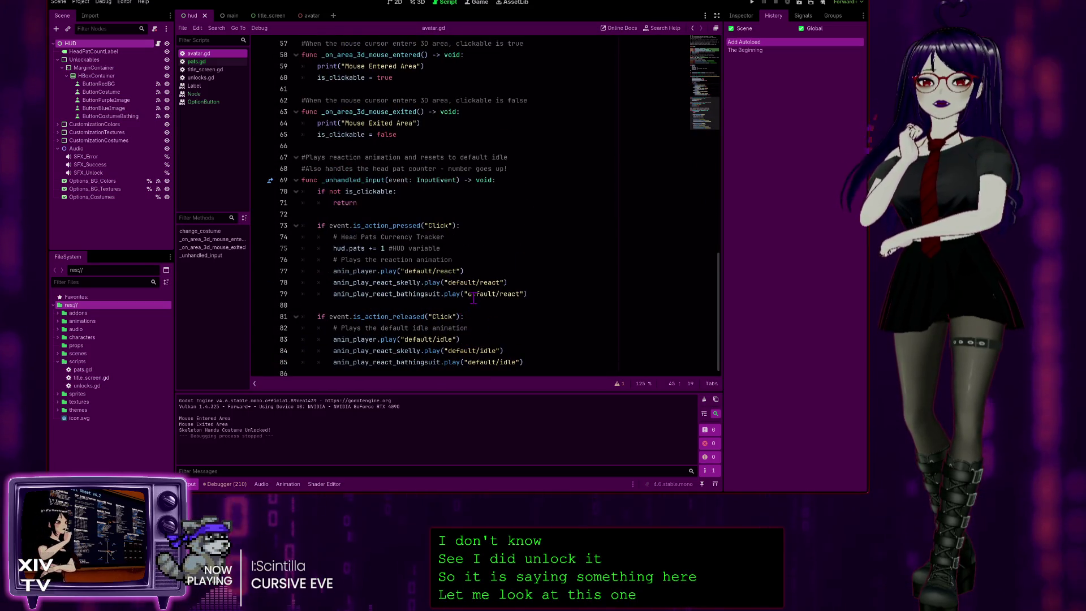
pyautogui.scroll(2, 447, 328)
pyautogui.scroll(-2, 422, 316)
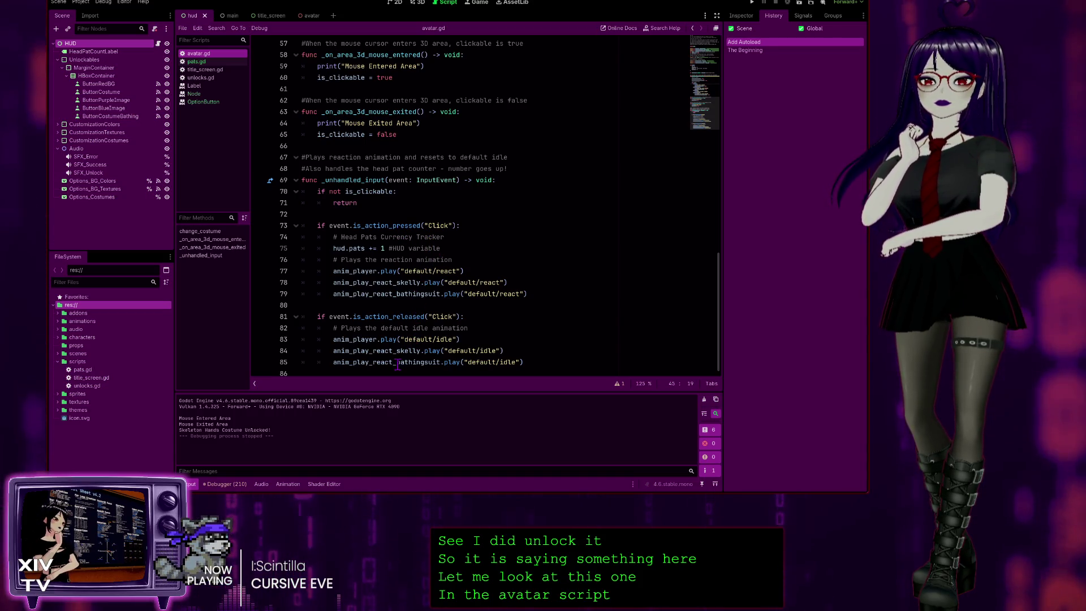
pyautogui.scroll(4, 392, 295)
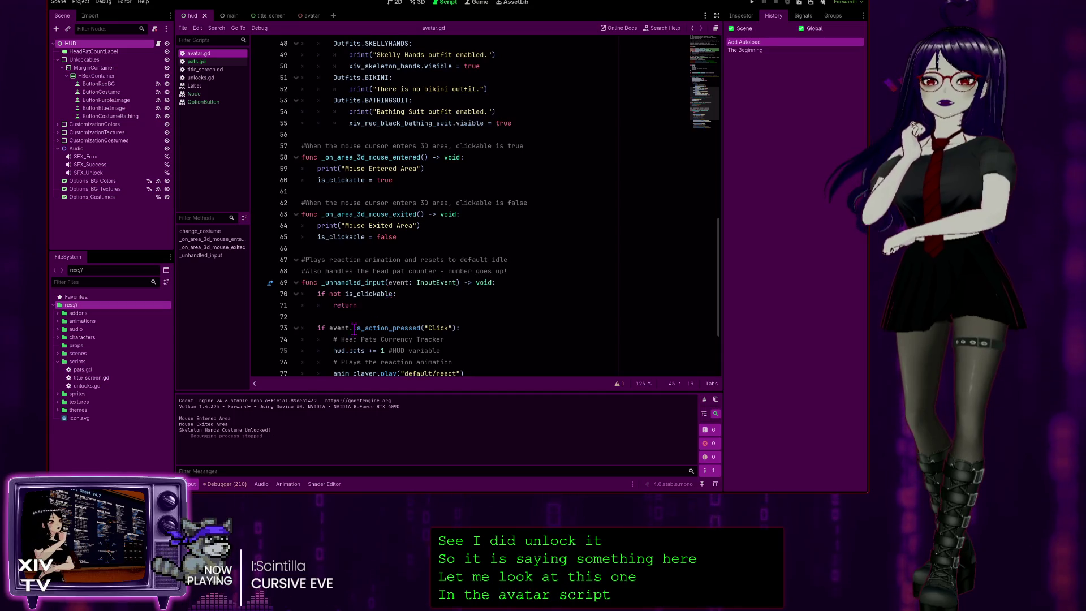
pyautogui.scroll(2, 392, 332)
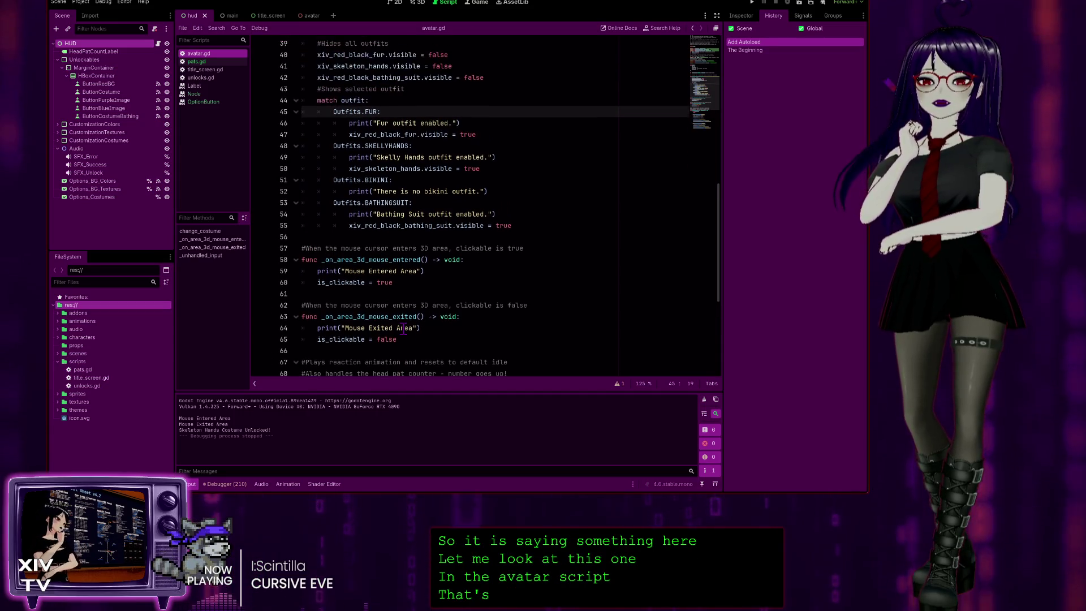
pyautogui.scroll(3, 429, 288)
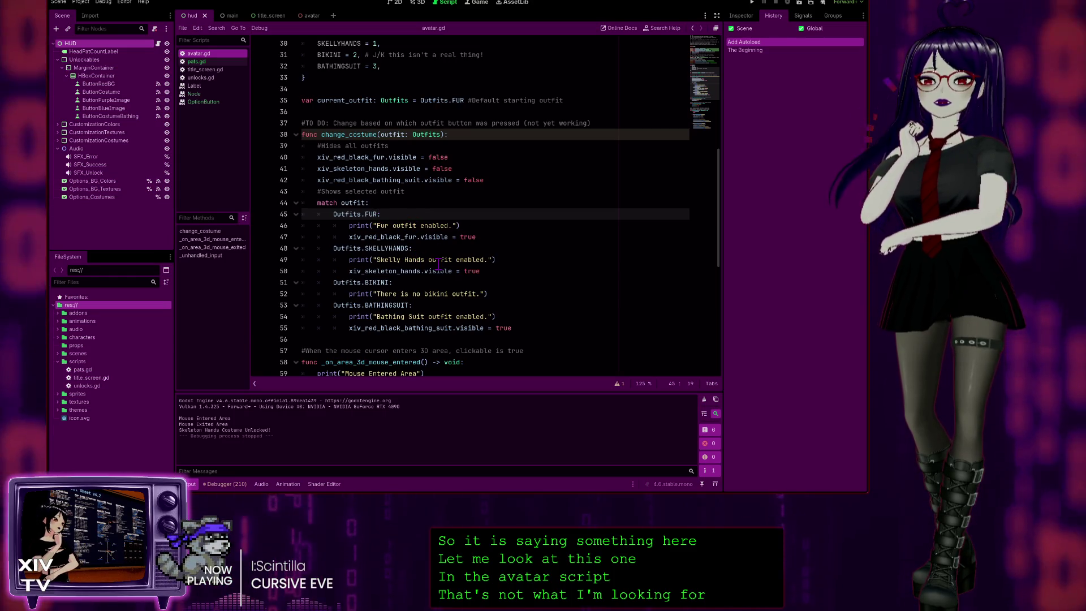
pyautogui.scroll(1, 446, 305)
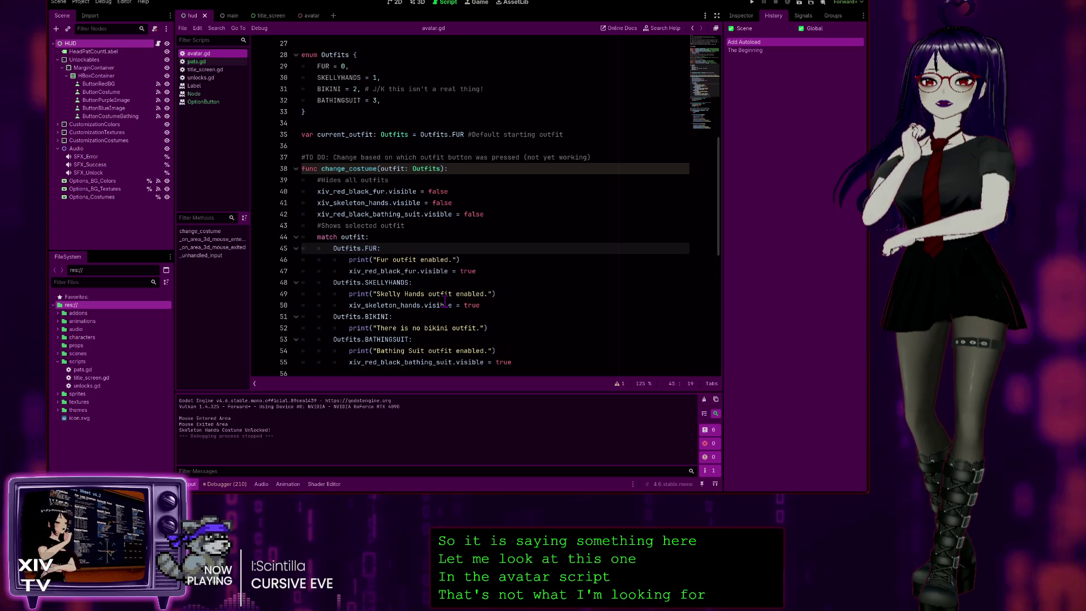
pyautogui.scroll(1, 394, 226)
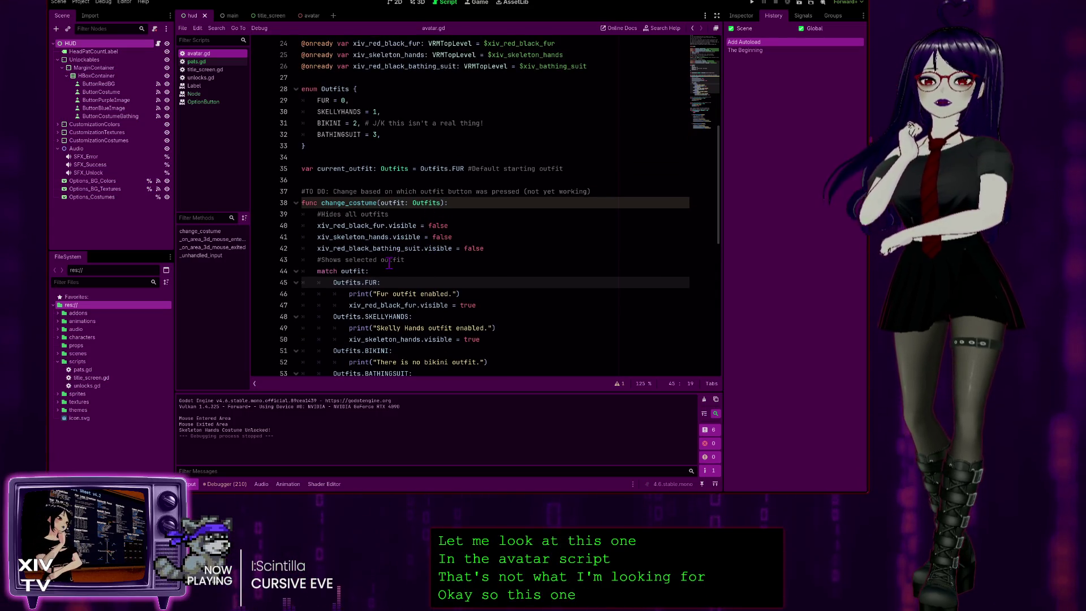
pyautogui.scroll(2, 444, 253)
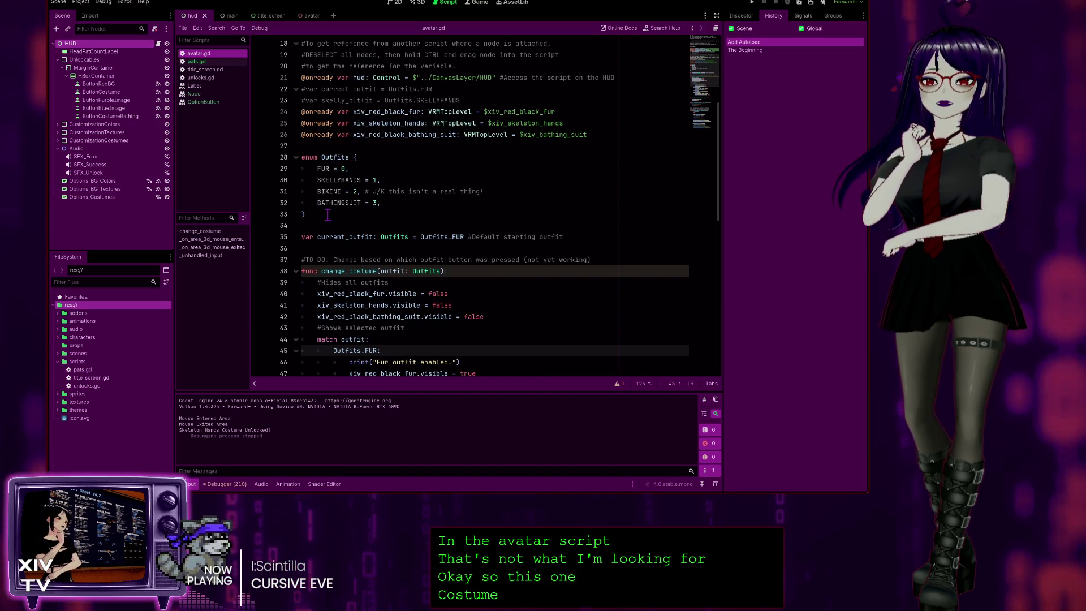
pyautogui.scroll(5, 328, 215)
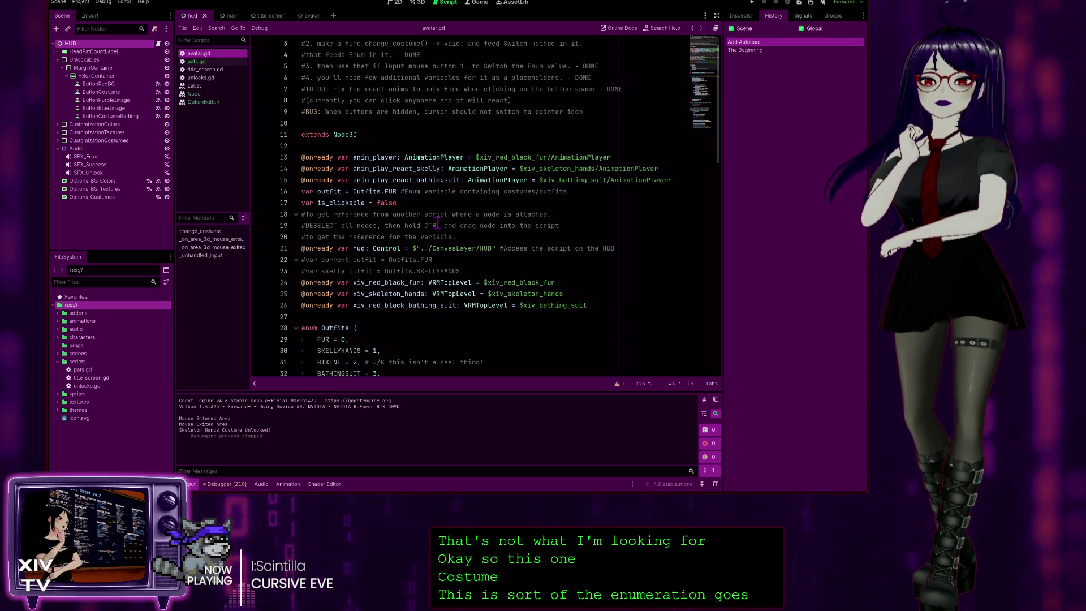
pyautogui.scroll(1, 434, 226)
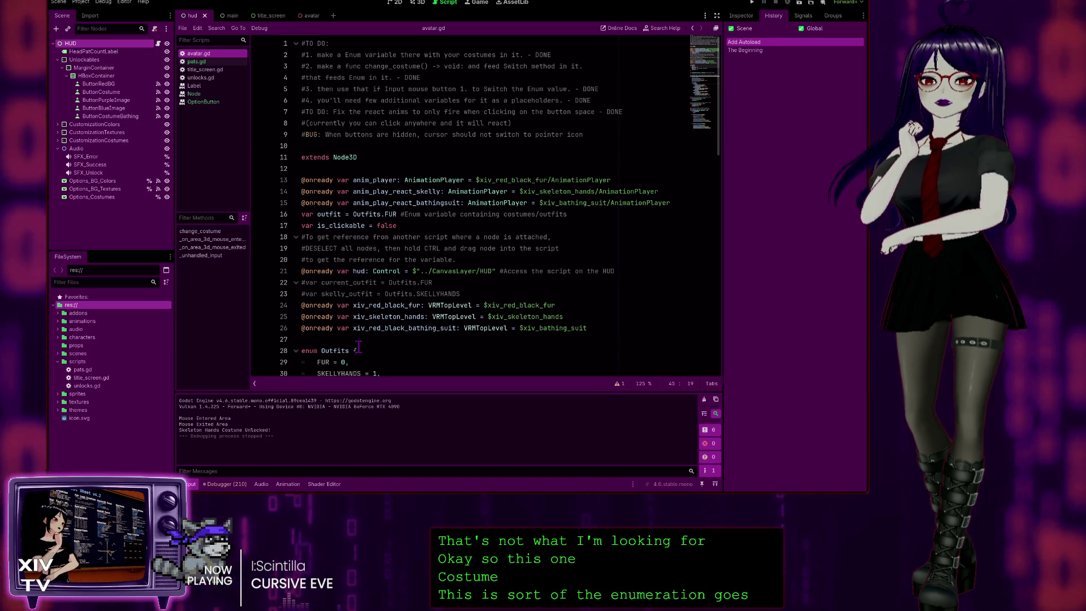
pyautogui.scroll(-2, 379, 346)
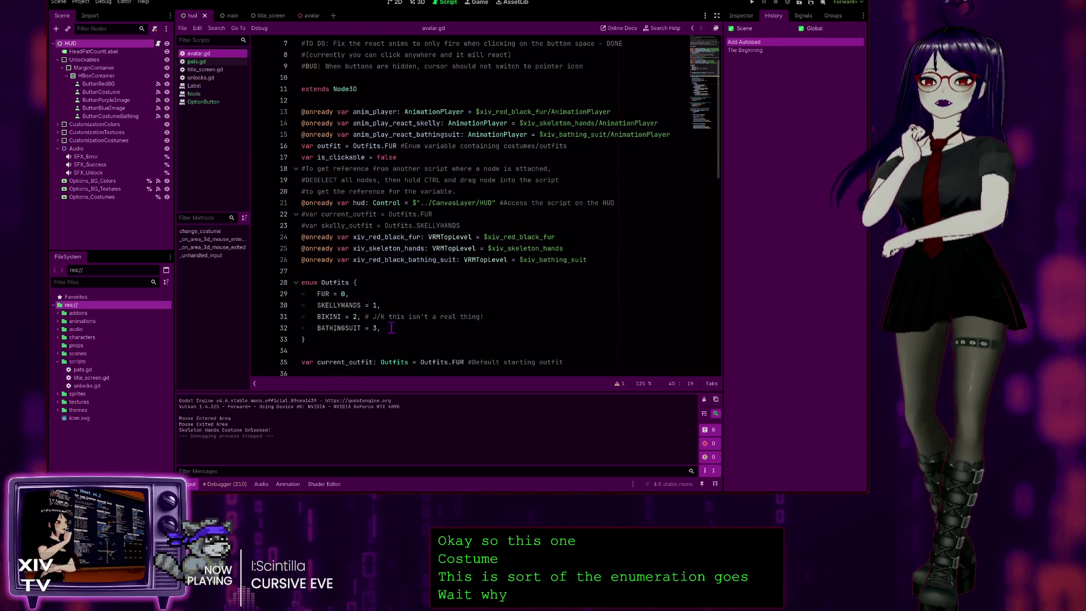
pyautogui.scroll(2, 392, 328)
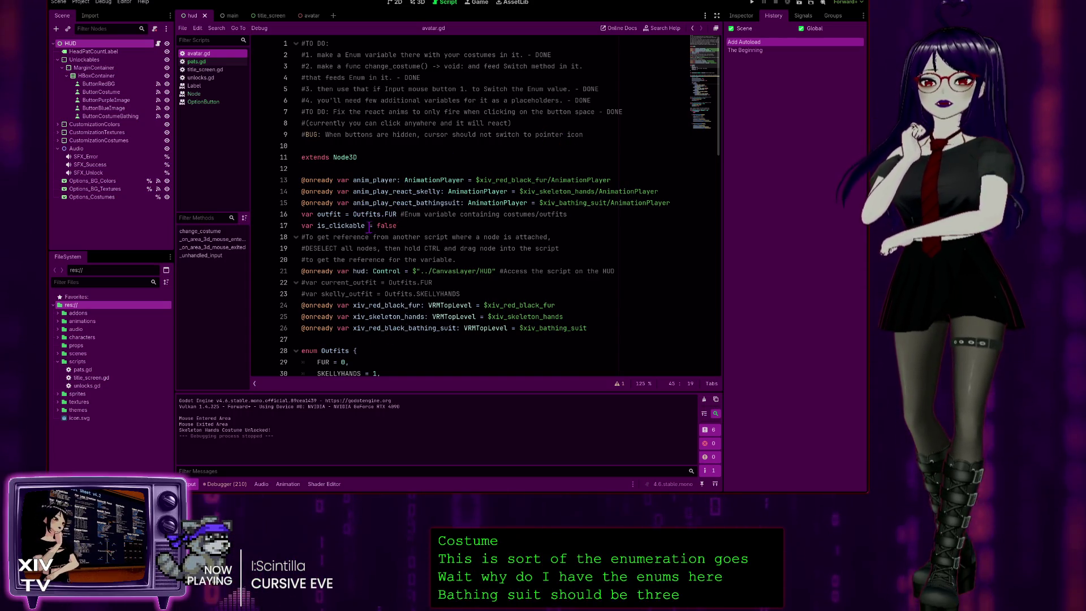
pyautogui.click(222, 15)
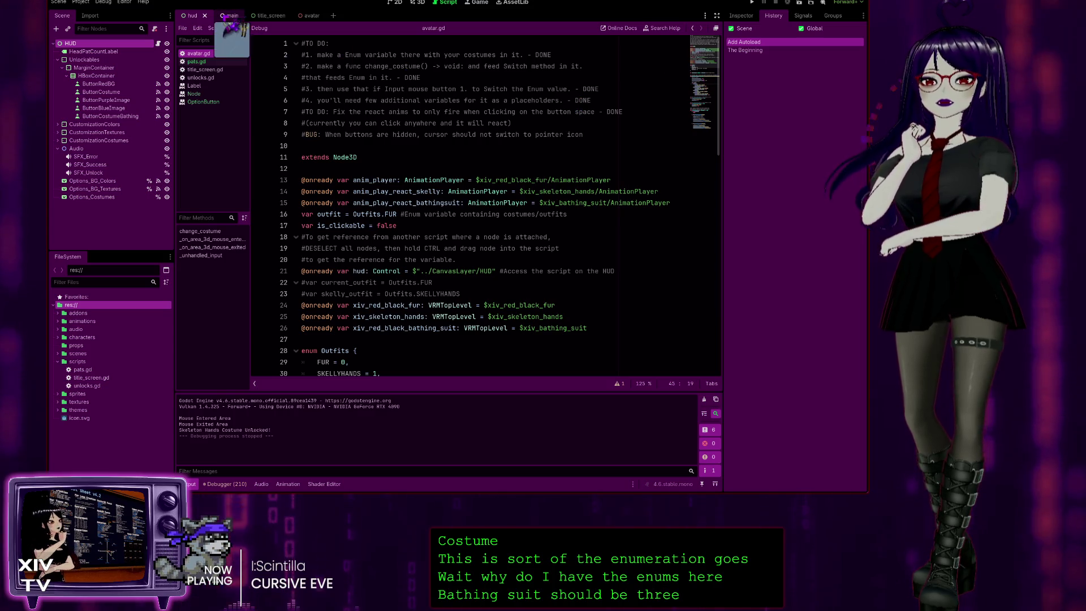
pyautogui.click(191, 15)
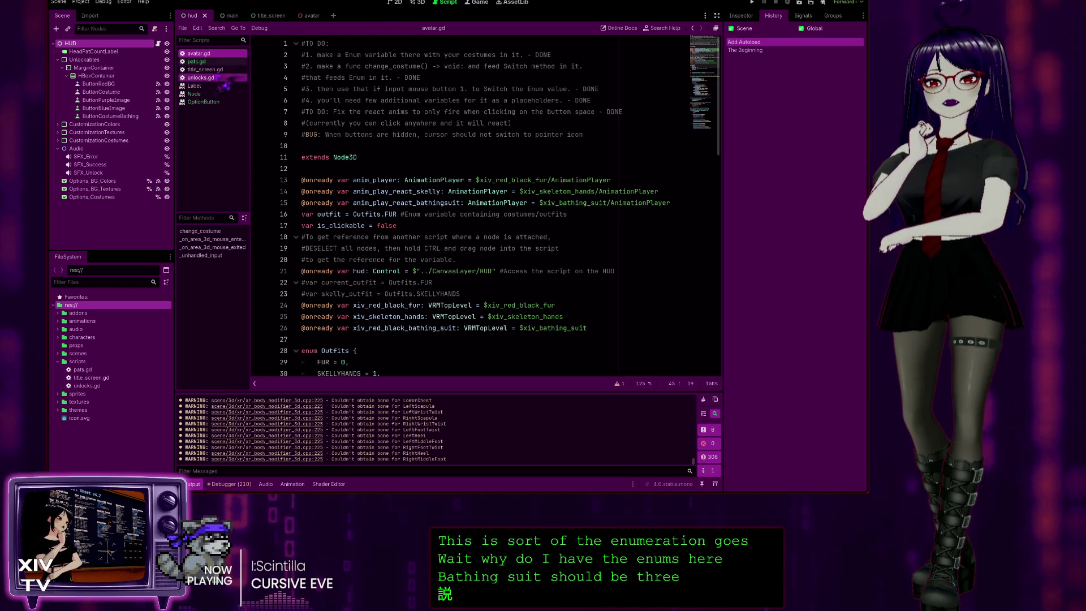
pyautogui.click(197, 61)
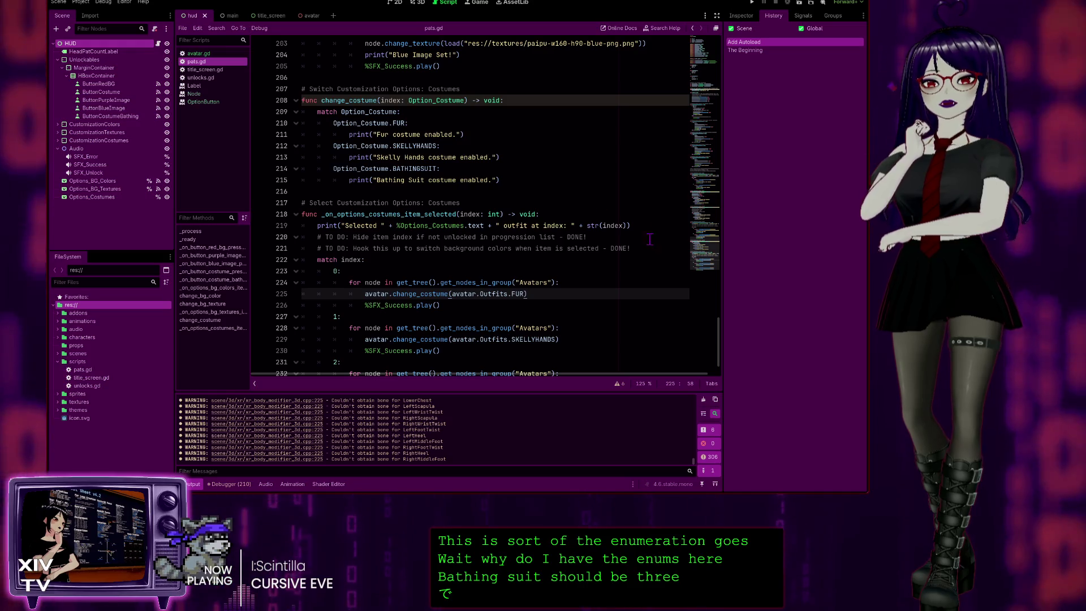
# - Delete the trailing comma after BATHINGSUIT = 2 in the Option_Costume enum
pyautogui.scroll(1, 727, 328)
pyautogui.moveTo(727, 328); pyautogui.dragTo(728, 38)
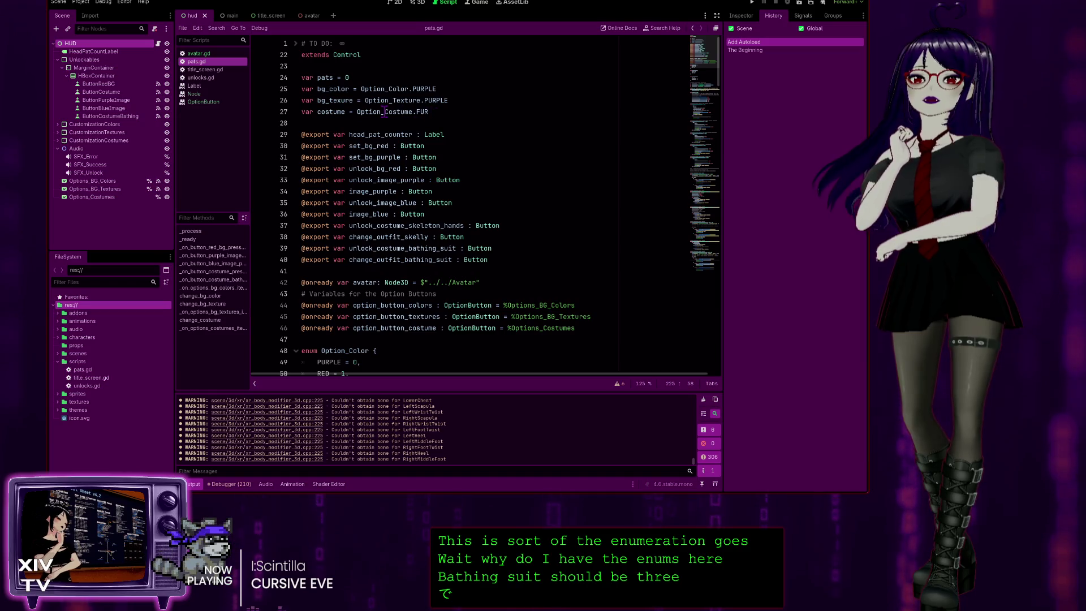
pyautogui.click(435, 111)
pyautogui.scroll(-7, 424, 226)
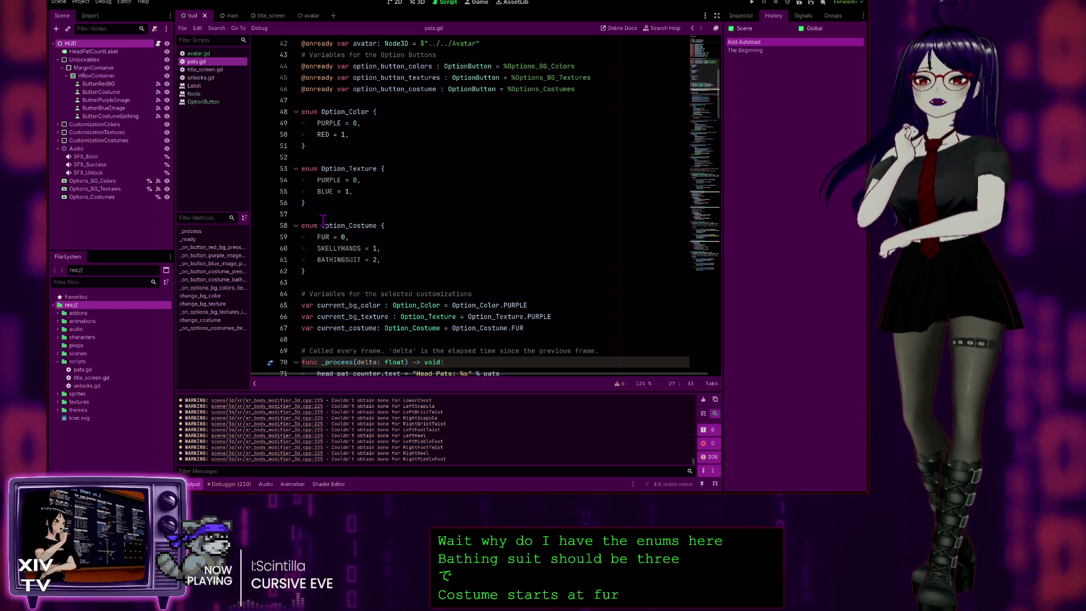
pyautogui.click(302, 270)
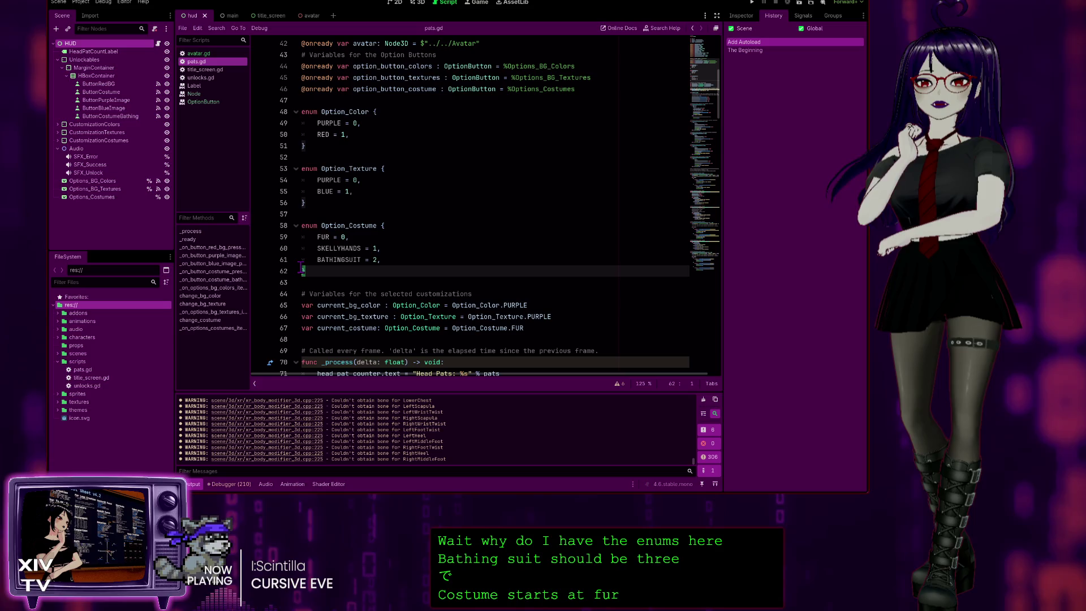
pyautogui.click(383, 260)
pyautogui.press('BackSpace')
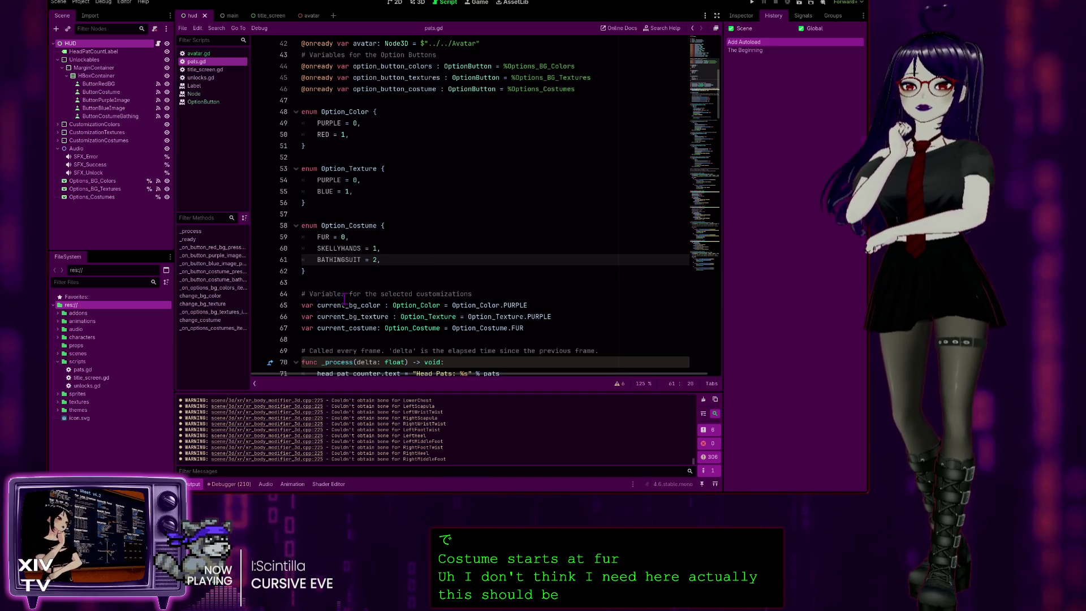
# - Toggle-comment the whole Option_Costume enum with Ctrl+K, then undo it to restore it
pyautogui.moveTo(310, 274); pyautogui.dragTo(281, 235)
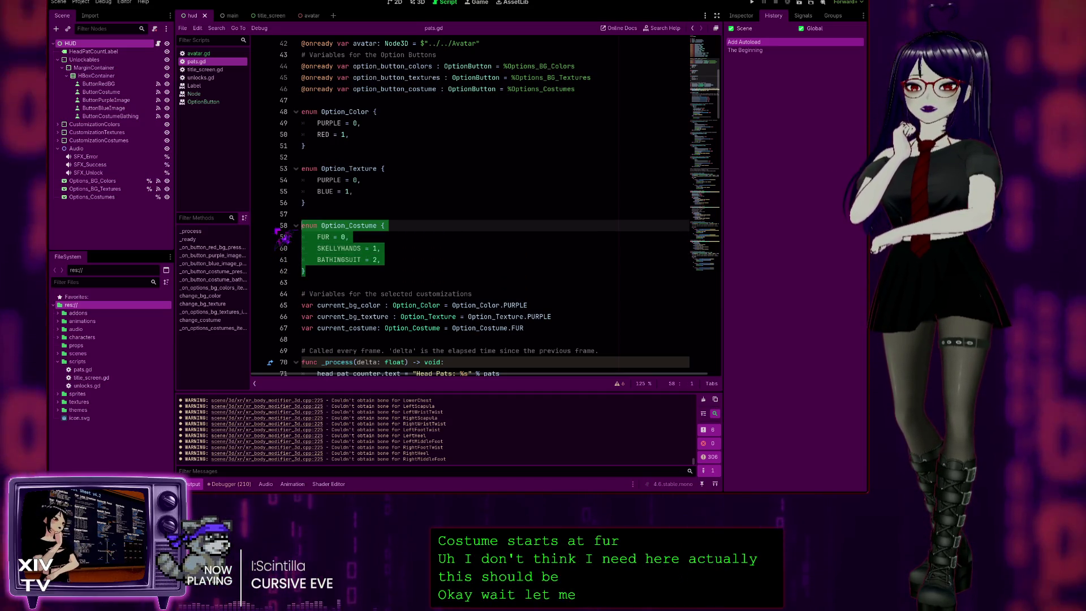
pyautogui.hotkey('ctrl', 'k')
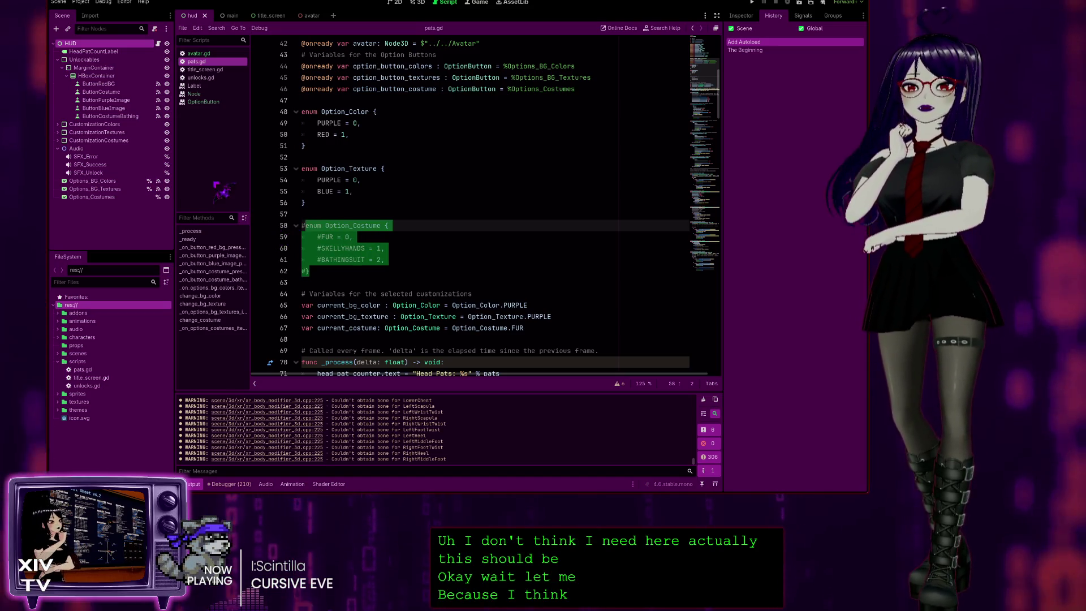
pyautogui.scroll(-1, 466, 236)
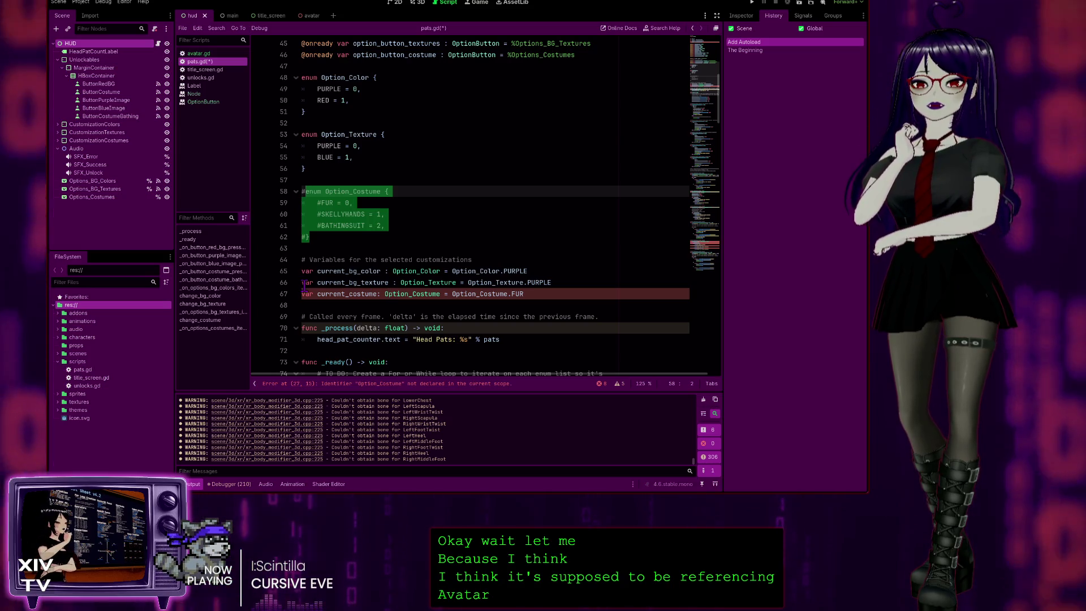
pyautogui.hotkey('ctrl', 'z')
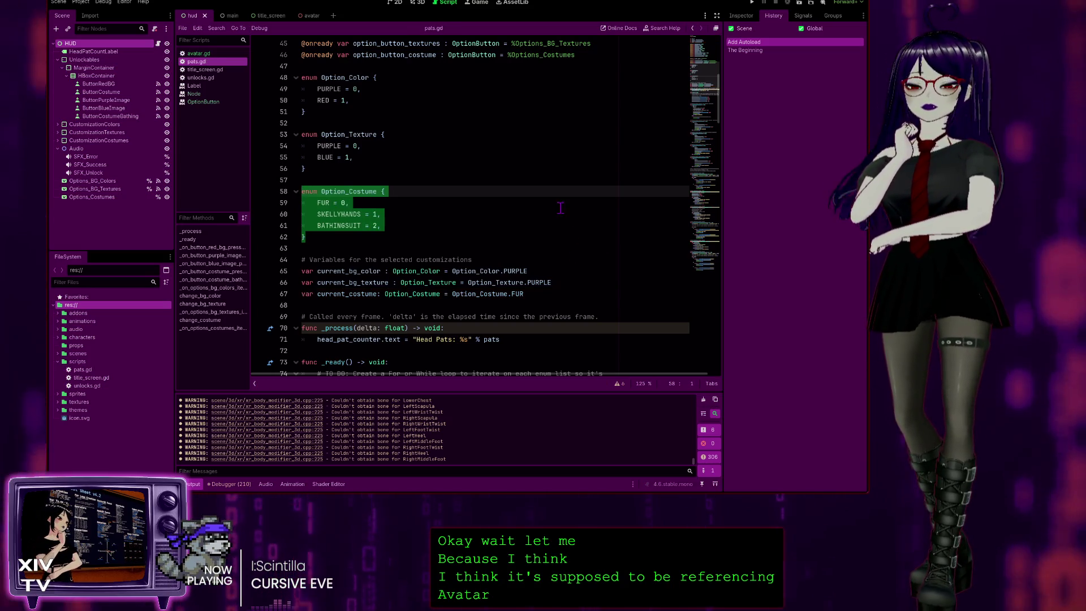
pyautogui.click(414, 220)
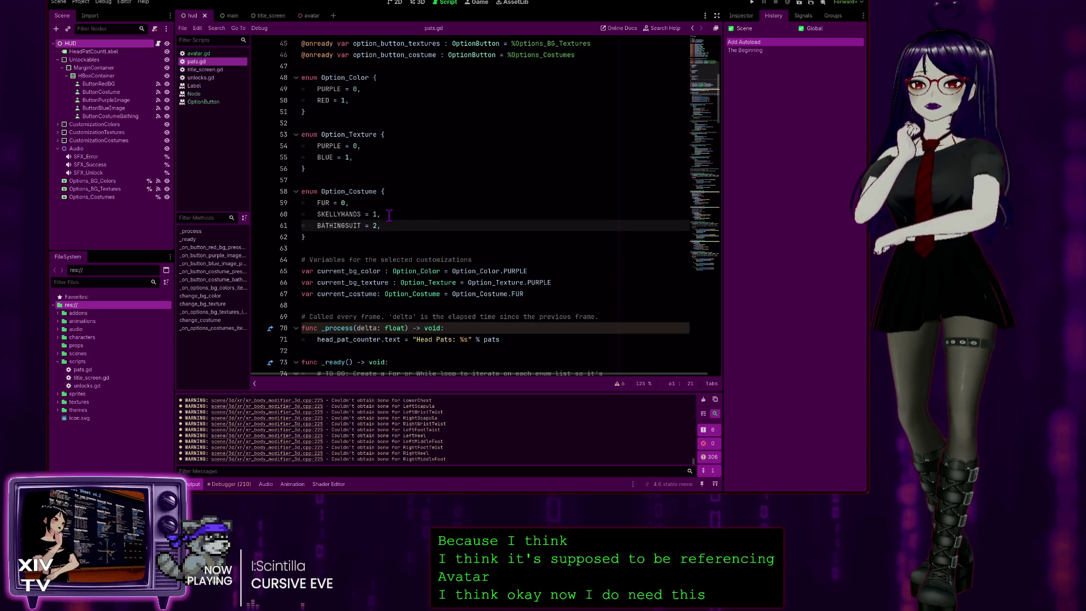
# - Copy the BIKINI and BATHINGSUIT enum lines from avatar.gd into pats.gd's Option_Costume enum
pyautogui.click(214, 53)
pyautogui.scroll(-4, 395, 261)
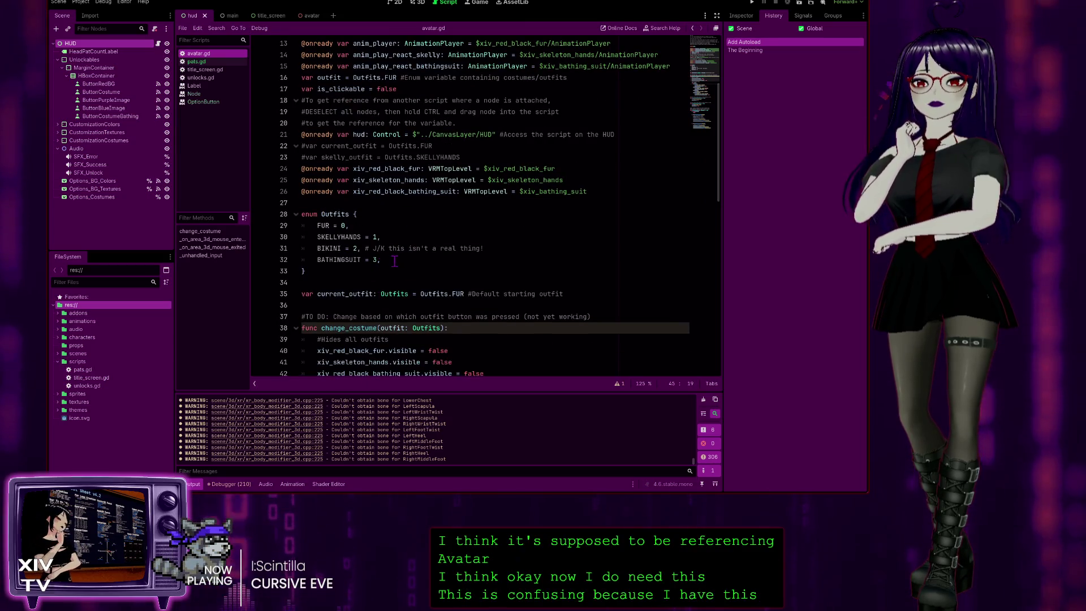
pyautogui.moveTo(384, 259); pyautogui.dragTo(302, 249)
pyautogui.hotkey('ctrl', 'c')
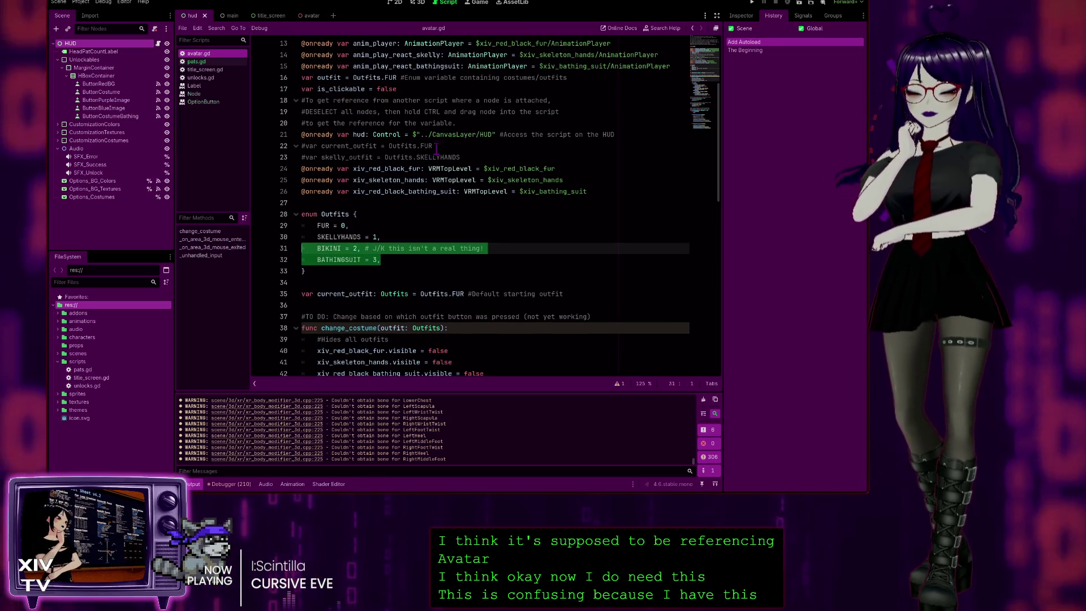
pyautogui.click(437, 146)
pyautogui.hotkey('alt', 'Left')
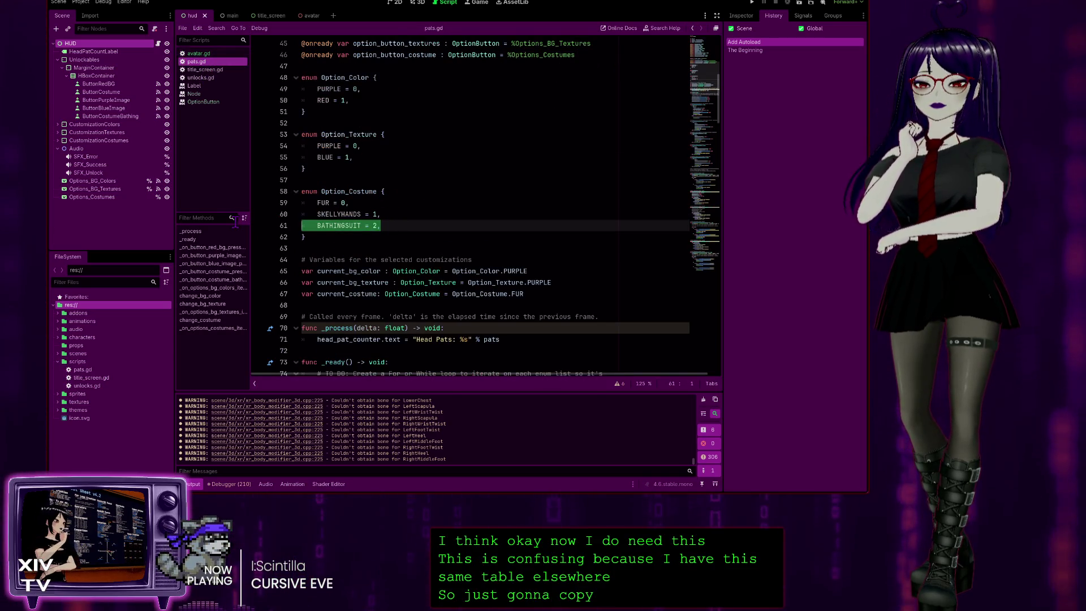
pyautogui.hotkey('ctrl', 'v')
pyautogui.click(541, 189)
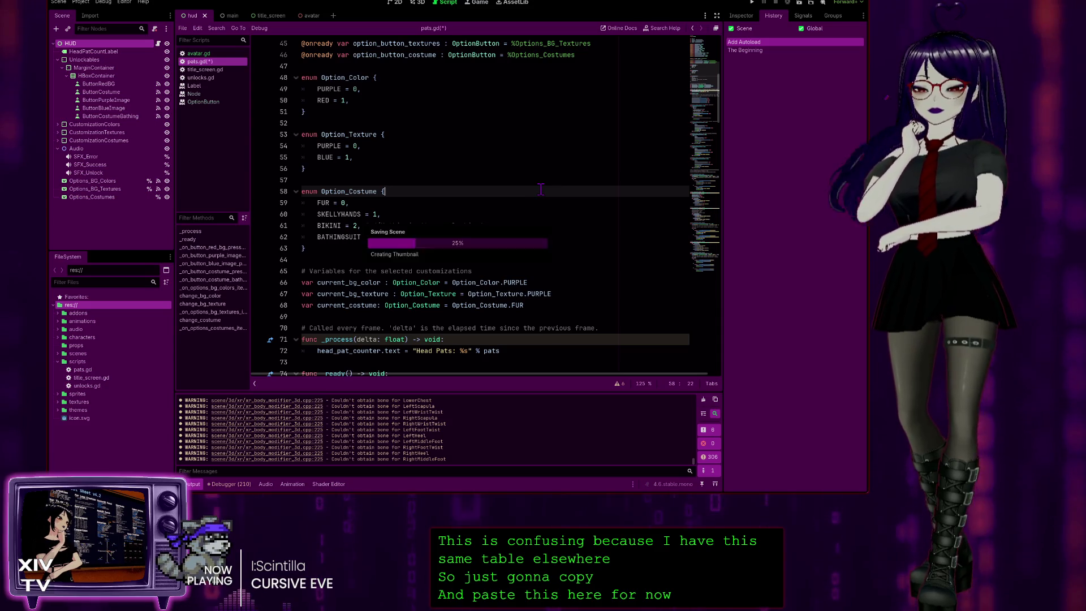
# - Duplicate the set_item_disabled(2, true) line in _ready and change the copy's index to 3
pyautogui.scroll(-5, 535, 233)
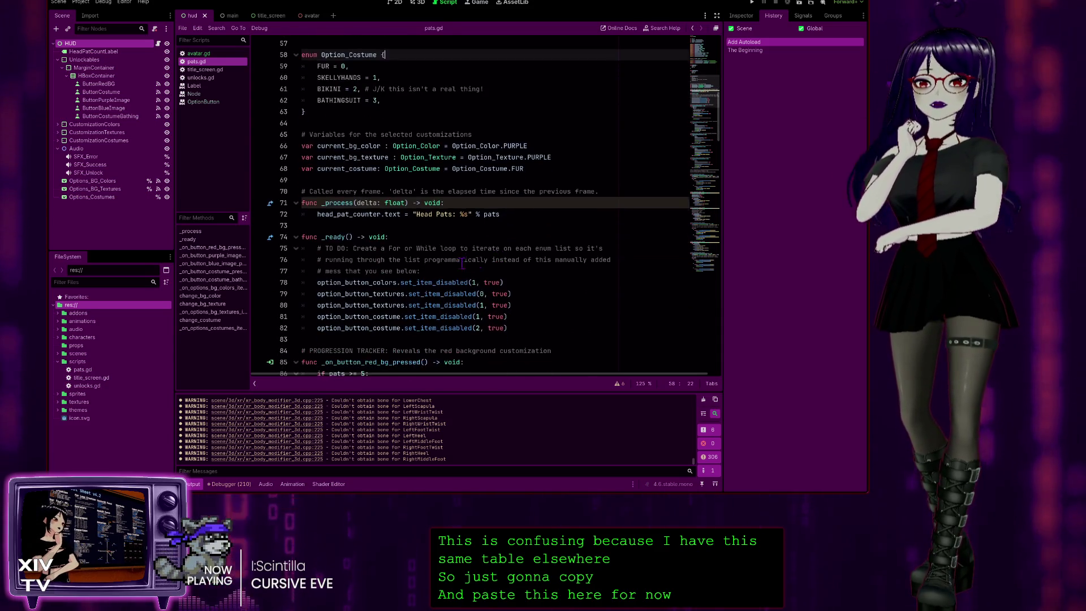
pyautogui.scroll(-1, 385, 210)
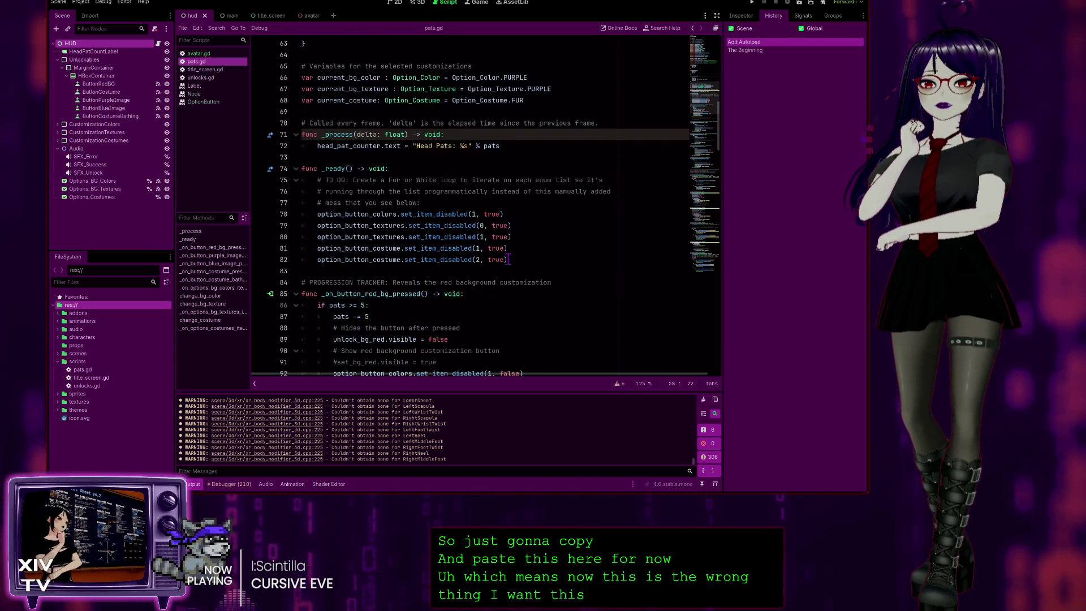
pyautogui.moveTo(509, 260); pyautogui.dragTo(311, 259)
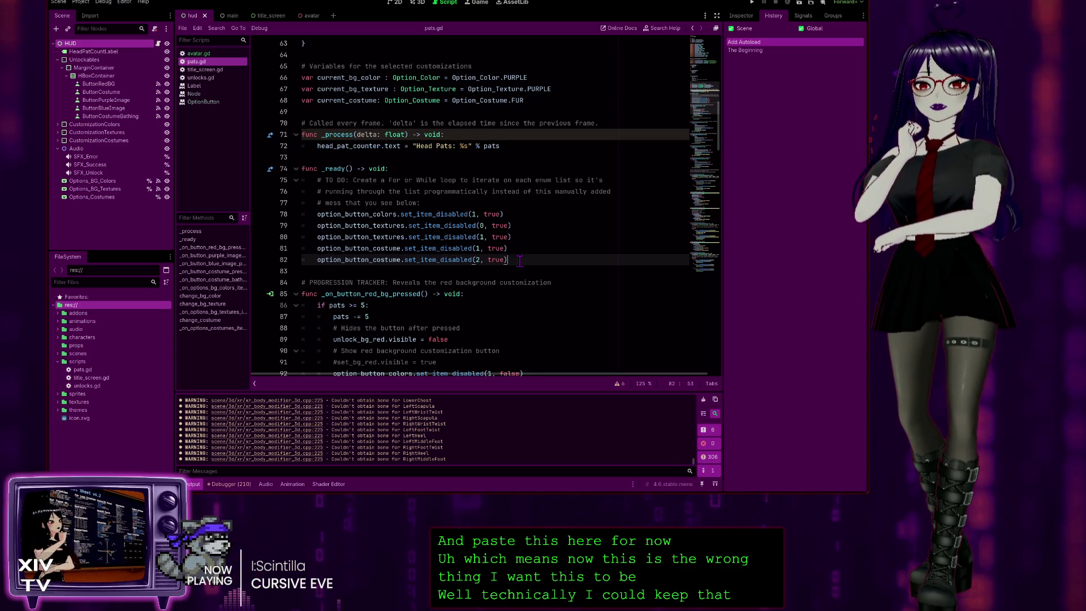
pyautogui.press('Return')
pyautogui.write('option_button_costume.set_item_disabled(2, true)')
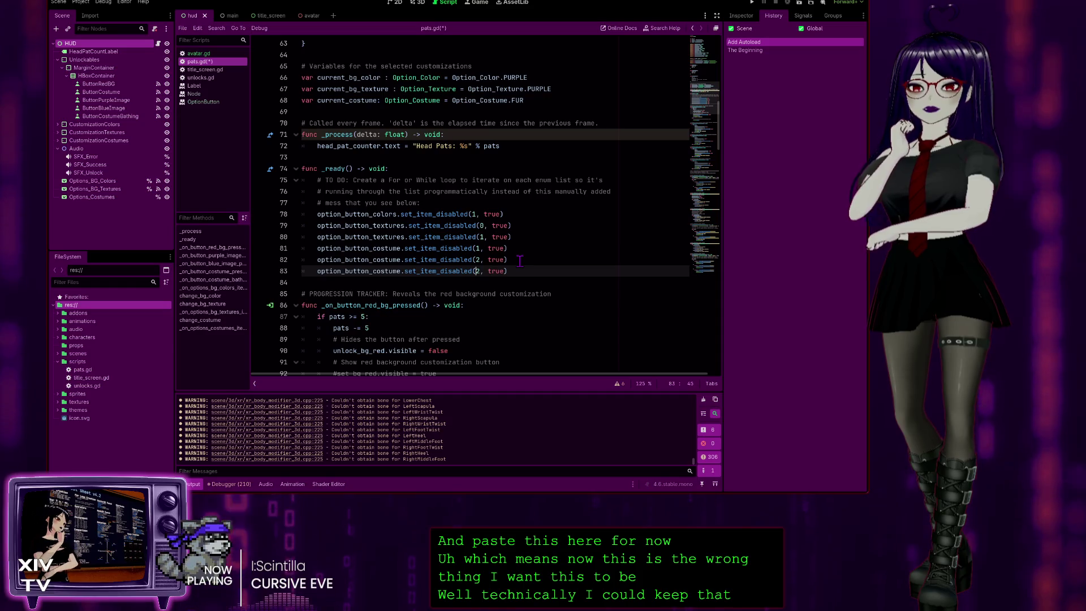
pyautogui.press('Delete')
pyautogui.write('3')
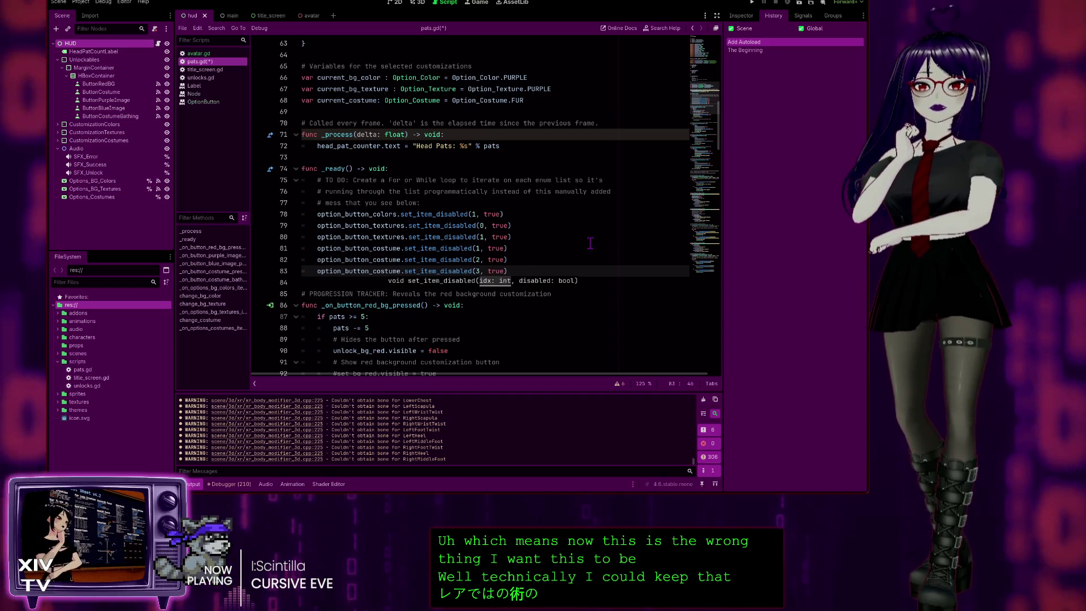
pyautogui.click(599, 217)
pyautogui.scroll(-5, 531, 186)
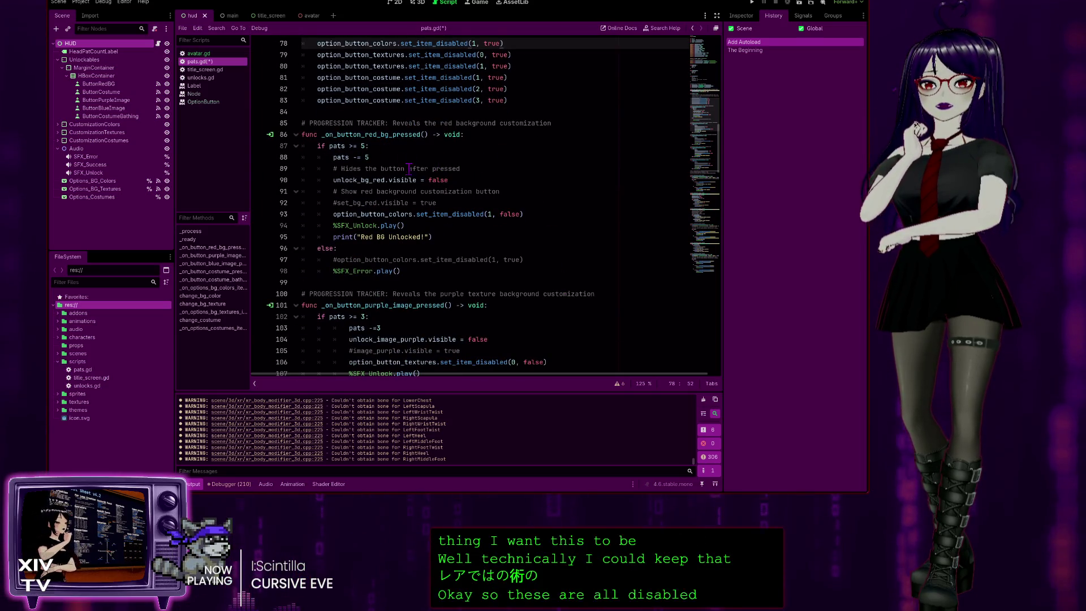
# - Change the bathing suit unlock line to option_button_costume.set_item_disabled(3, false)
pyautogui.scroll(-4, 443, 152)
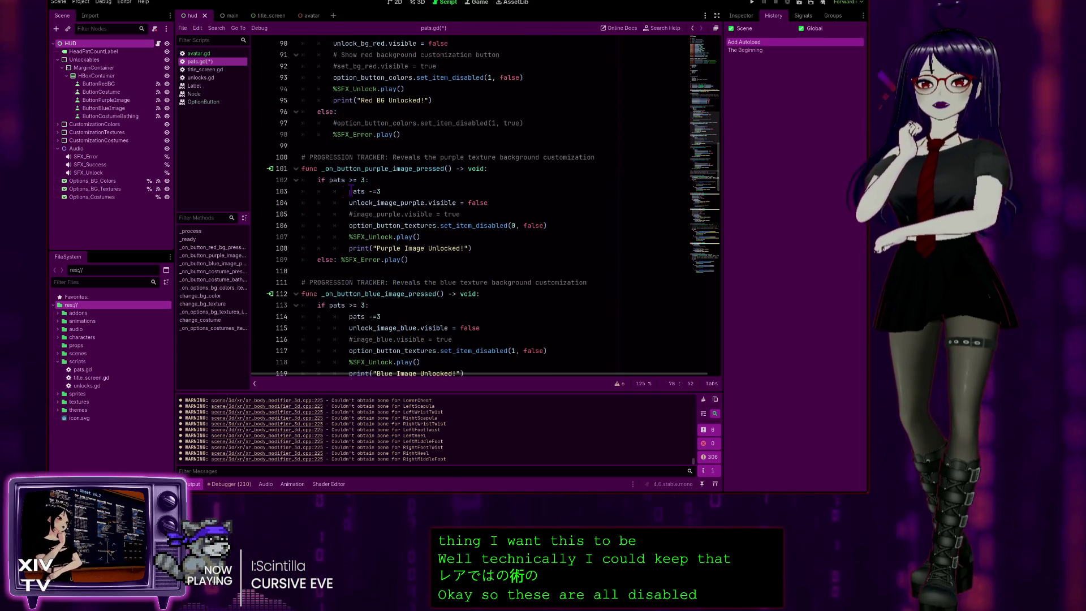
pyautogui.scroll(-8, 388, 179)
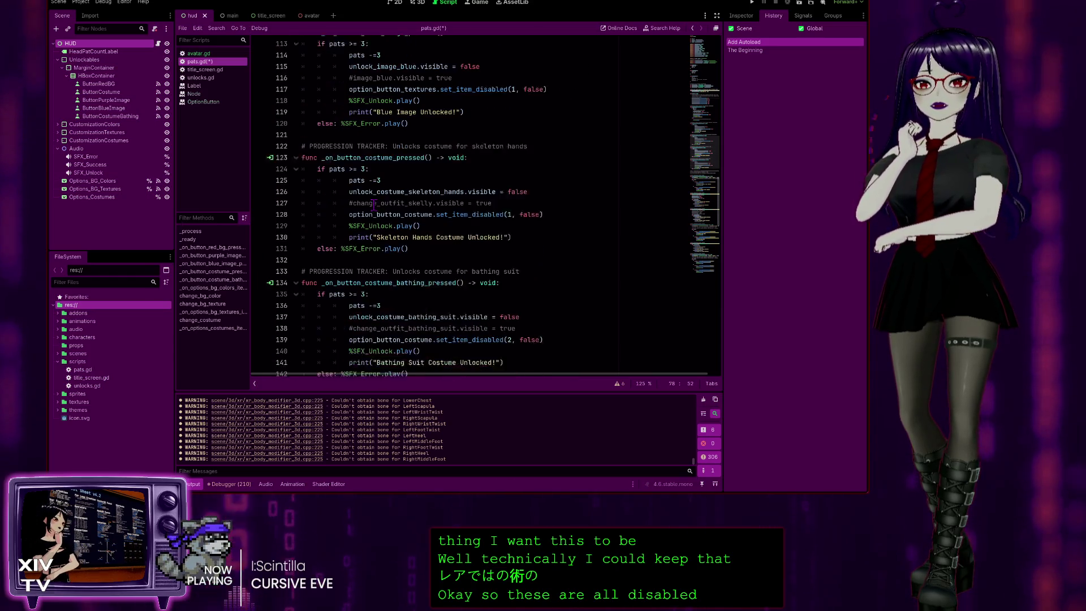
pyautogui.scroll(-2, 381, 149)
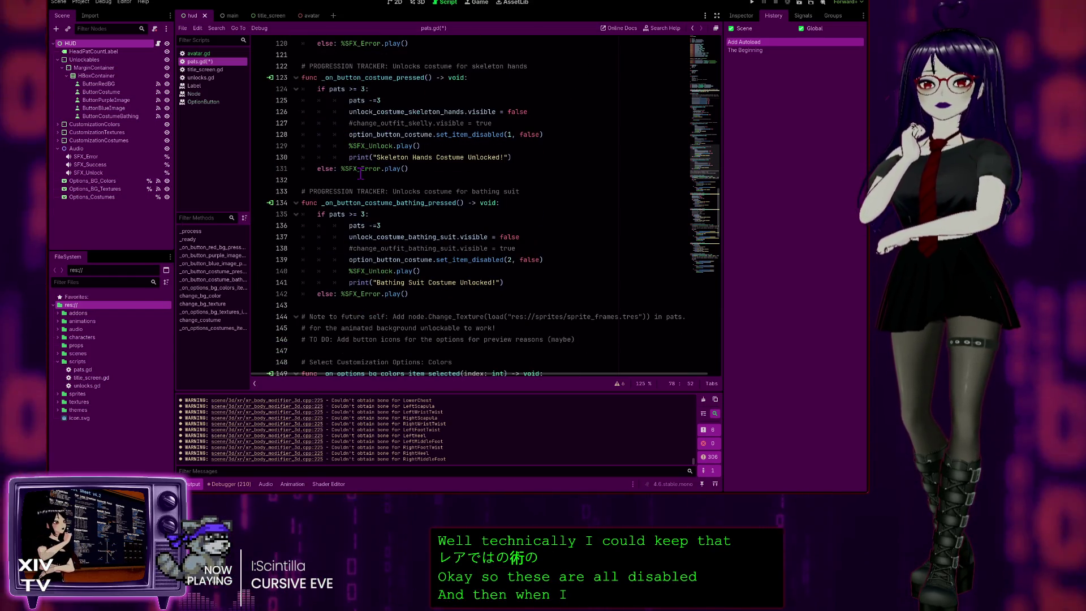
pyautogui.click(547, 134)
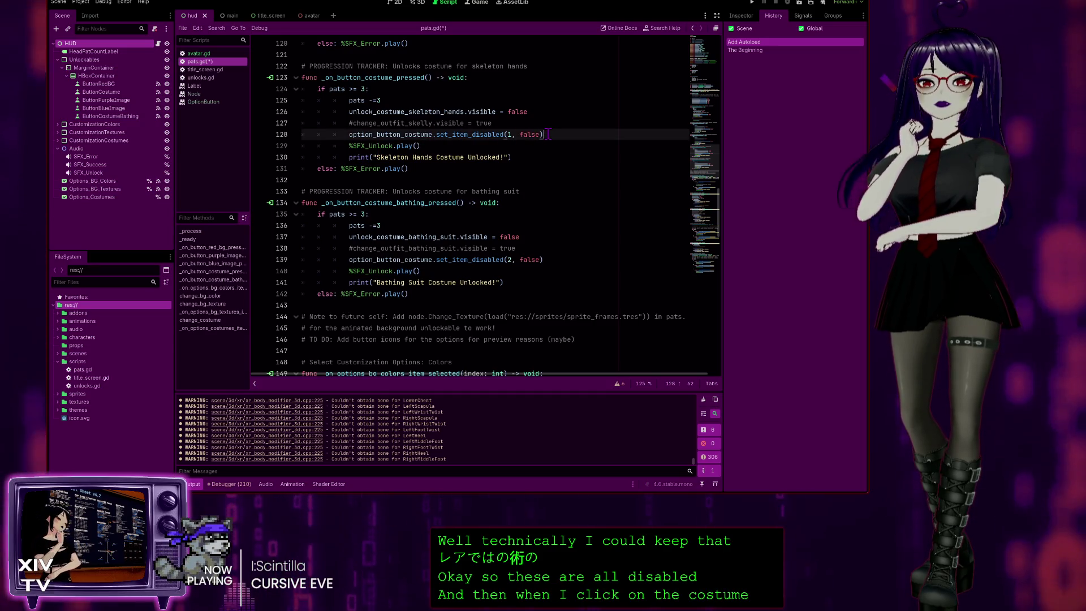
pyautogui.click(512, 260)
pyautogui.doubleClick(508, 259)
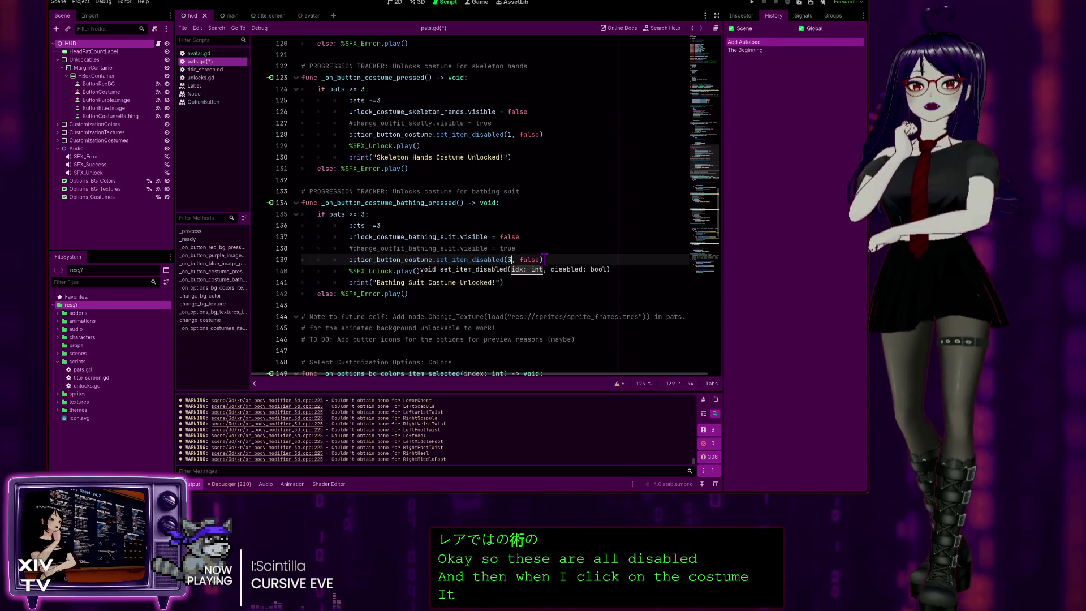
pyautogui.write('3')
pyautogui.click(554, 244)
pyautogui.scroll(-2, 552, 242)
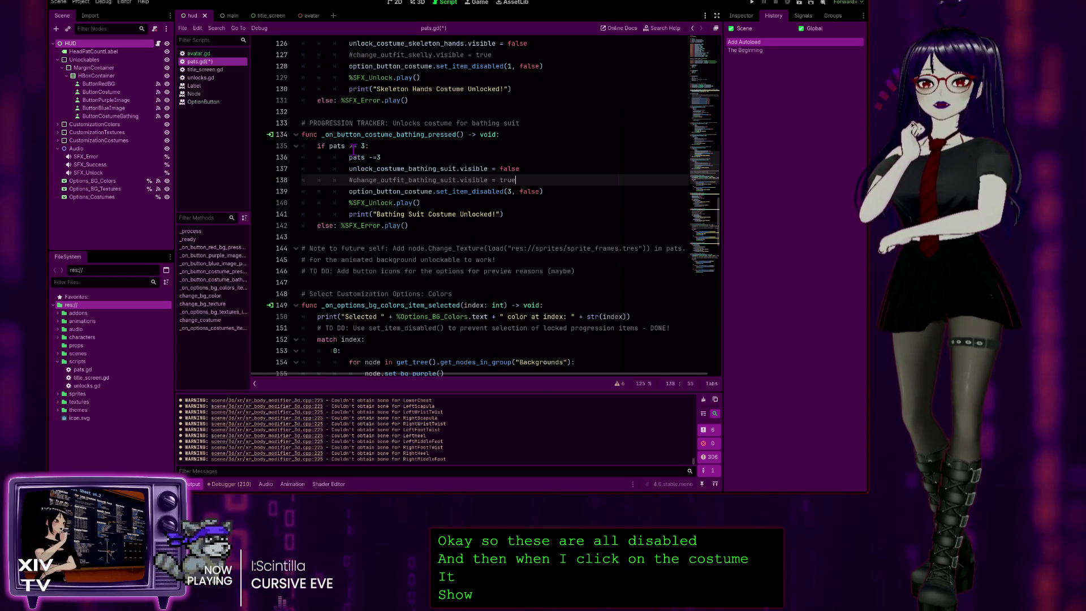
pyautogui.scroll(-2, 354, 150)
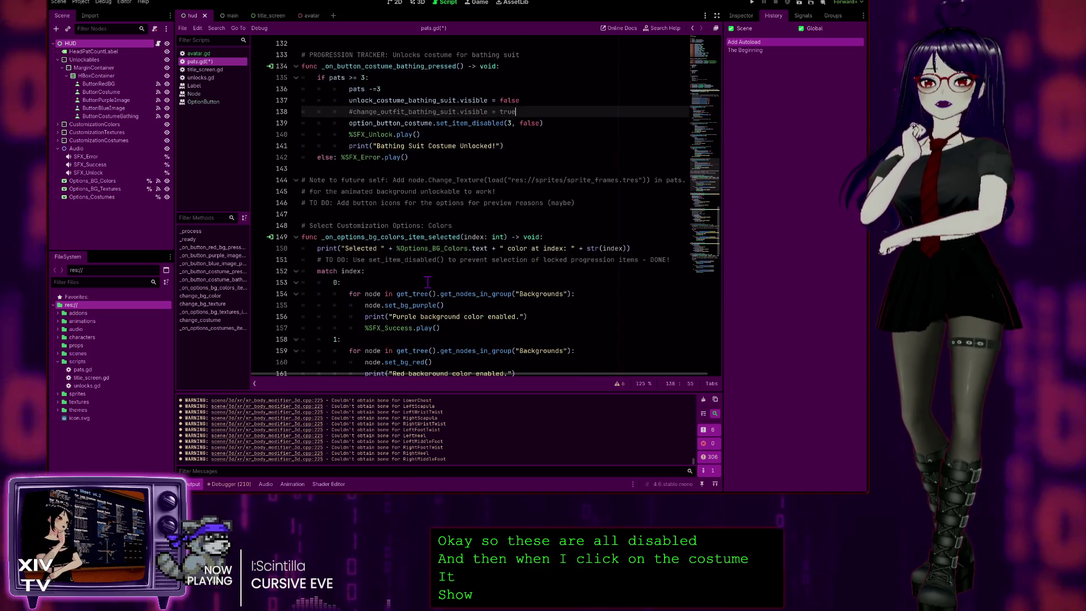
pyautogui.scroll(-5, 418, 281)
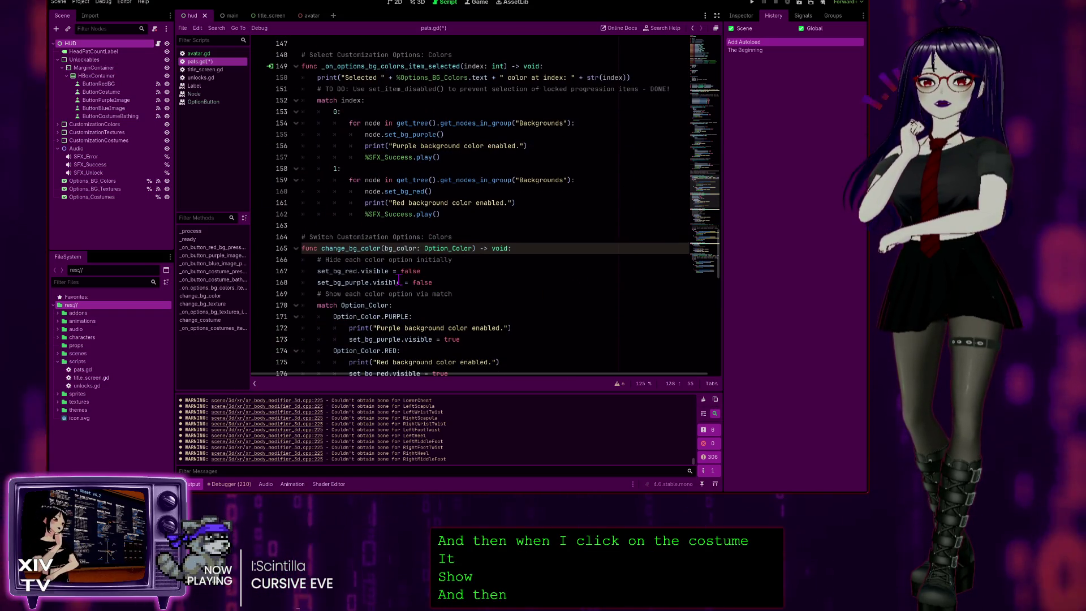
pyautogui.scroll(-6, 399, 281)
pyautogui.scroll(-7, 463, 171)
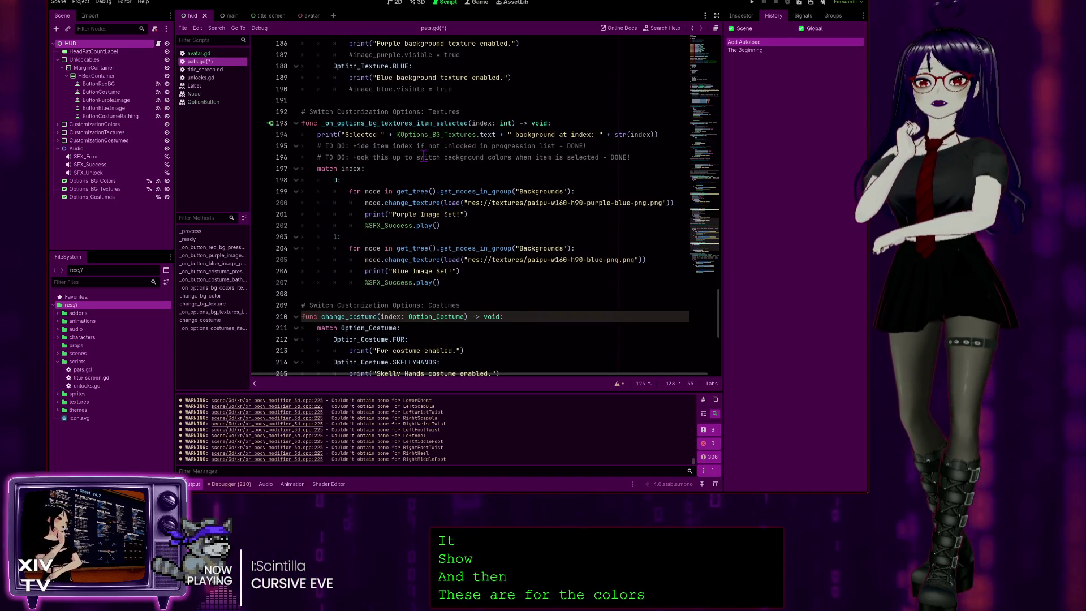
pyautogui.scroll(-7, 456, 191)
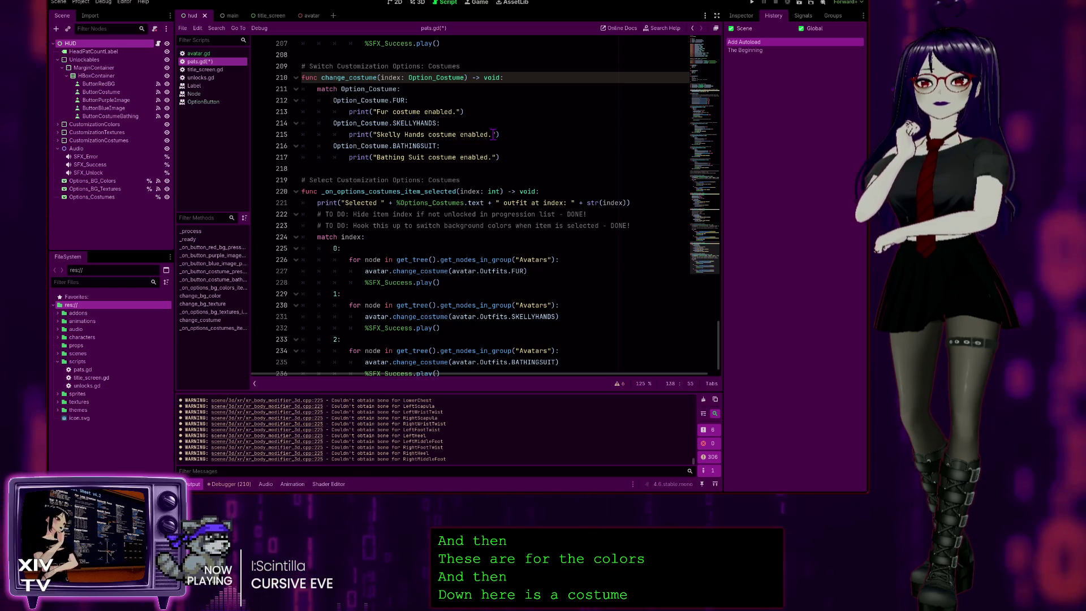
pyautogui.scroll(-1, 416, 145)
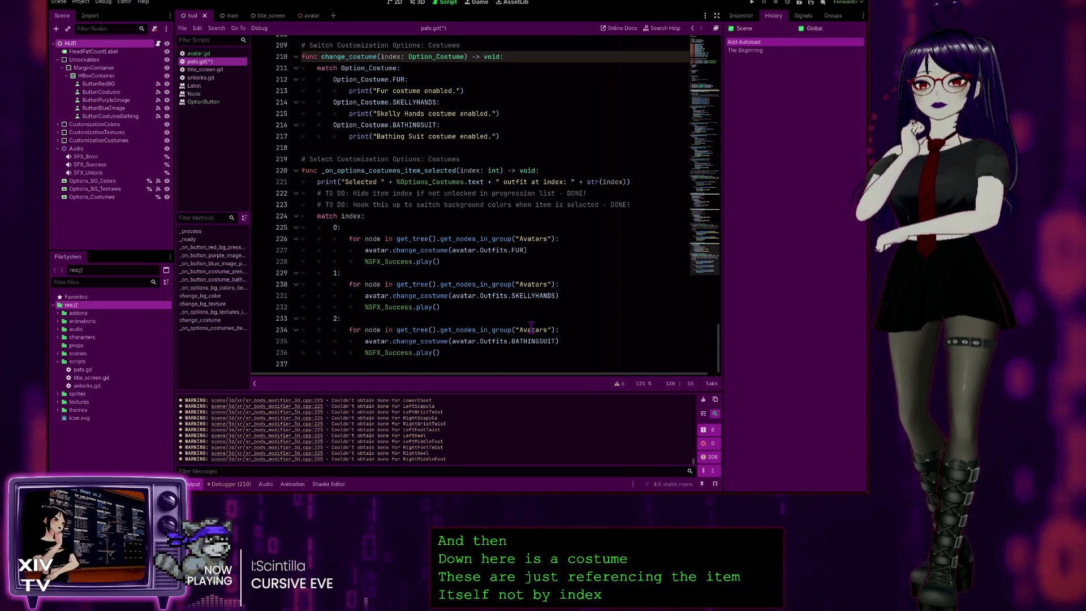
pyautogui.doubleClick(382, 249)
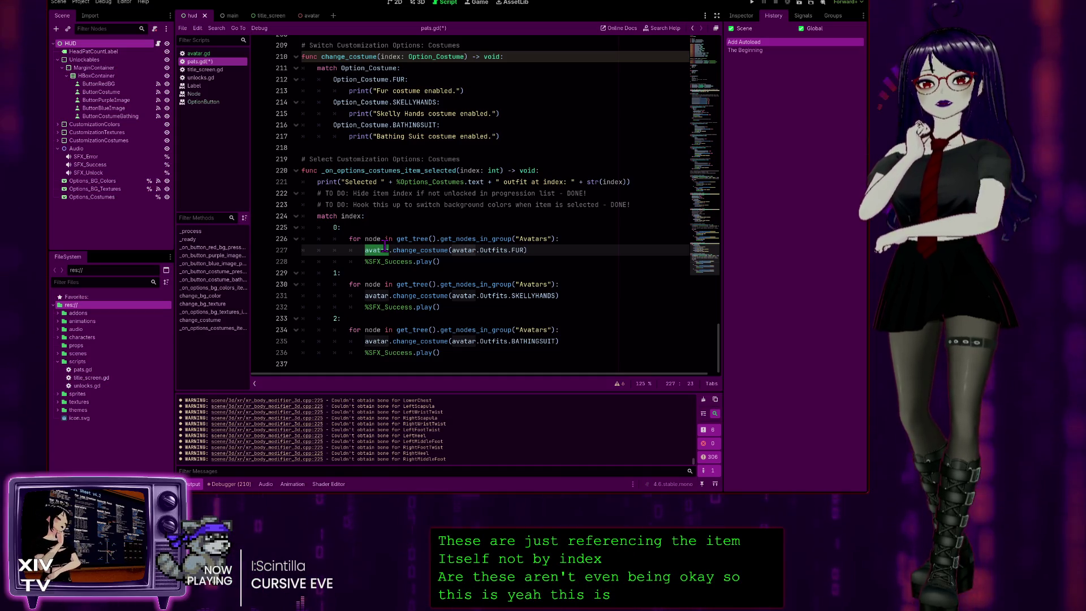
pyautogui.click(586, 308)
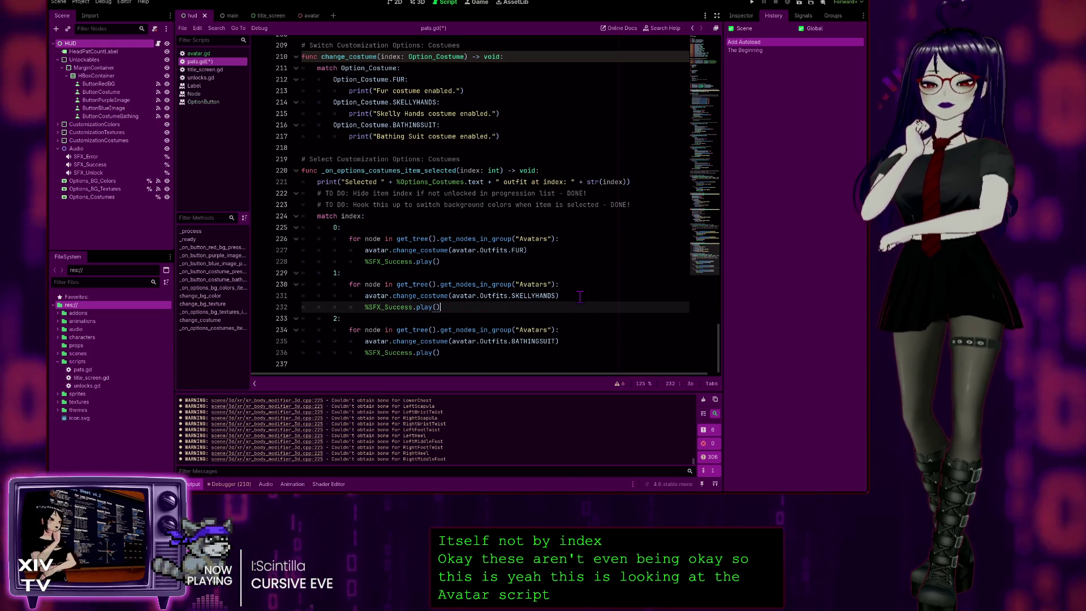
pyautogui.click(336, 227)
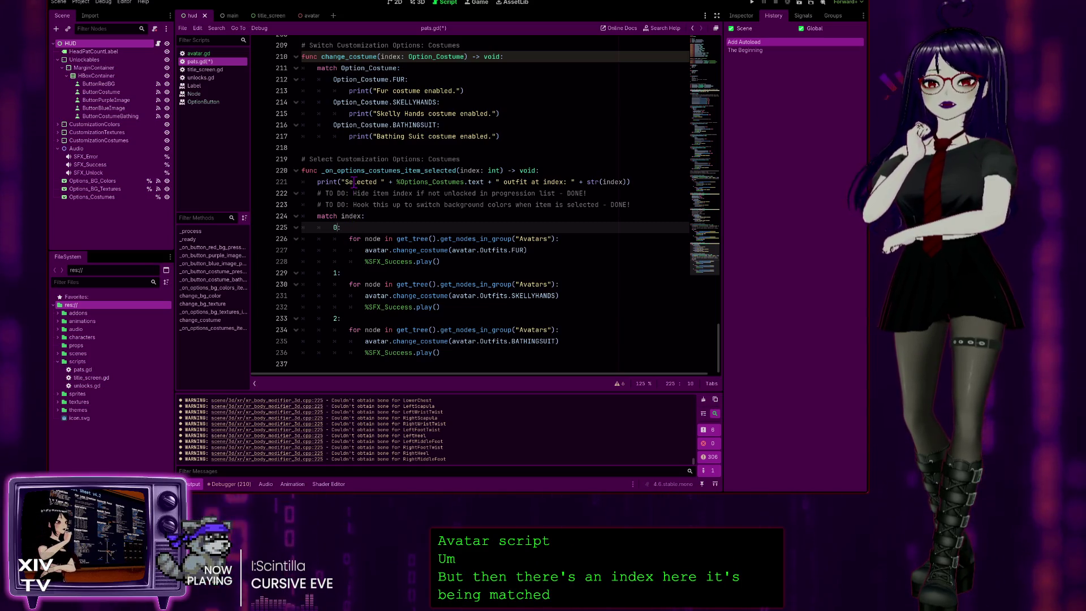
# - Duplicate the case 2 block below itself and relabel the copy as case 3
pyautogui.click(438, 353)
pyautogui.hotkey('shift', 'Up')
pyautogui.hotkey('shift', 'Up')
pyautogui.hotkey('shift', 'Up')
pyautogui.hotkey('shift', 'Home')
pyautogui.hotkey('ctrl', 'c')
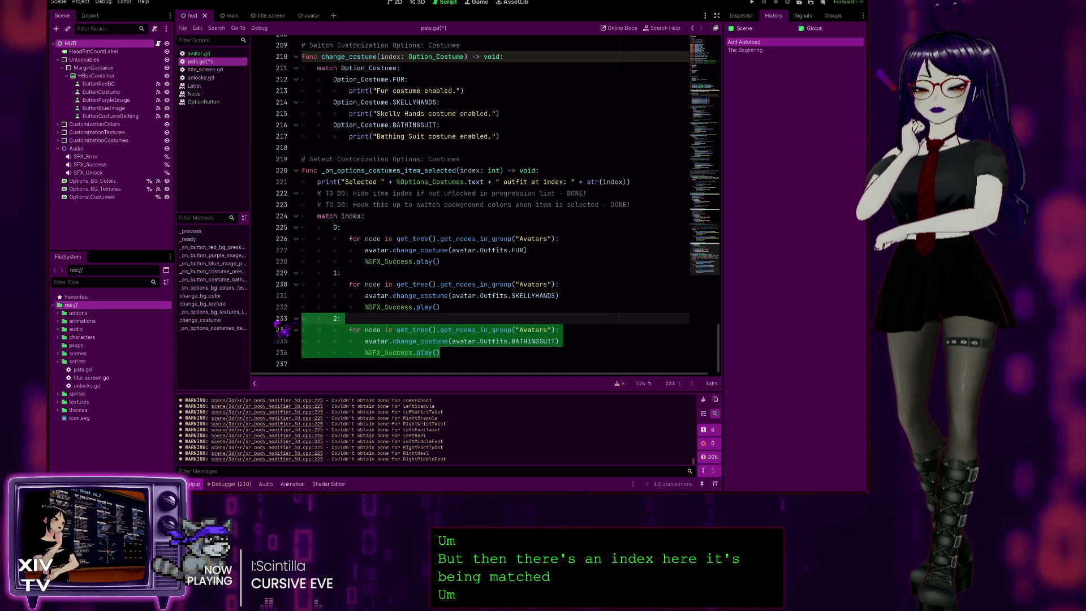
pyautogui.press('Right')
pyautogui.press('Return')
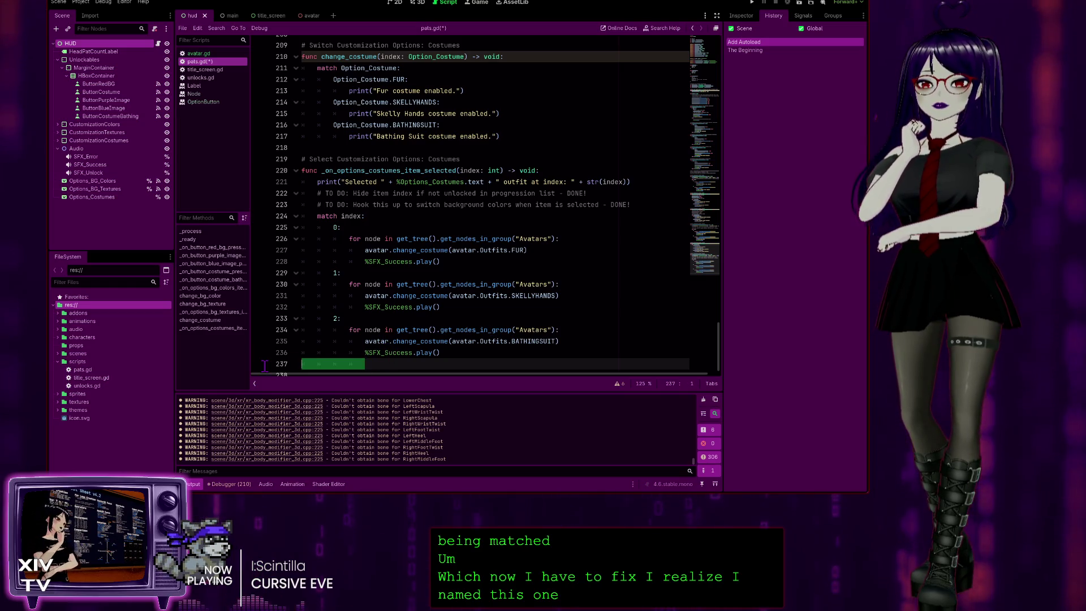
pyautogui.hotkey('ctrl', 'v')
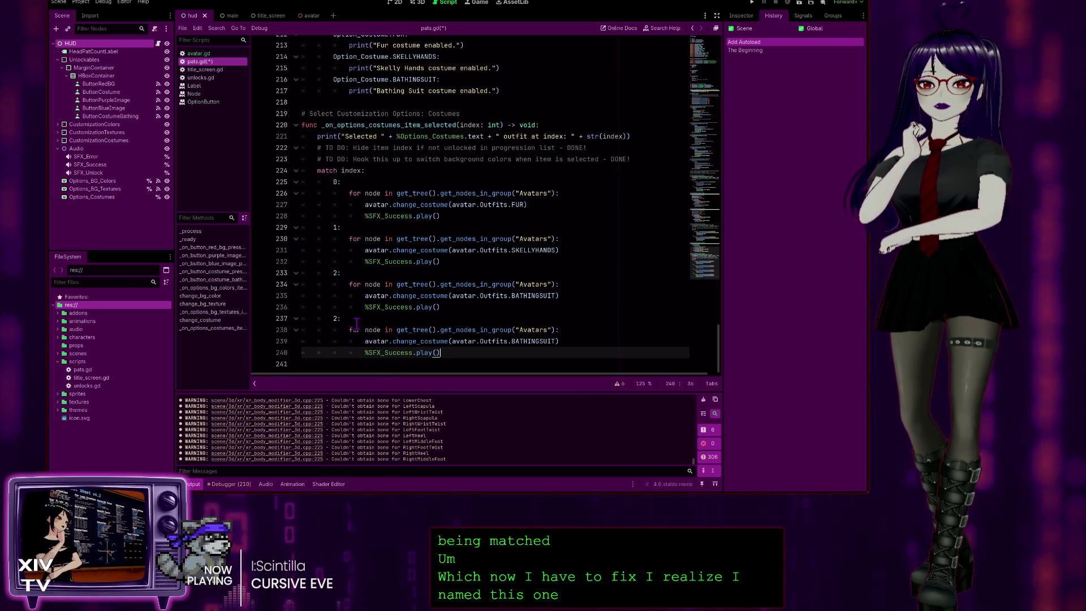
pyautogui.doubleClick(336, 318)
pyautogui.write('3')
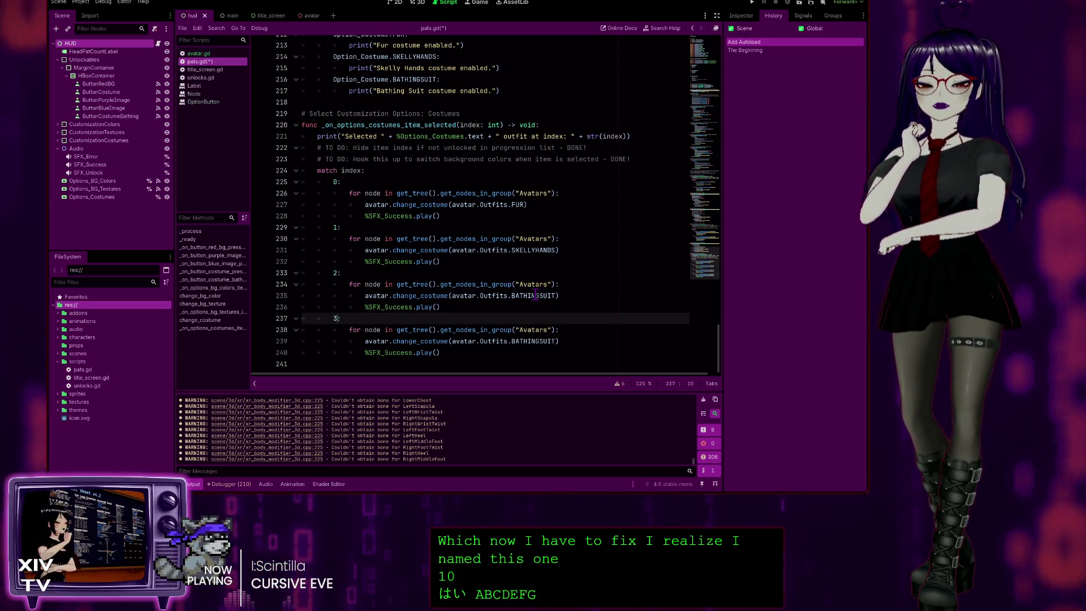
# - Check outfit names in avatar.gd, then change case 2's outfit from BATHINGSUIT to BIKINI
pyautogui.click(198, 54)
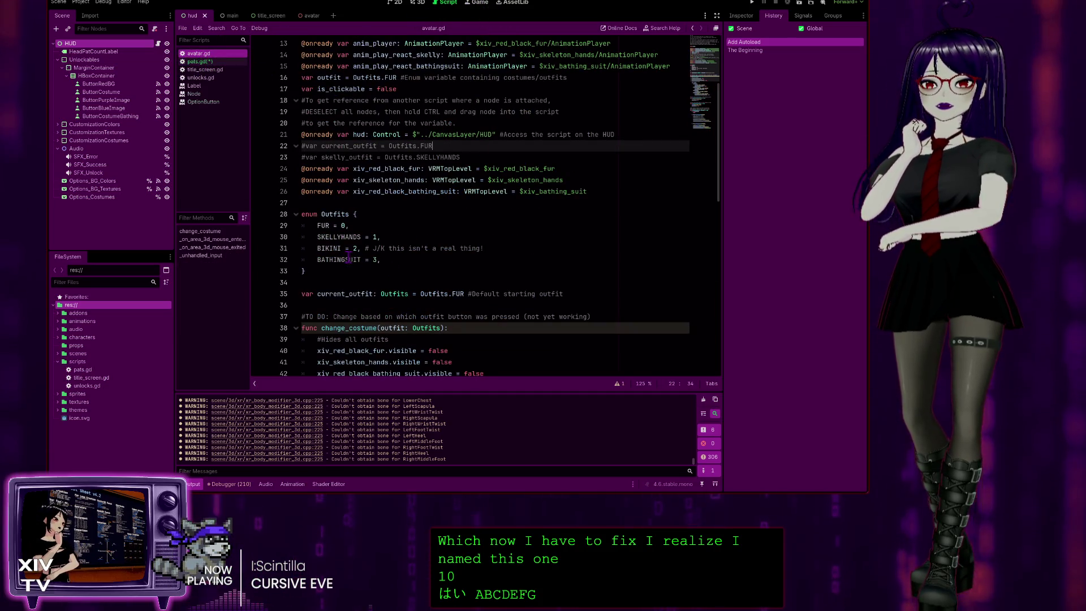
pyautogui.click(198, 62)
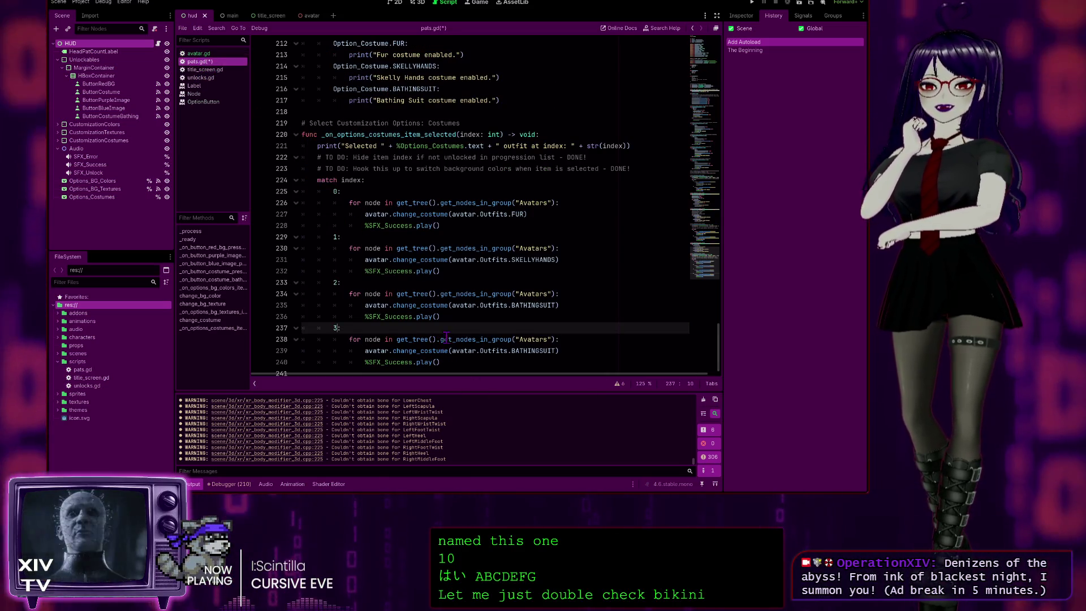
pyautogui.doubleClick(542, 303)
pyautogui.write('BIK')
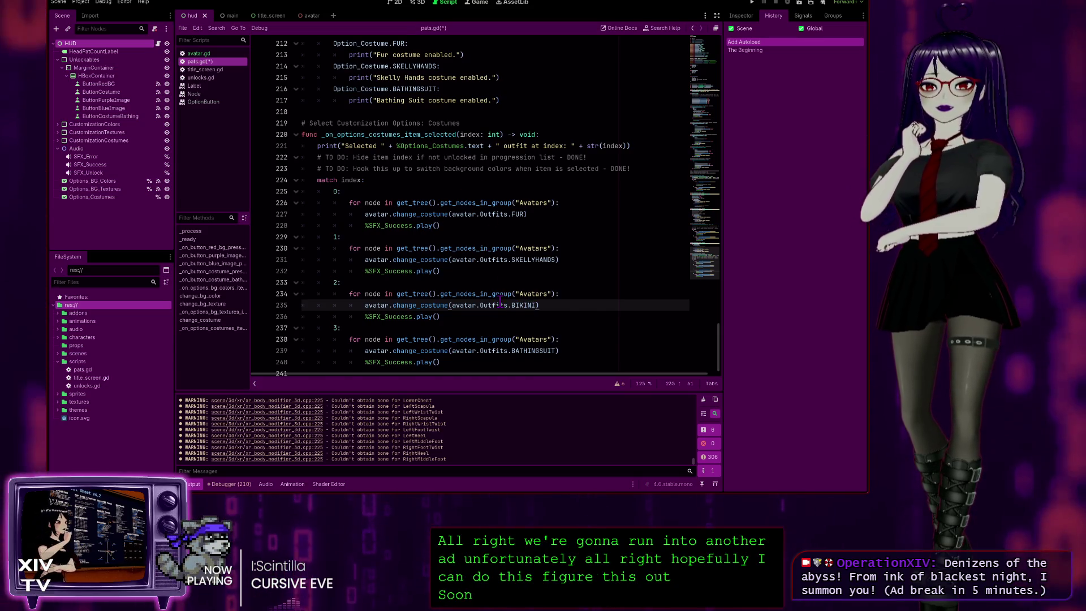
# - Copy the Option_Costume.BATHINGSUIT case and its print line in change_costume
pyautogui.scroll(-1, 499, 301)
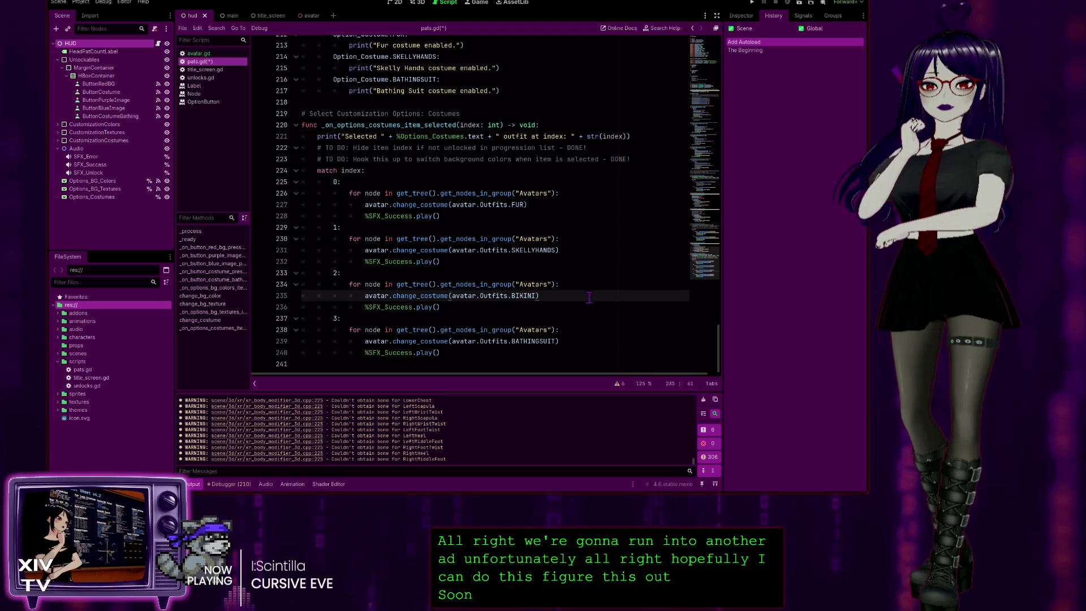
pyautogui.scroll(2, 461, 284)
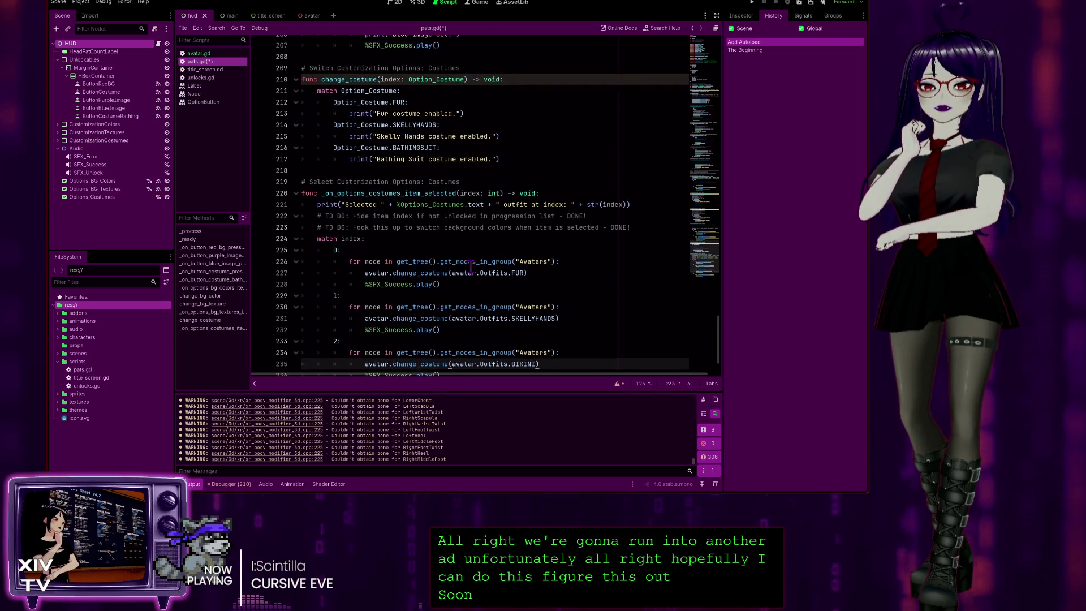
pyautogui.scroll(-2, 471, 266)
pyautogui.scroll(3, 470, 266)
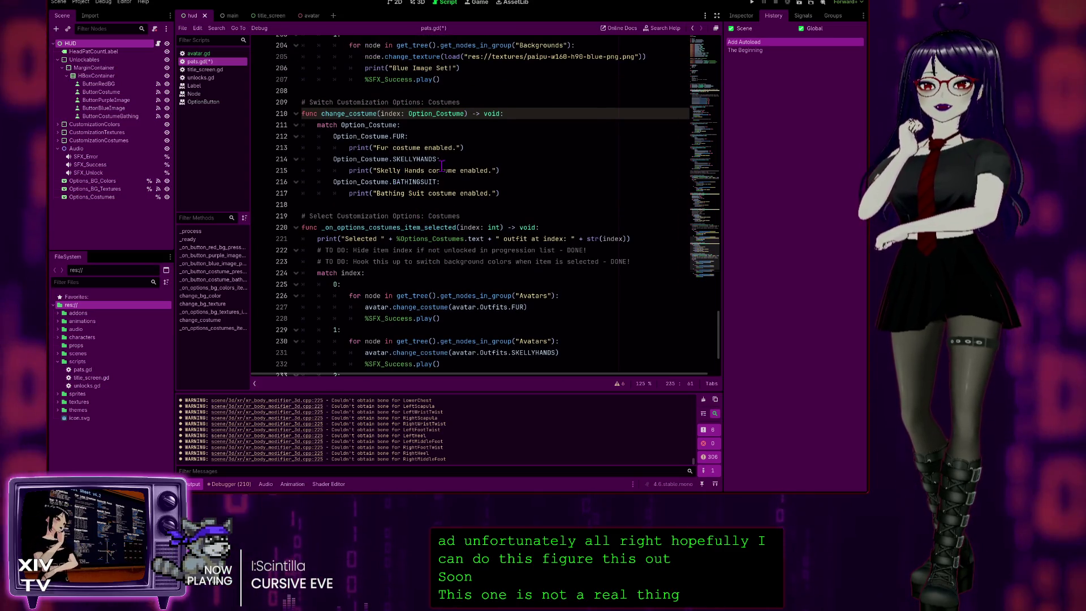
pyautogui.scroll(1, 430, 211)
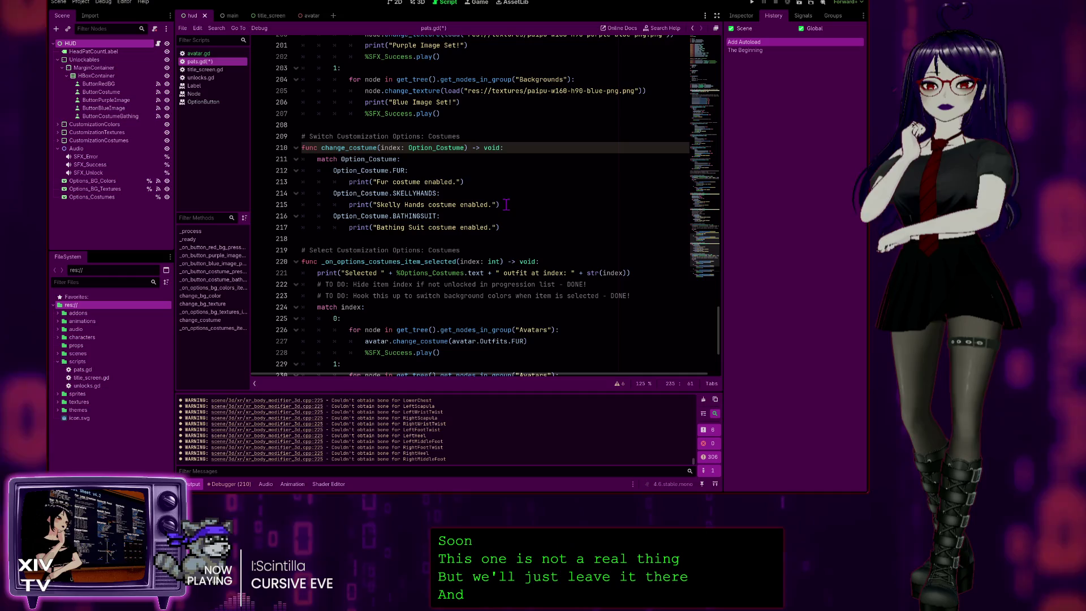
pyautogui.moveTo(281, 204); pyautogui.dragTo(196, 196)
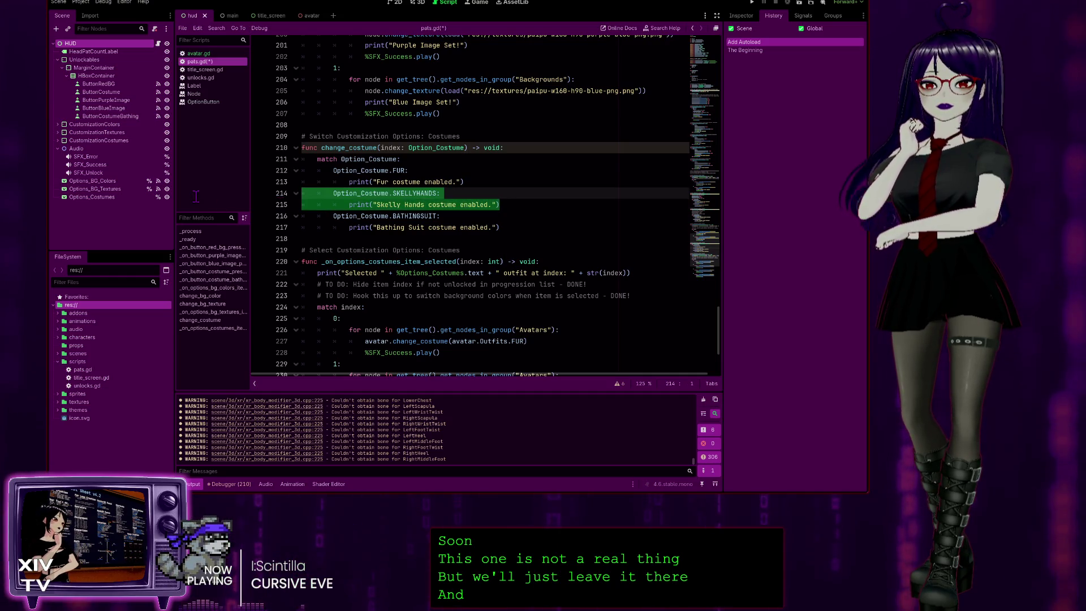
pyautogui.click(503, 227)
pyautogui.moveTo(257, 222); pyautogui.dragTo(245, 215)
pyautogui.hotkey('ctrl', 'c')
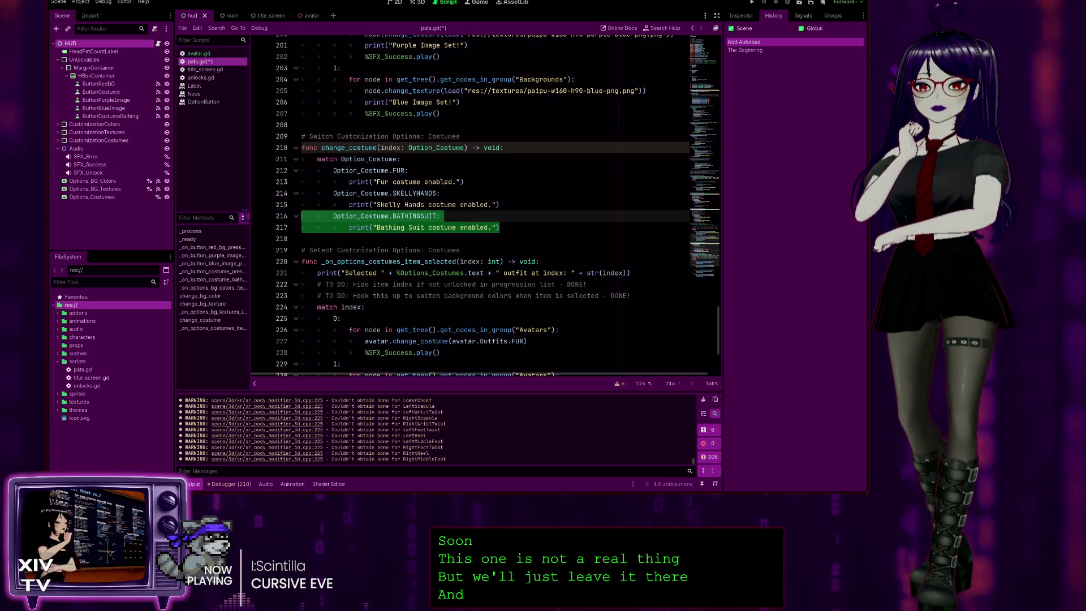
# - Paste it below the SKELLYHANDS case and rename the copy to Option_Costume.BIKINI
pyautogui.click(516, 204)
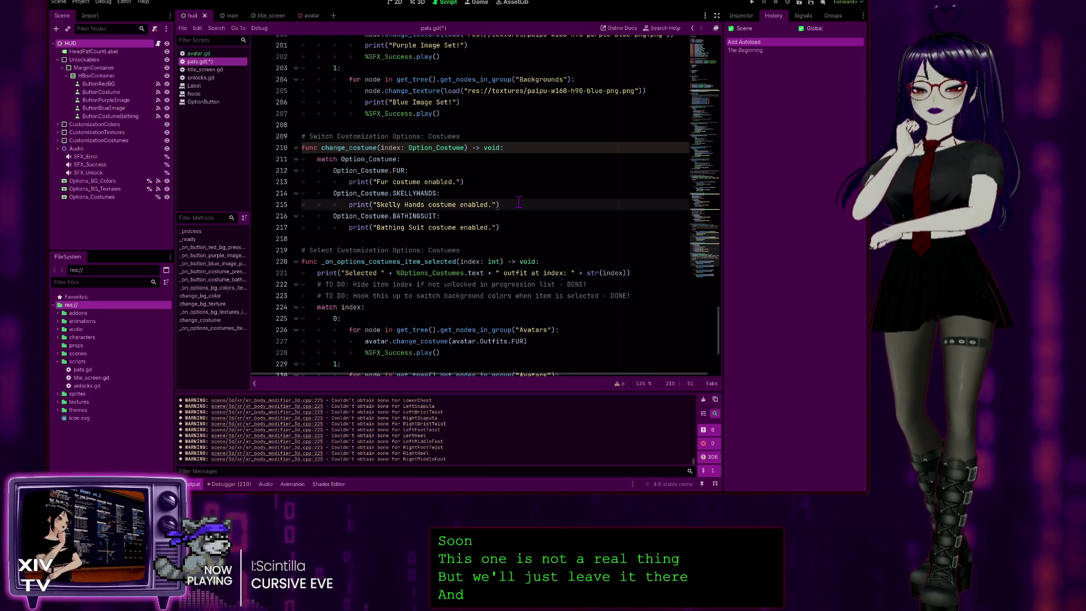
pyautogui.press('Return')
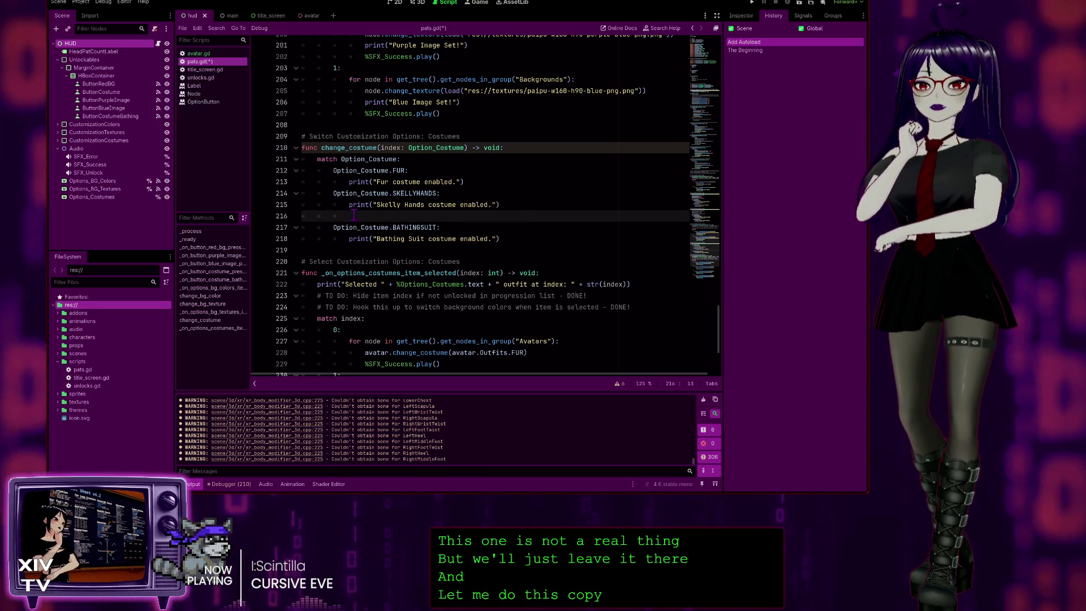
pyautogui.hotkey('ctrl', 'v')
pyautogui.click(427, 215)
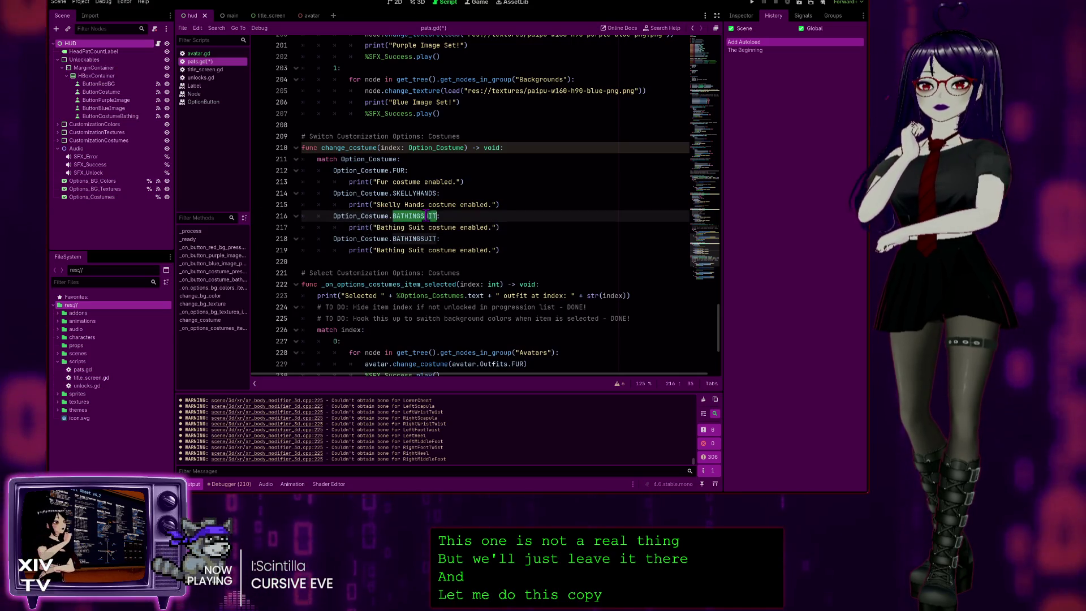
pyautogui.write('K')
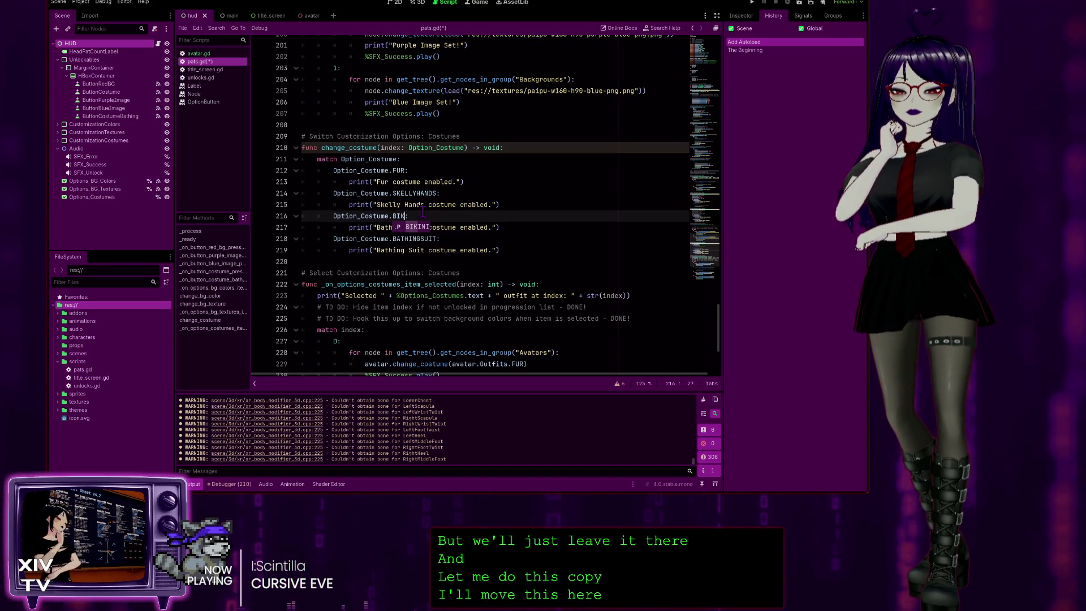
pyautogui.click(491, 179)
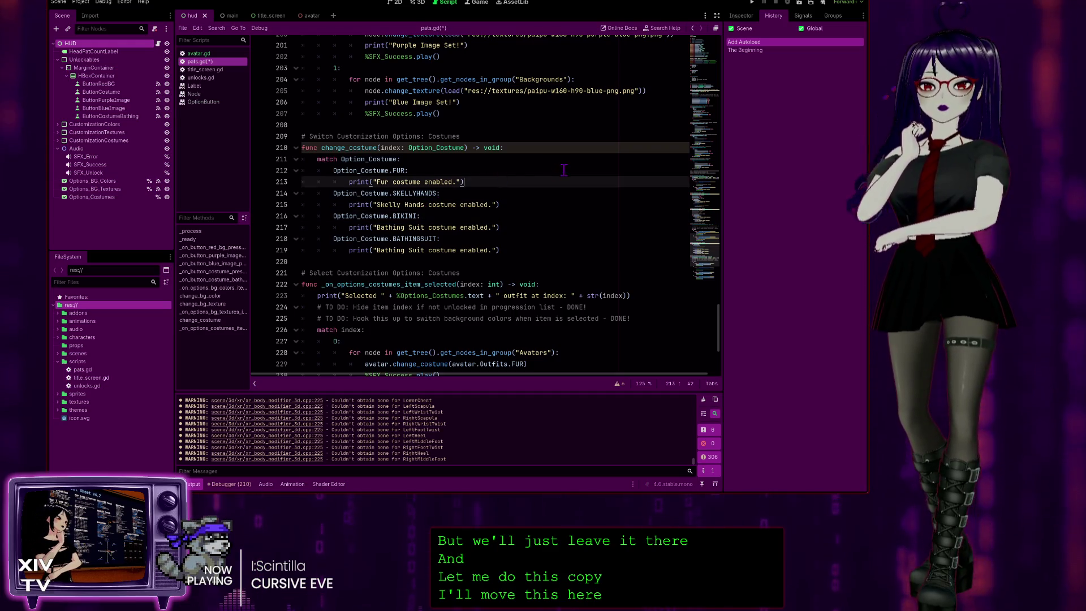
pyautogui.scroll(3, 489, 232)
pyautogui.scroll(2, 492, 226)
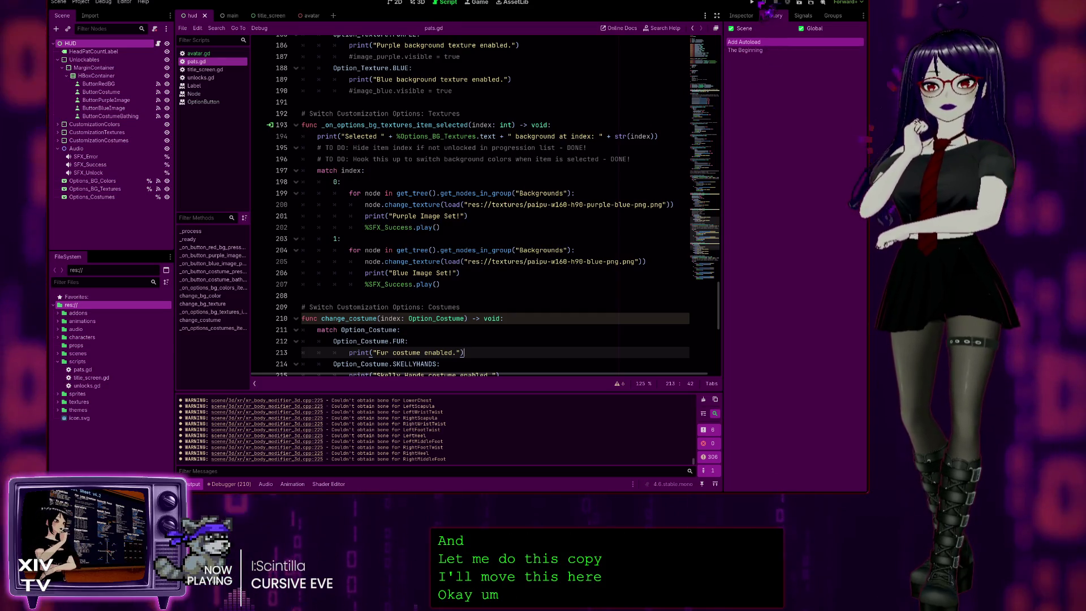
# - Run the game, unlock the Skeleton costume with 3 head pats, pick Skeleton T-Shirt, then stop with F8
pyautogui.click(753, 3)
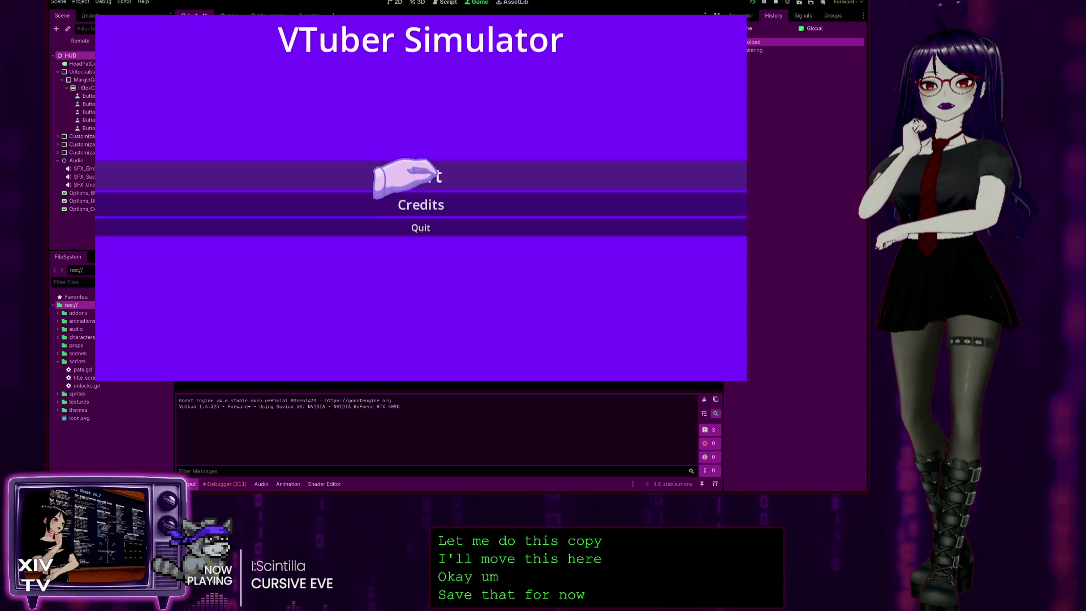
pyautogui.click(399, 180)
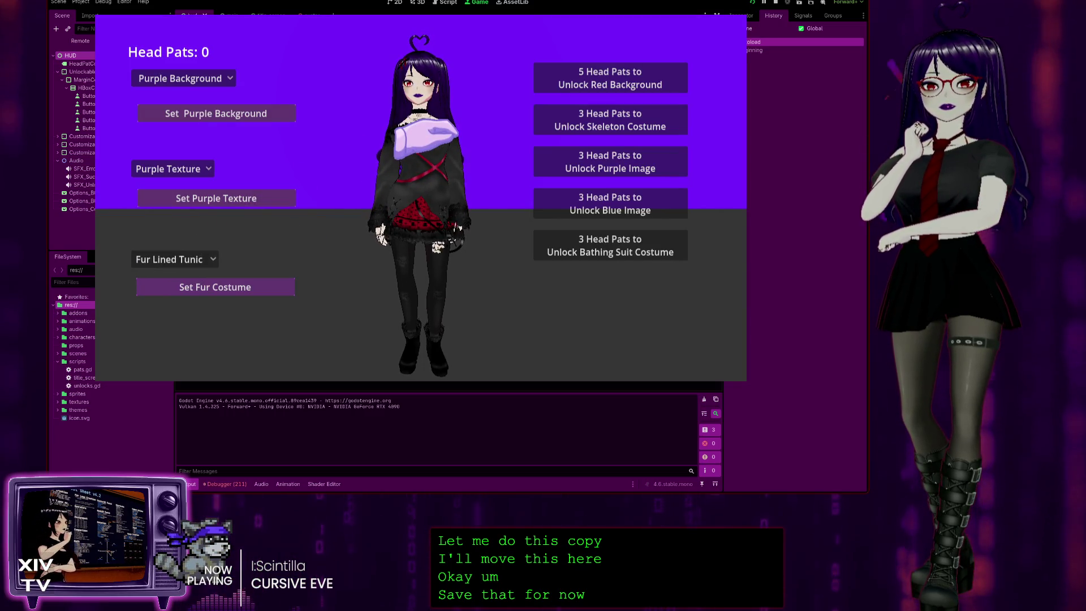
pyautogui.click(152, 259)
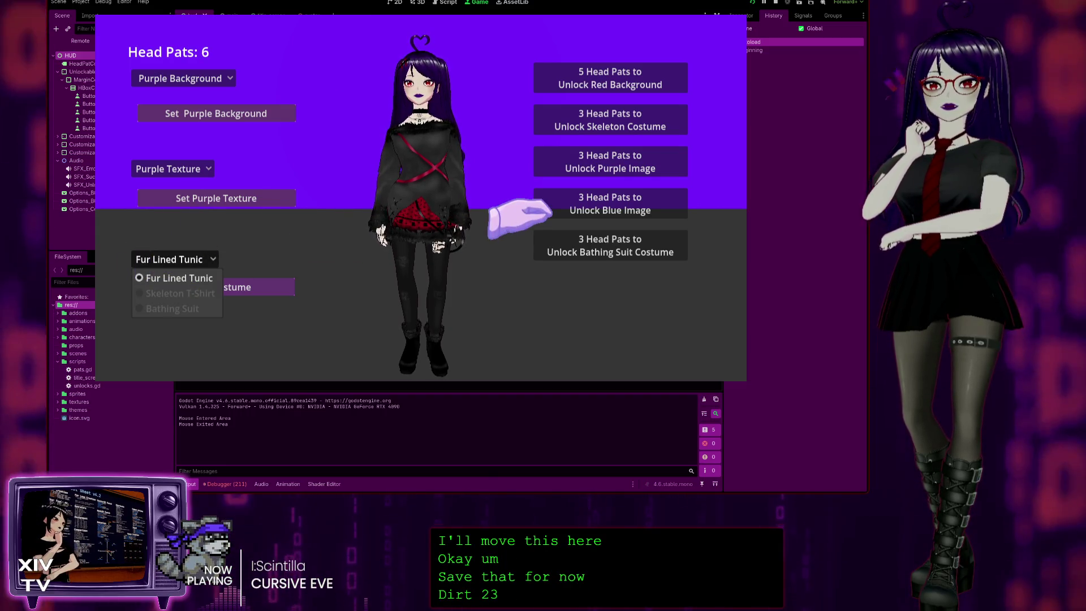
pyautogui.click(585, 129)
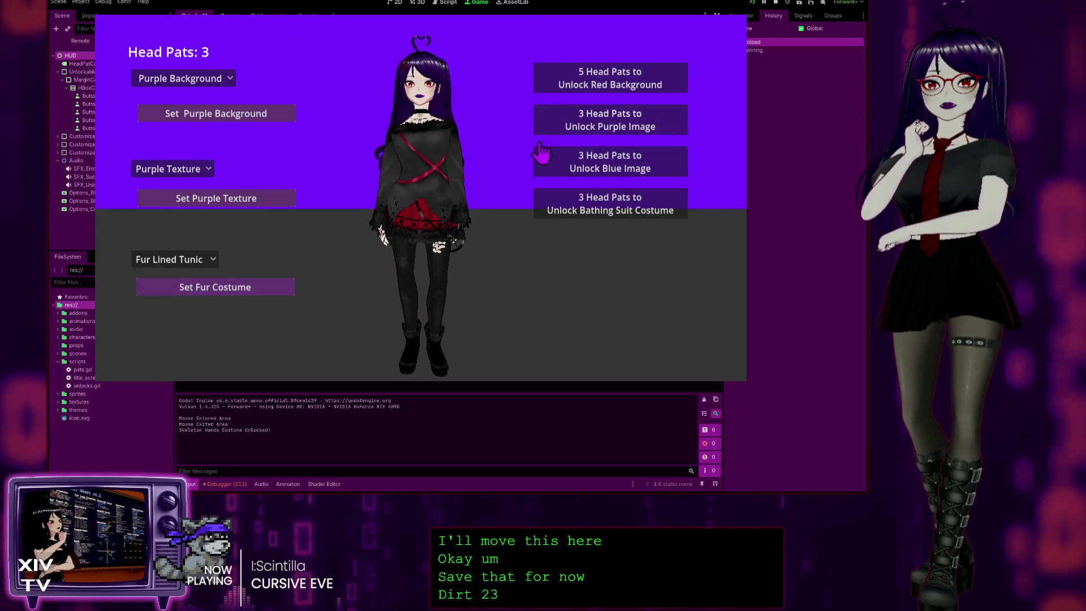
pyautogui.click(170, 259)
pyautogui.click(164, 294)
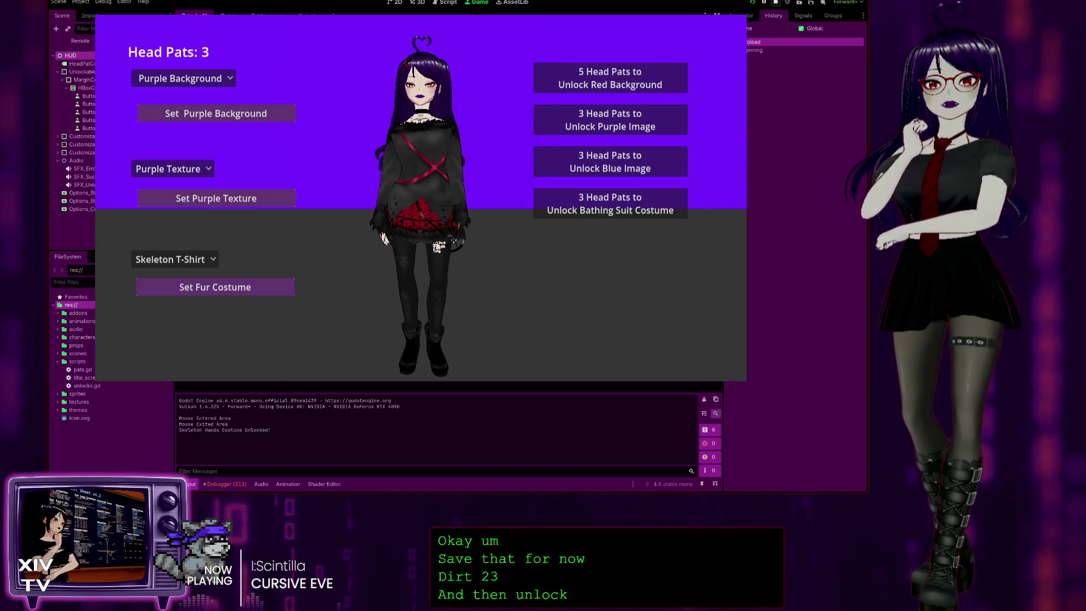
pyautogui.press('F8')
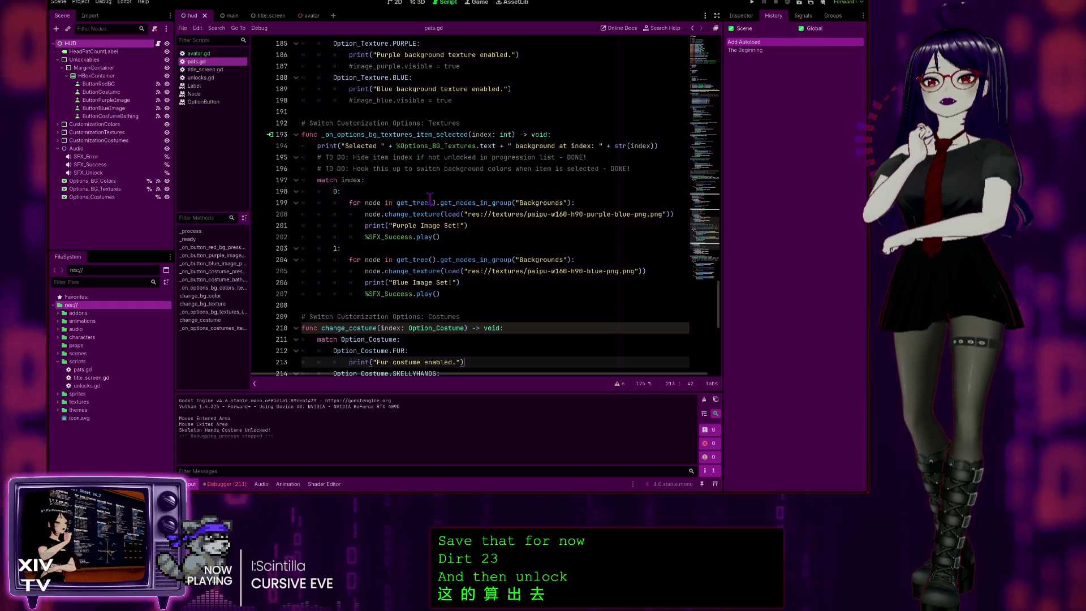
pyautogui.scroll(-1, 416, 217)
pyautogui.scroll(-2, 339, 238)
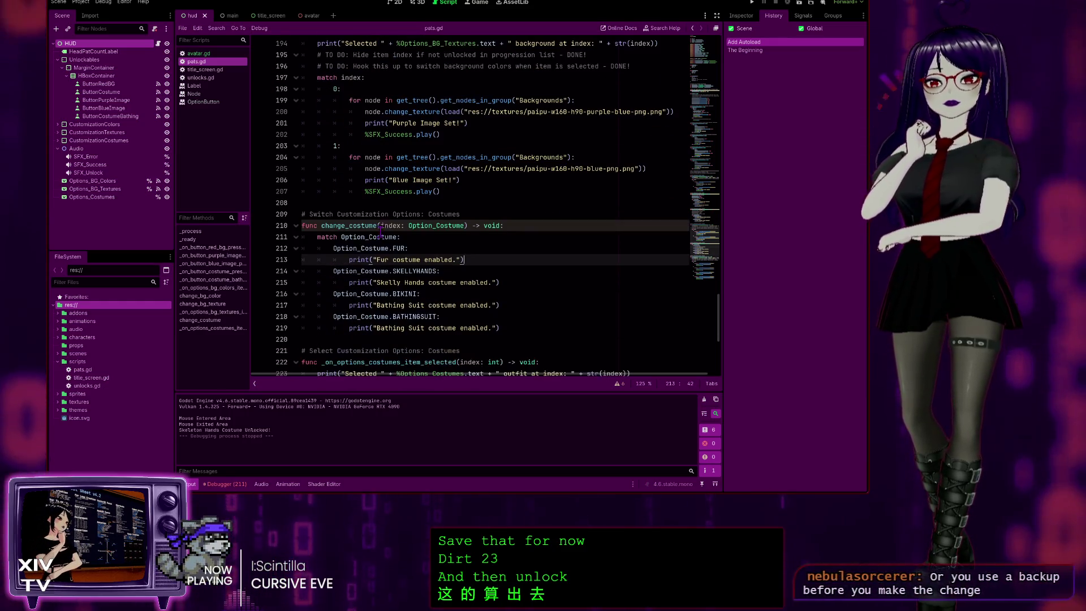
pyautogui.scroll(-2, 337, 239)
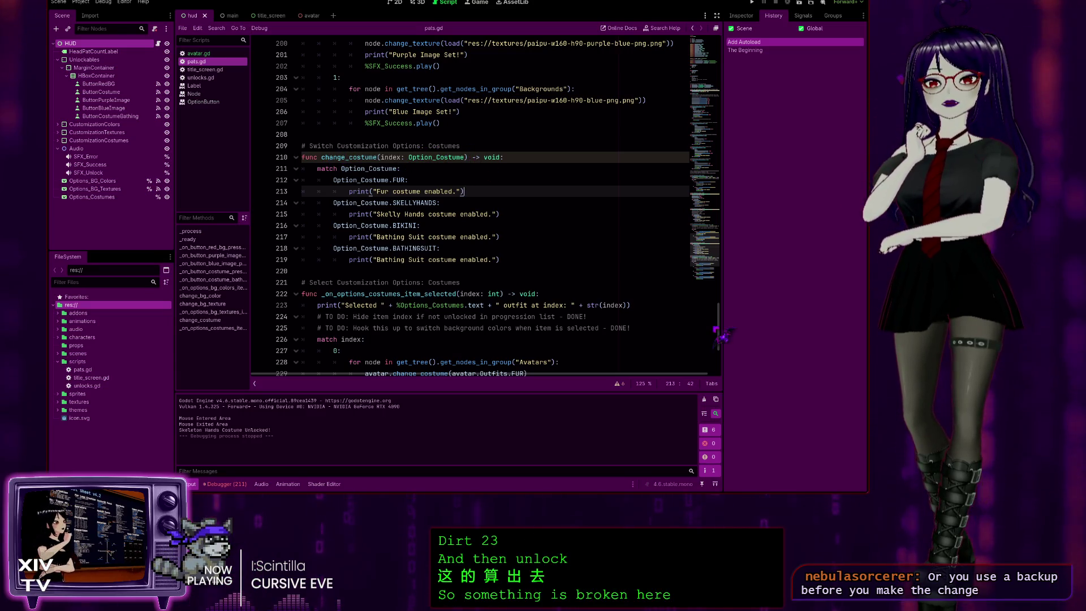
pyautogui.moveTo(722, 328)
pyautogui.mouseDown()
pyautogui.moveTo(735, 97)
pyautogui.moveTo(746, 85)
pyautogui.moveTo(756, 134)
pyautogui.moveTo(765, 90)
pyautogui.mouseUp()
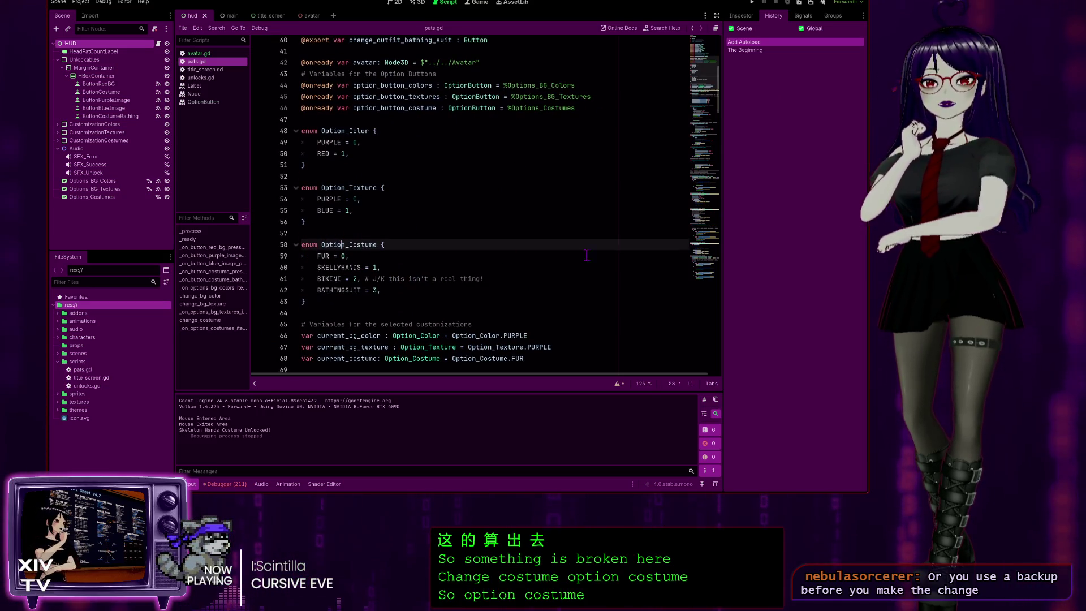
pyautogui.scroll(5, 389, 228)
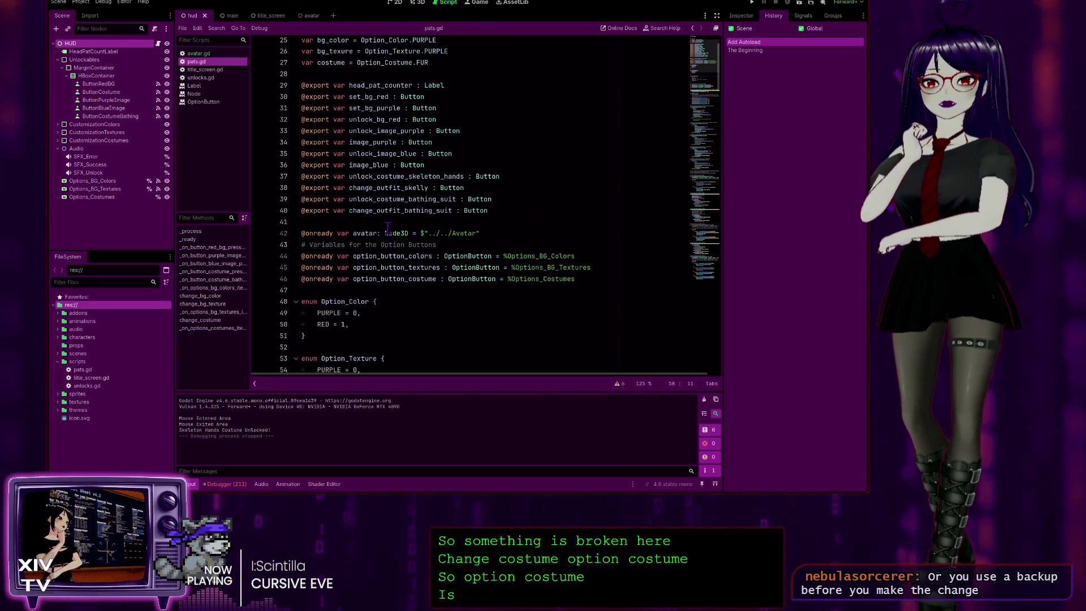
pyautogui.click(380, 187)
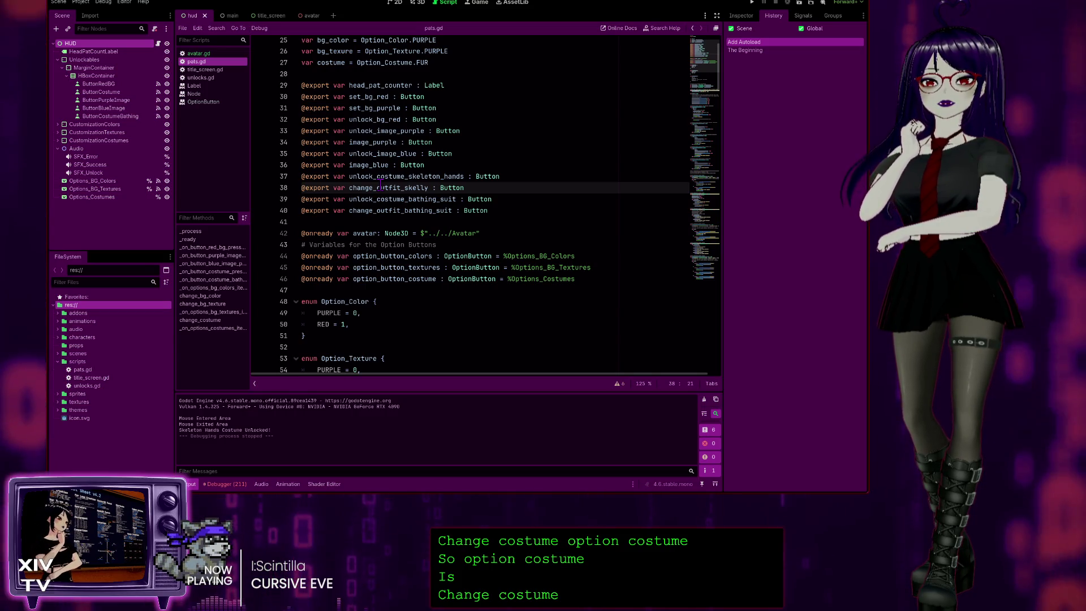
pyautogui.scroll(1, 380, 186)
pyautogui.scroll(4, 380, 182)
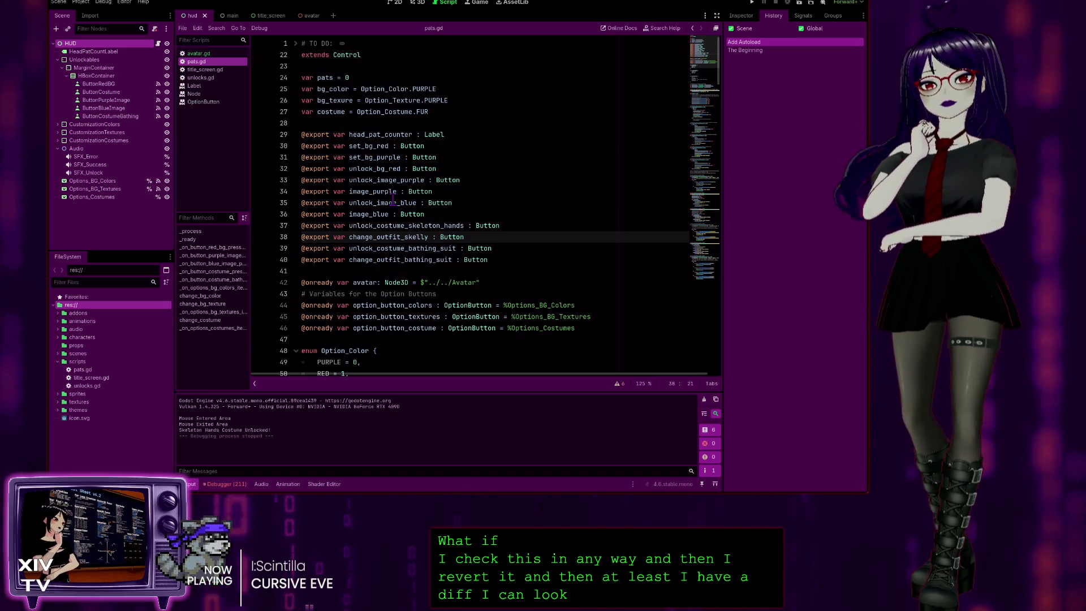
pyautogui.click(390, 202)
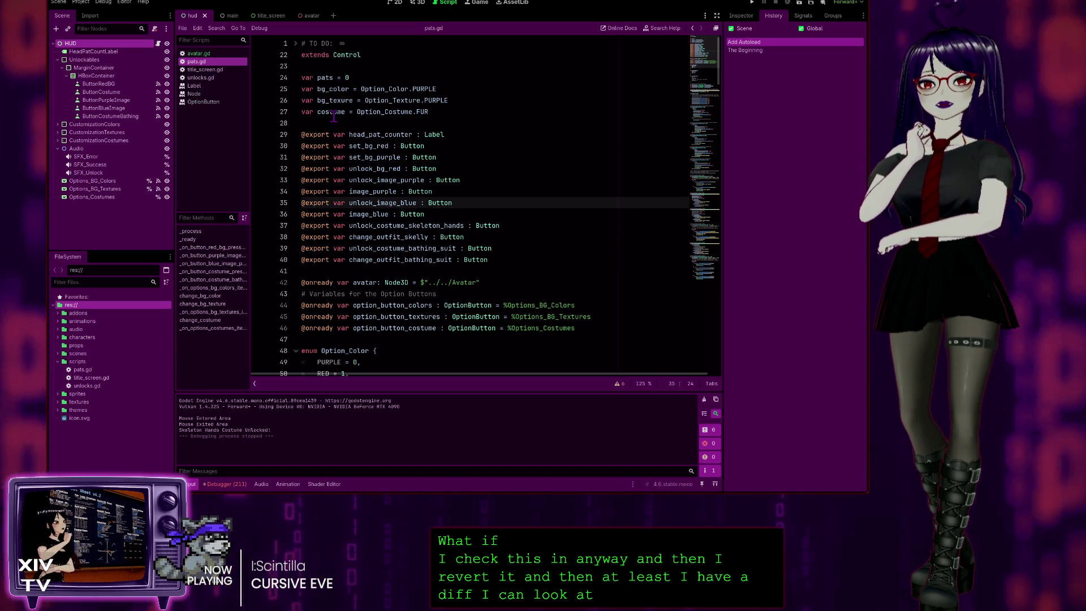
pyautogui.click(332, 112)
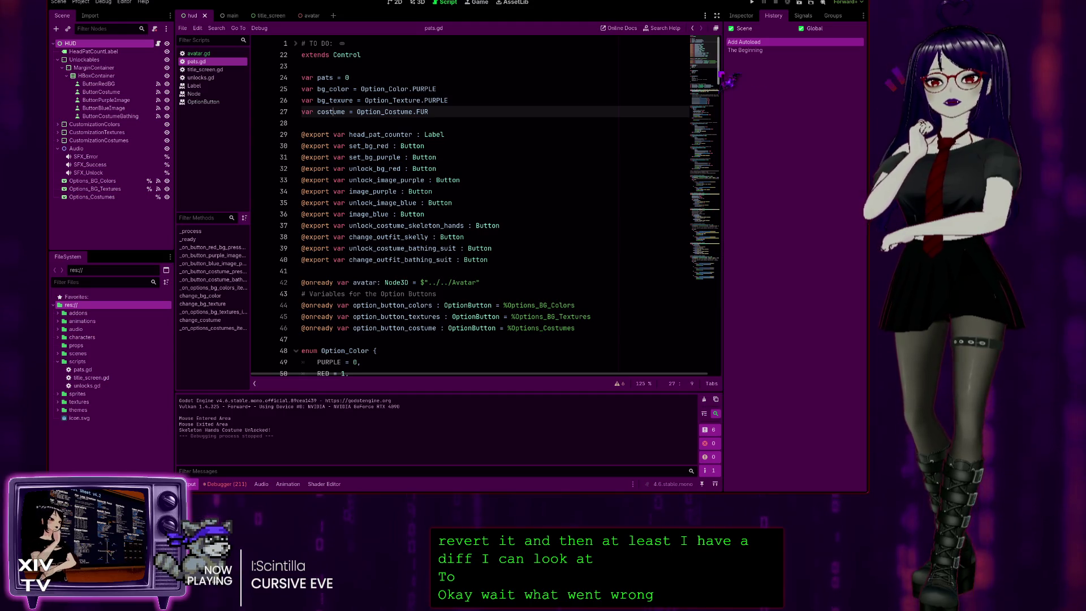
pyautogui.scroll(-10, 431, 294)
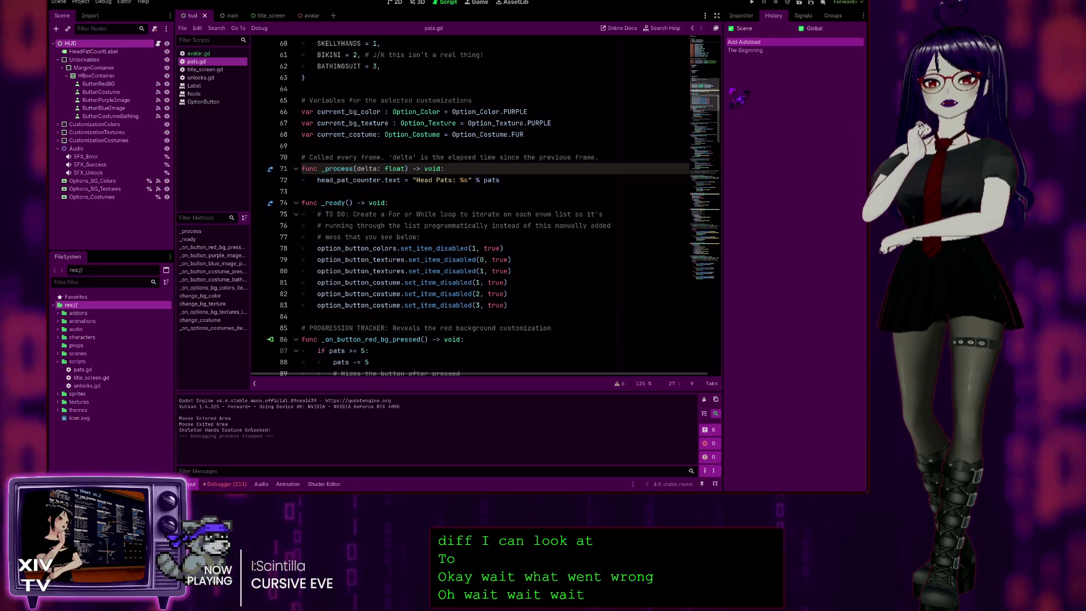
pyautogui.moveTo(718, 136); pyautogui.dragTo(708, 347)
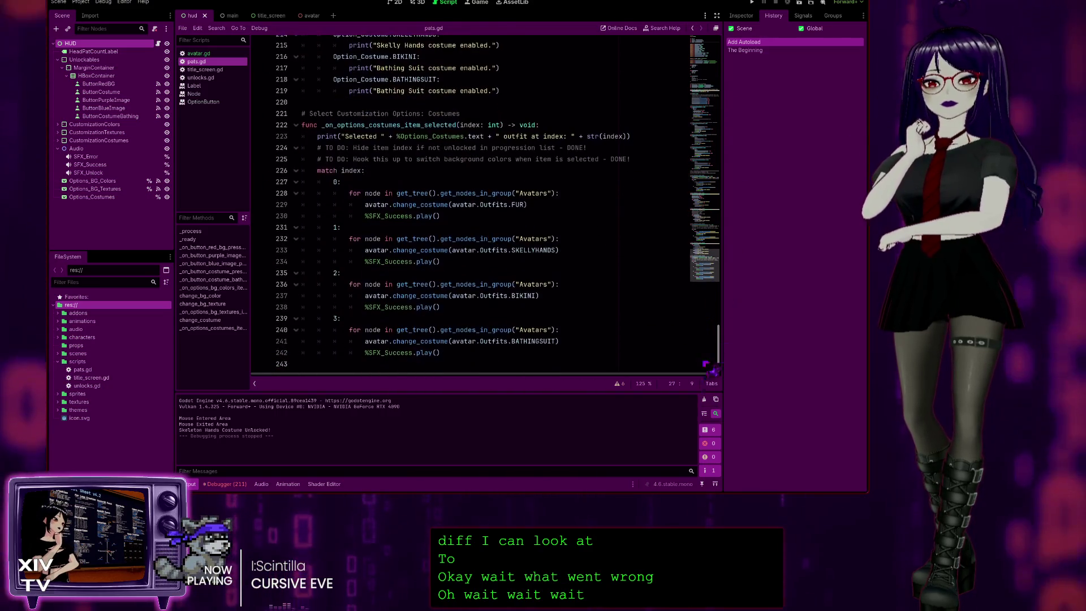
pyautogui.scroll(5, 338, 129)
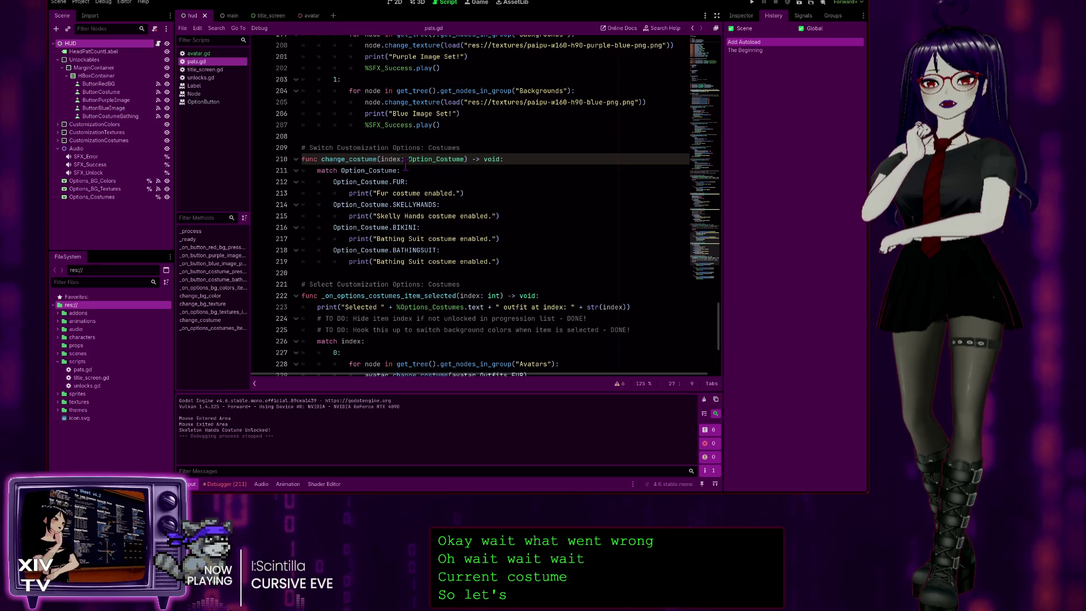
pyautogui.scroll(-3, 368, 232)
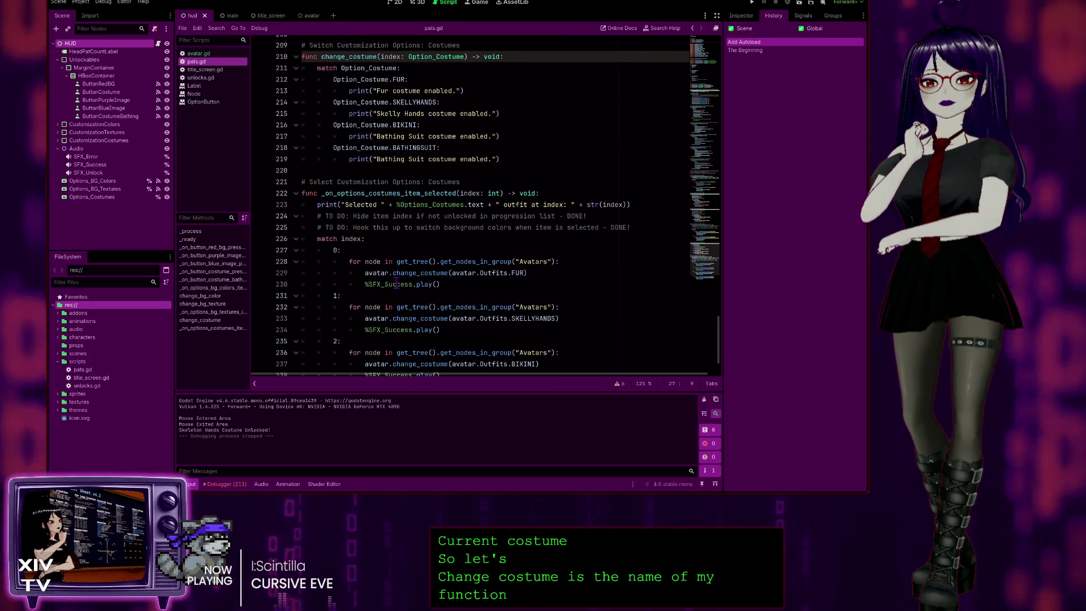
pyautogui.scroll(-2, 397, 278)
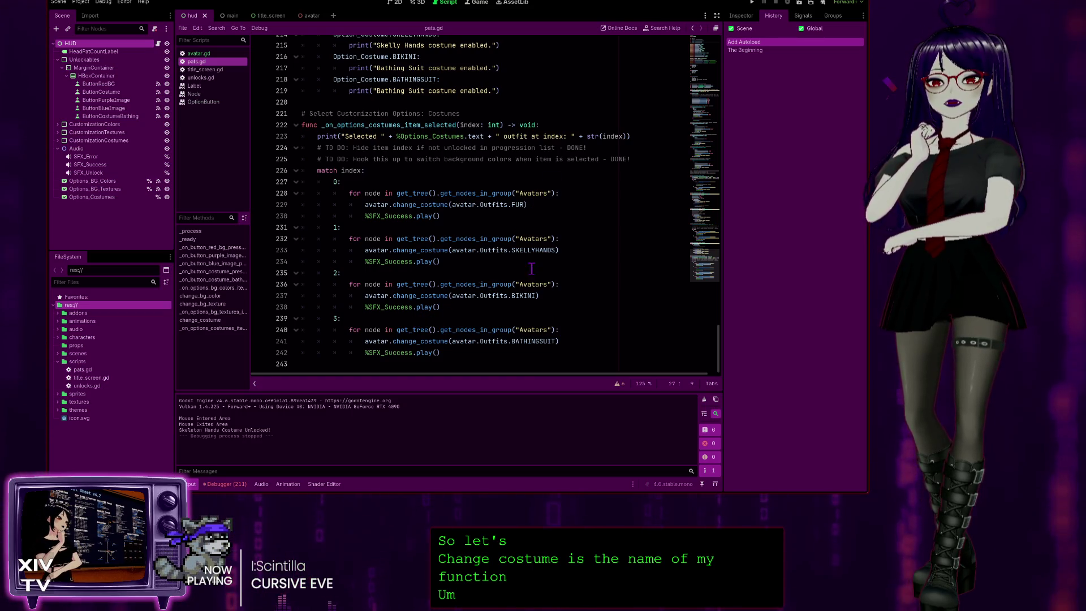
pyautogui.scroll(2, 500, 212)
pyautogui.scroll(3, 424, 221)
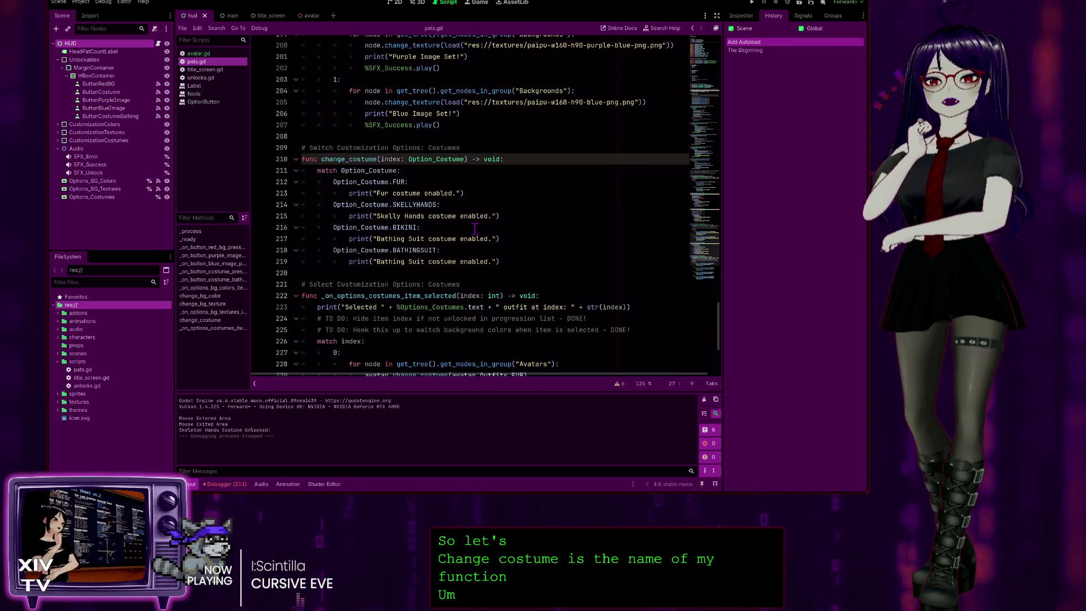
pyautogui.scroll(4, 470, 232)
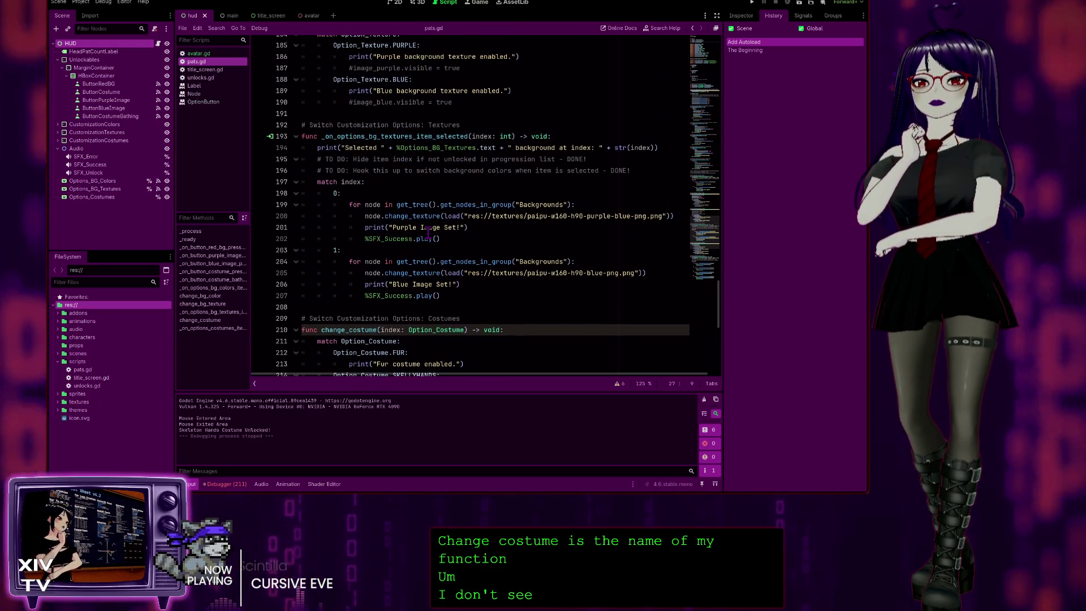
pyautogui.scroll(5, 430, 226)
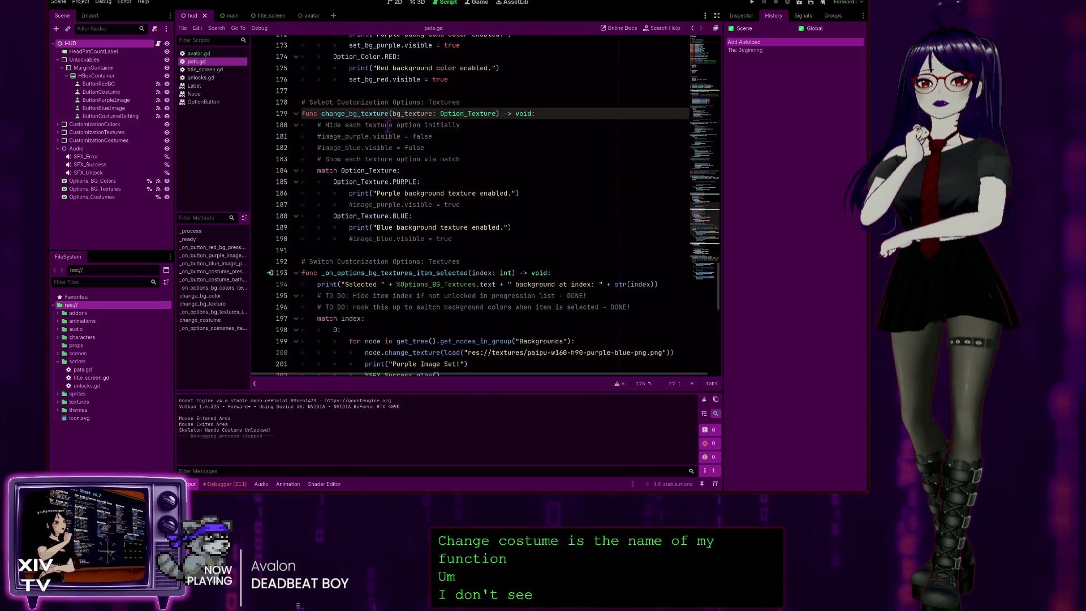
pyautogui.moveTo(722, 322); pyautogui.dragTo(743, 93)
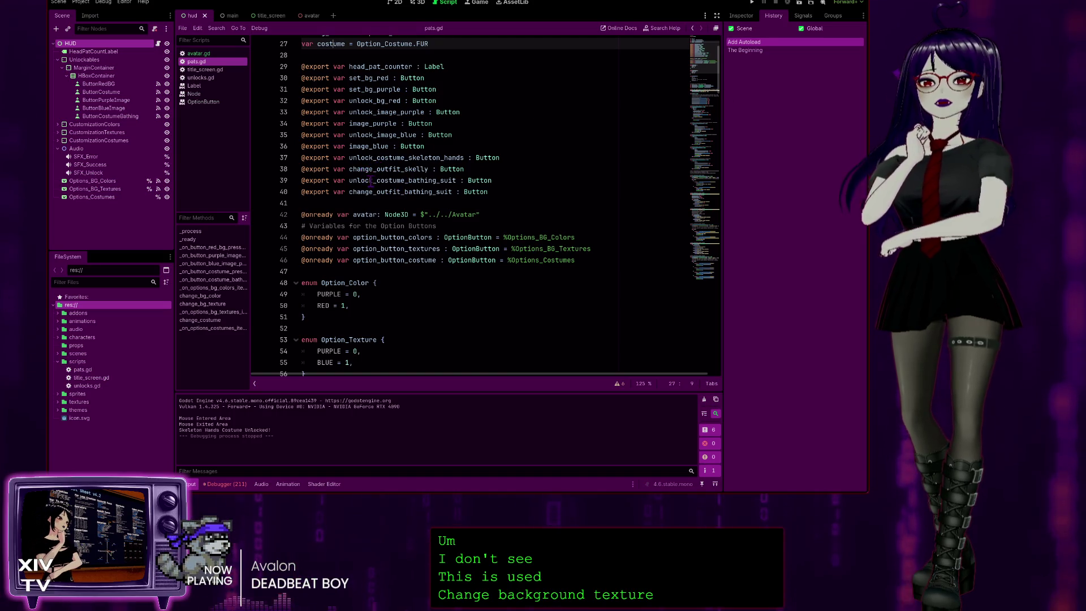
pyautogui.scroll(1, 416, 191)
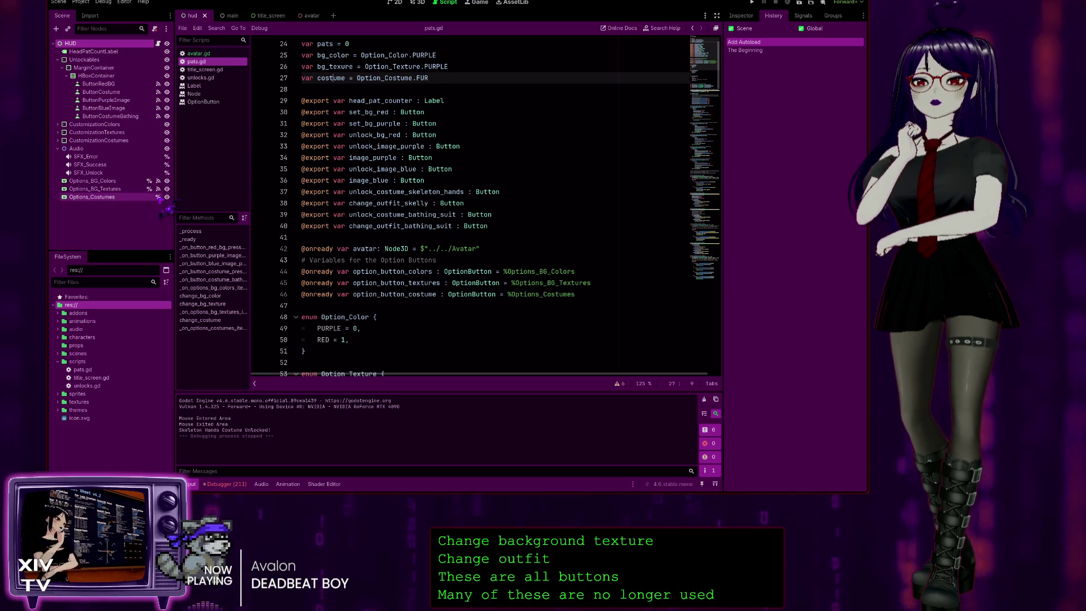
pyautogui.click(58, 141)
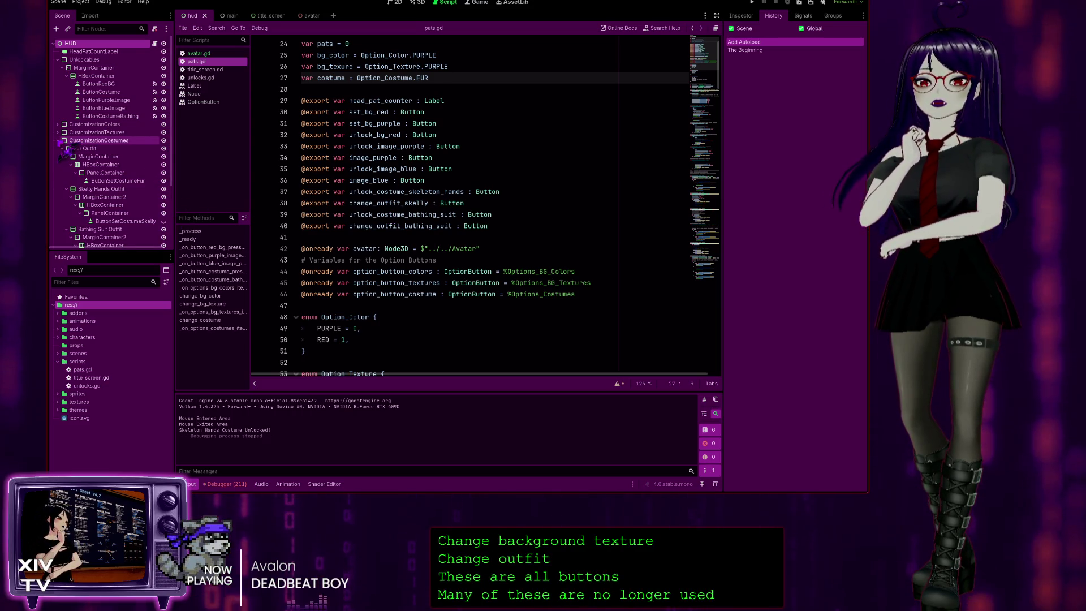
pyautogui.click(58, 140)
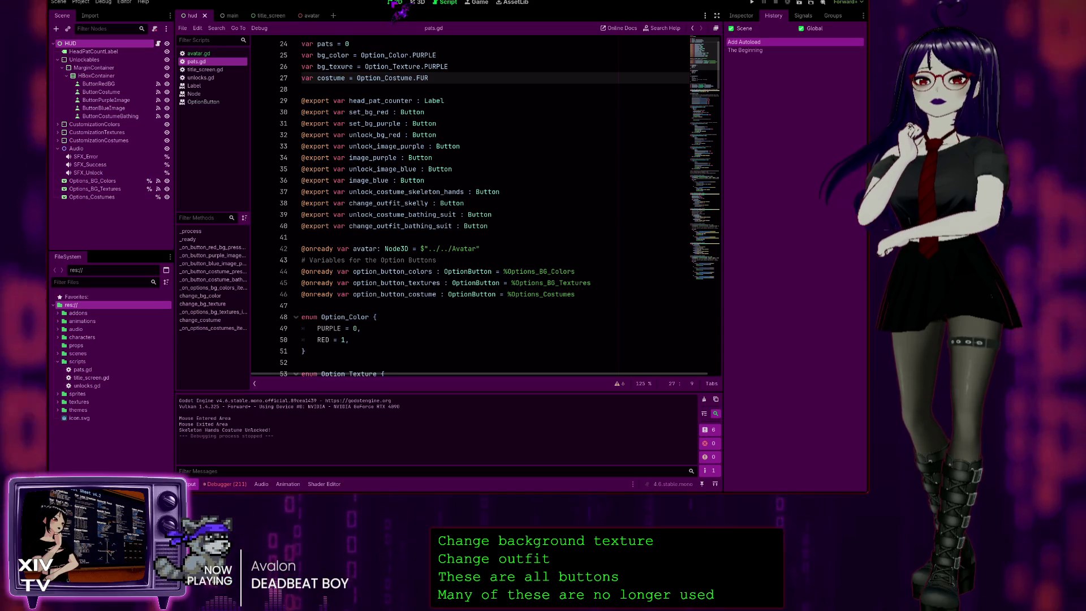
pyautogui.click(396, 4)
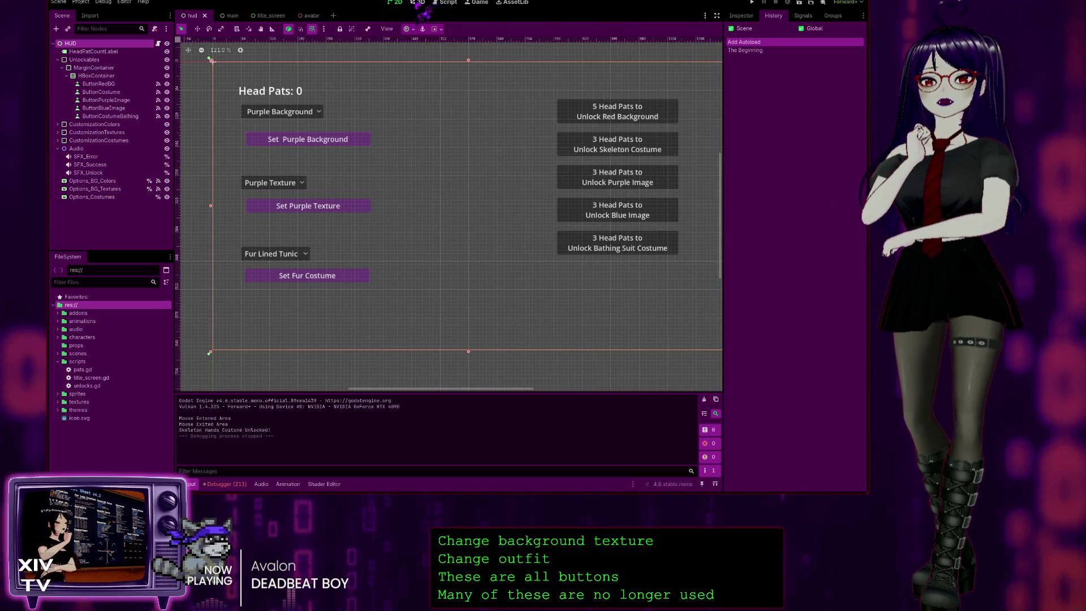
pyautogui.click(419, 3)
pyautogui.click(450, 3)
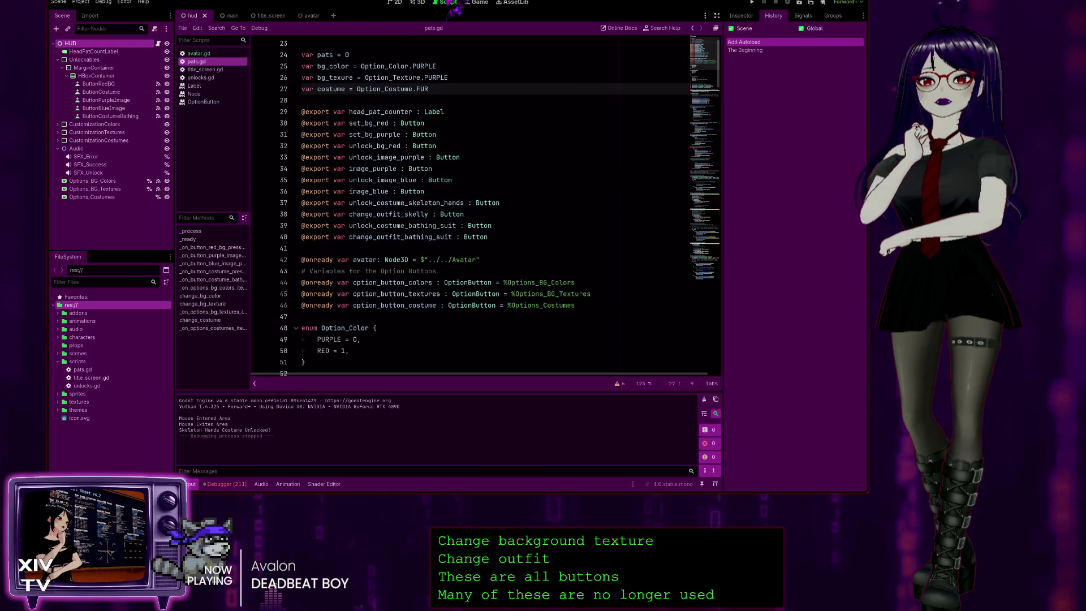
pyautogui.scroll(1, 499, 132)
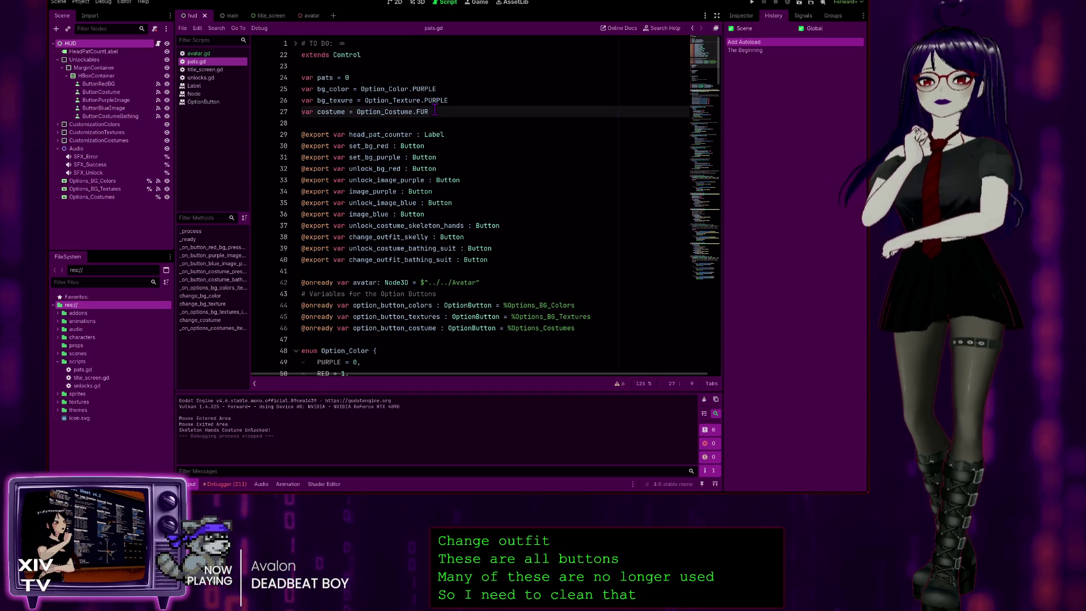
pyautogui.doubleClick(332, 112)
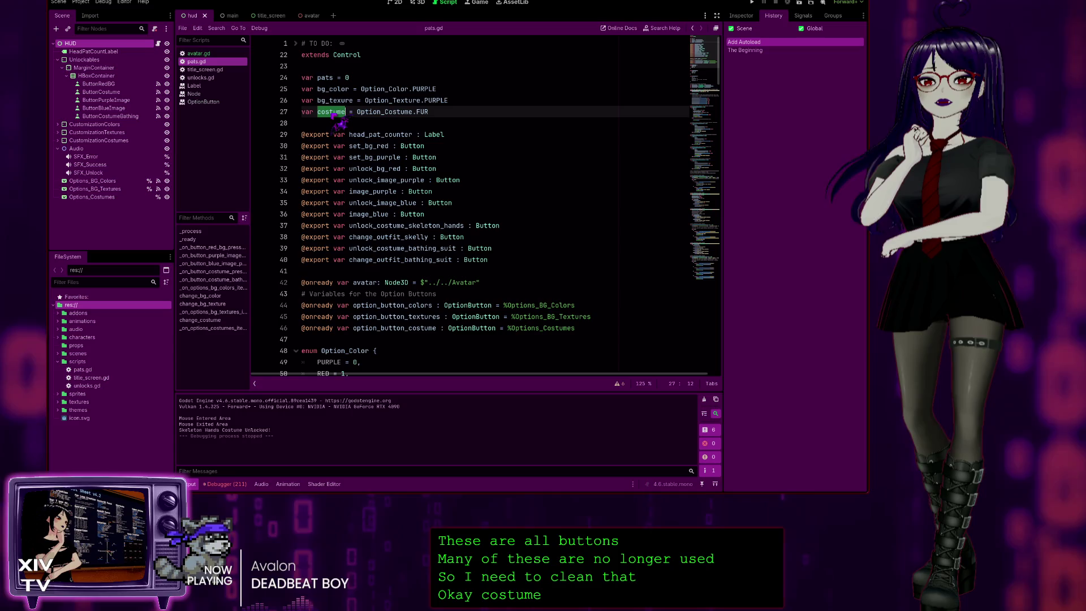
pyautogui.hotkey('ctrl', 'a')
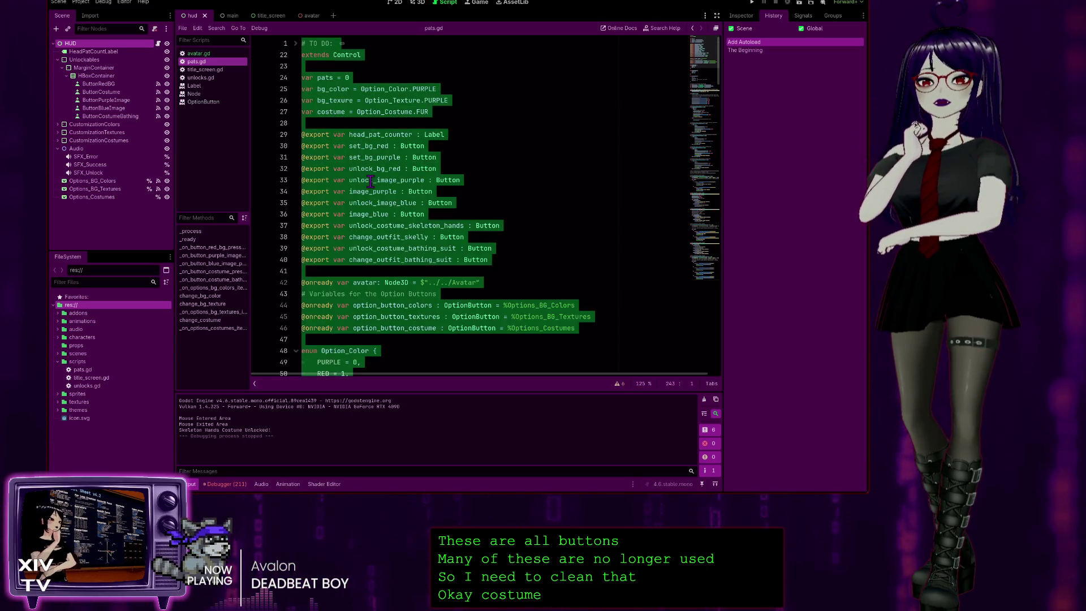
pyautogui.click(425, 146)
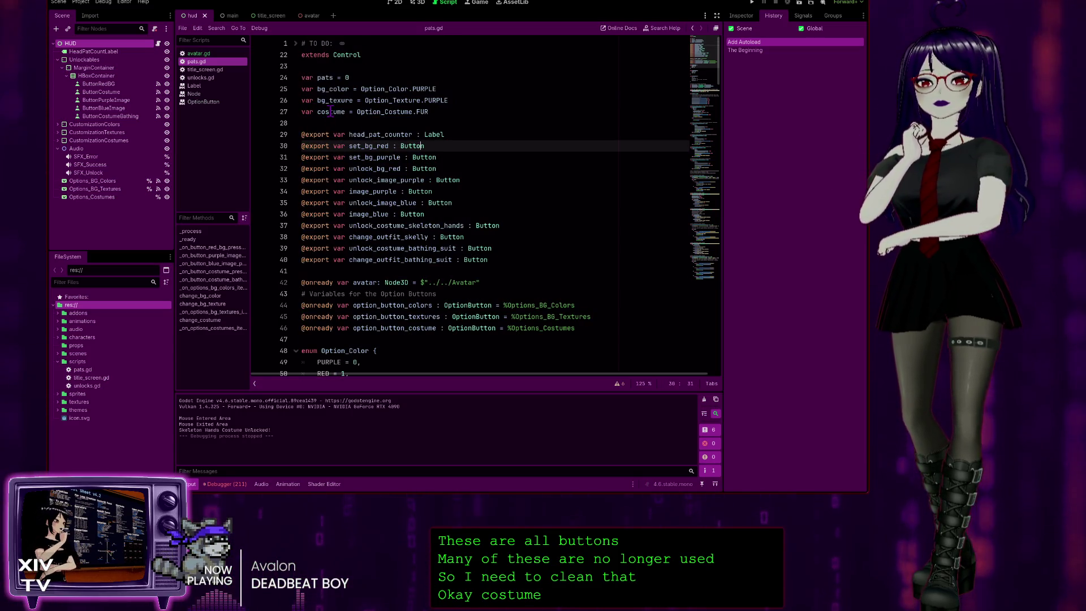
pyautogui.doubleClick(331, 112)
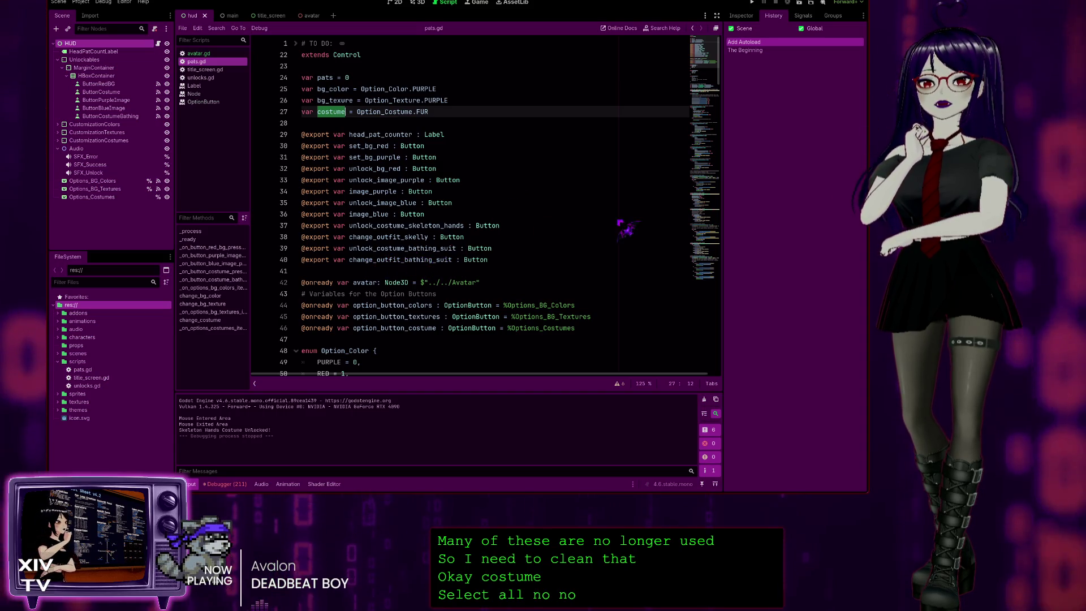
pyautogui.scroll(-4, 627, 228)
pyautogui.click(462, 169)
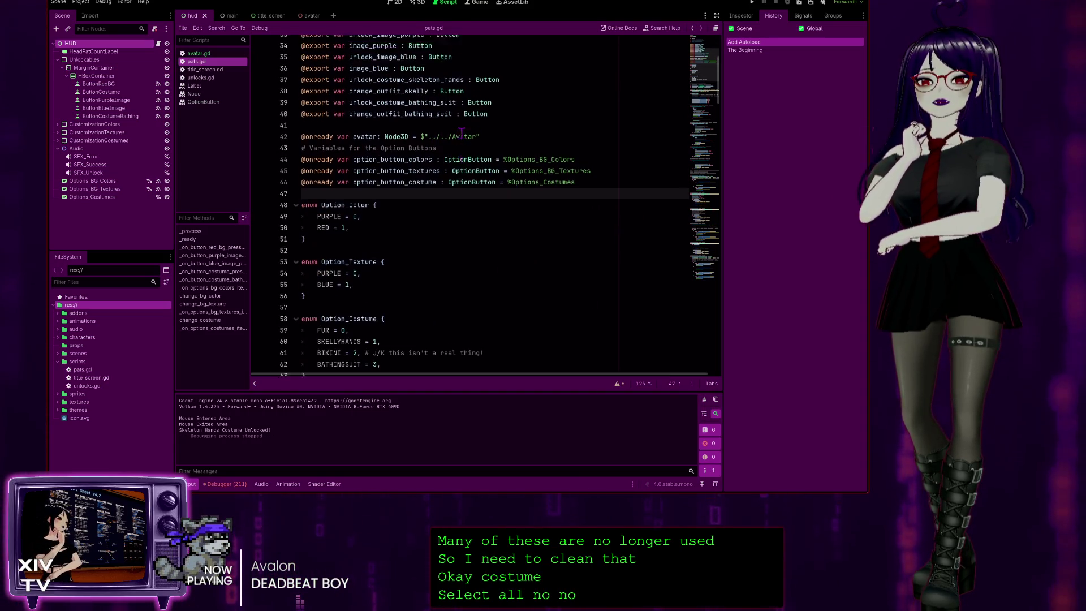
pyautogui.scroll(2, 462, 134)
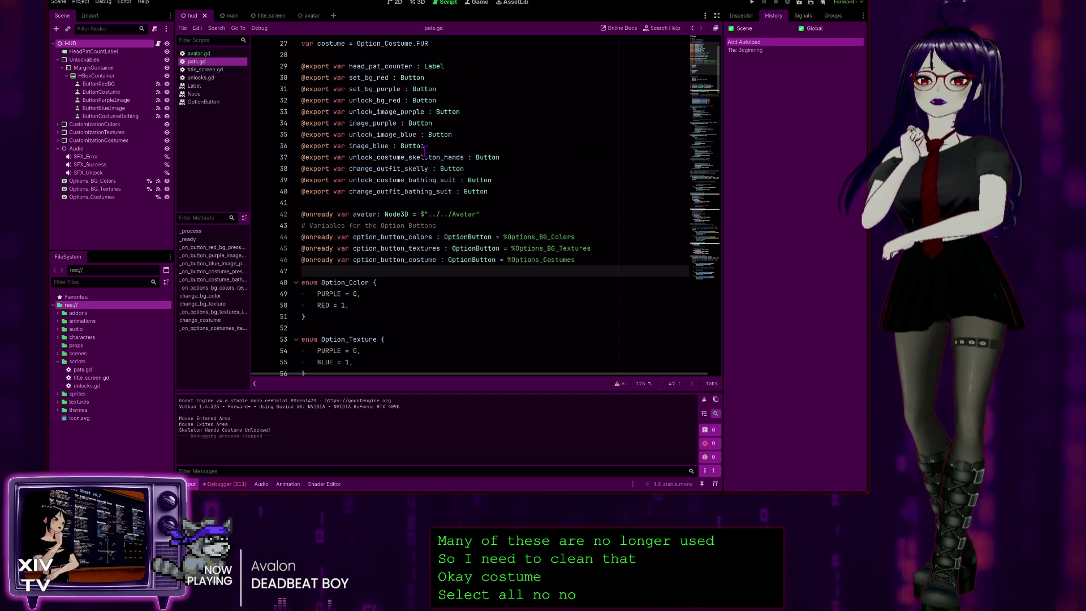
pyautogui.scroll(-2, 447, 220)
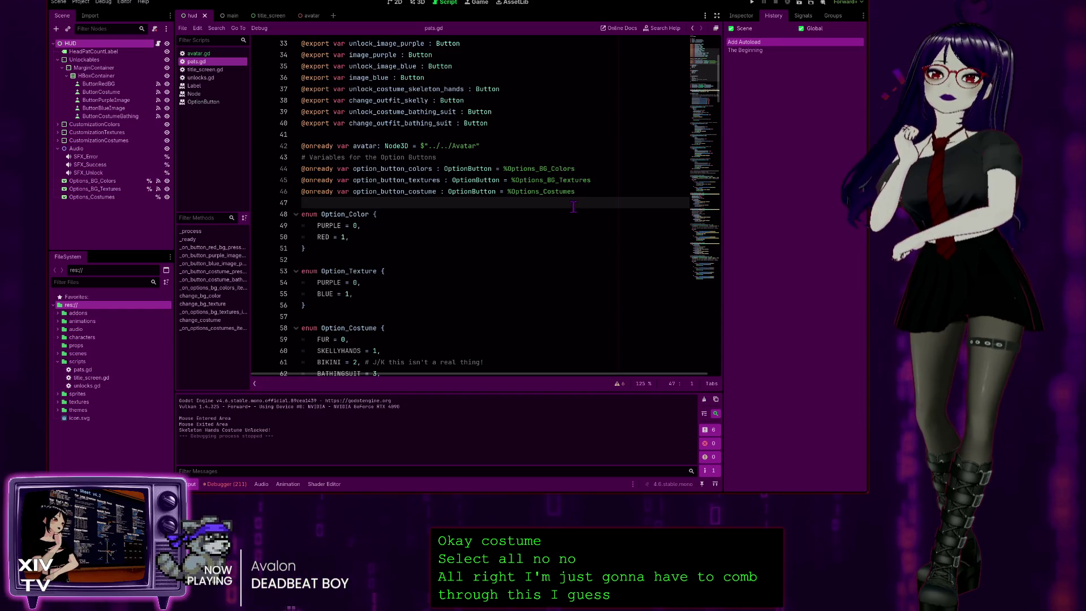
pyautogui.scroll(-3, 469, 189)
pyautogui.scroll(-1, 376, 198)
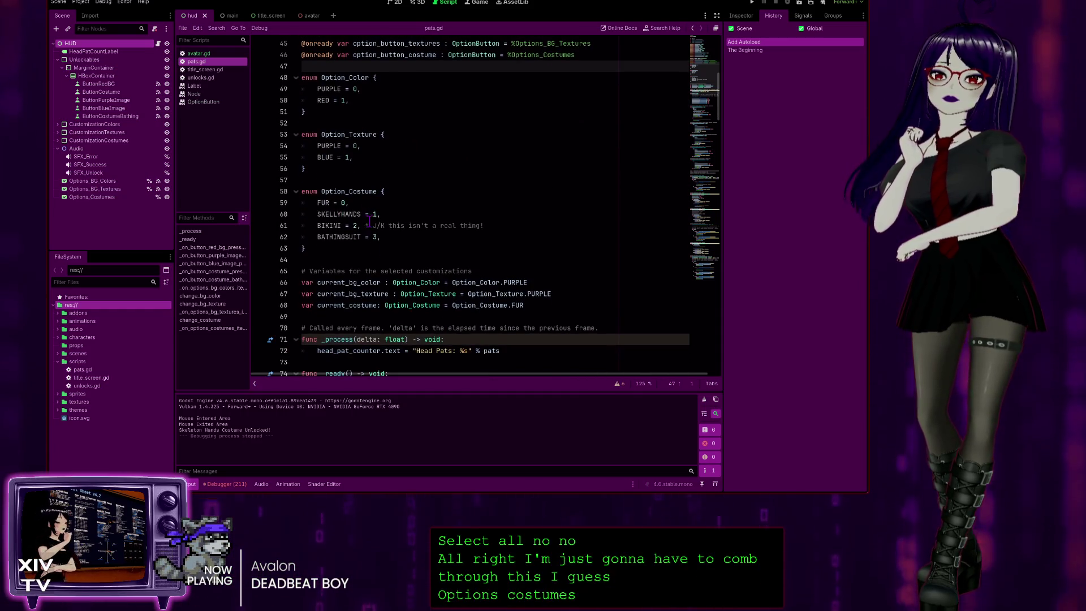
pyautogui.scroll(-2, 402, 234)
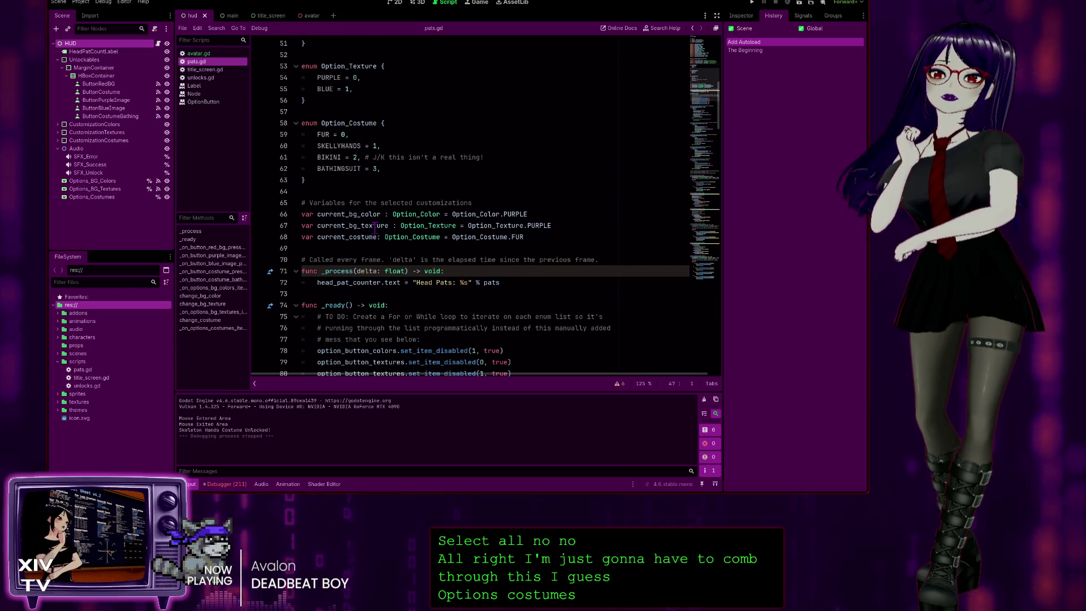
pyautogui.scroll(-1, 365, 223)
pyautogui.scroll(-3, 365, 223)
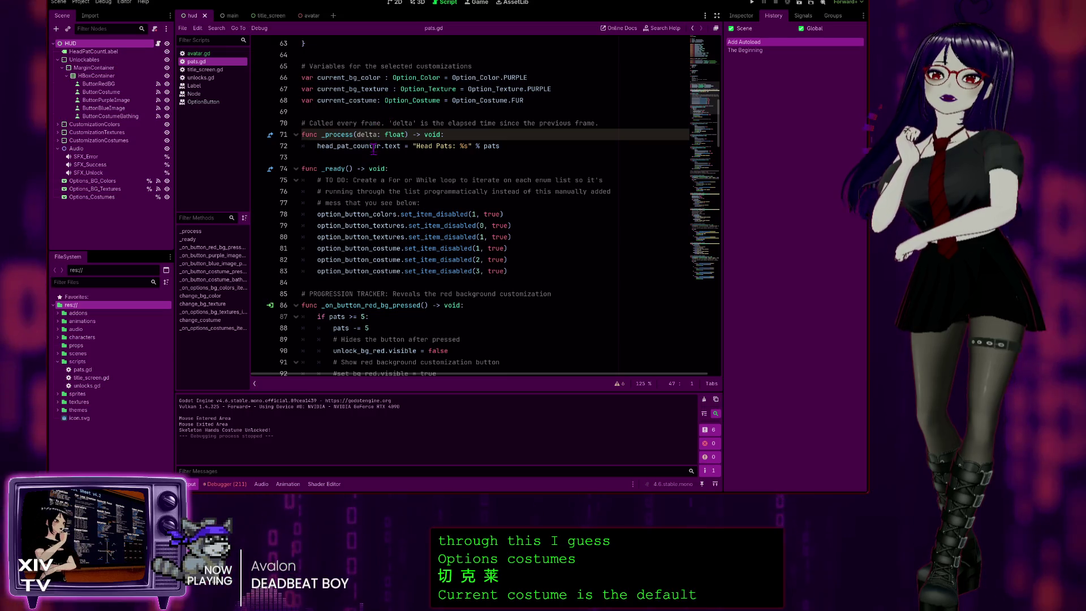
pyautogui.scroll(-1, 374, 148)
pyautogui.scroll(1, 424, 104)
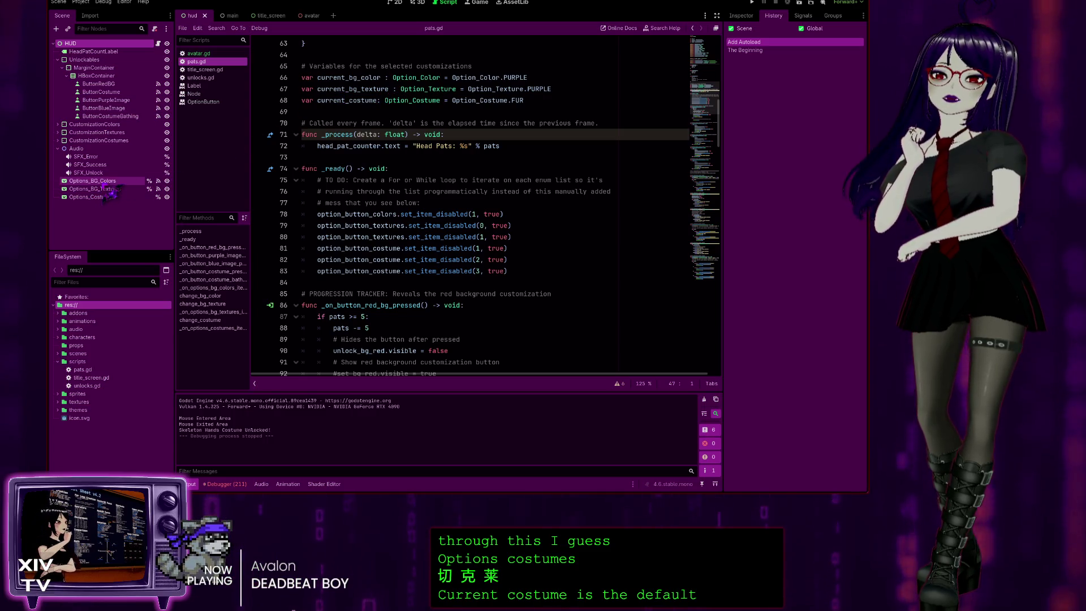
pyautogui.scroll(-2, 378, 161)
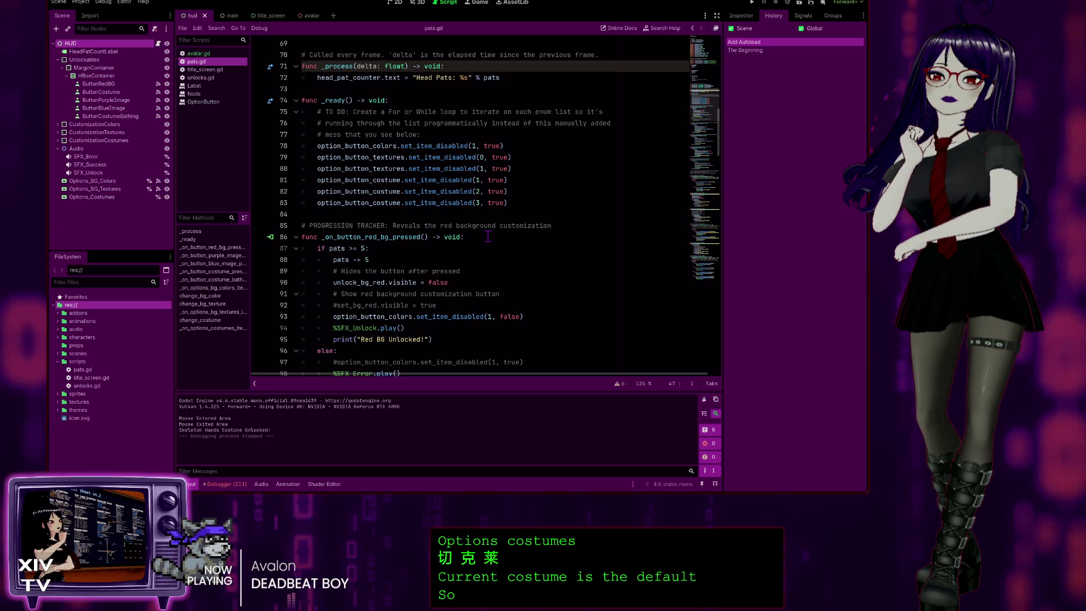
pyautogui.scroll(-1, 408, 260)
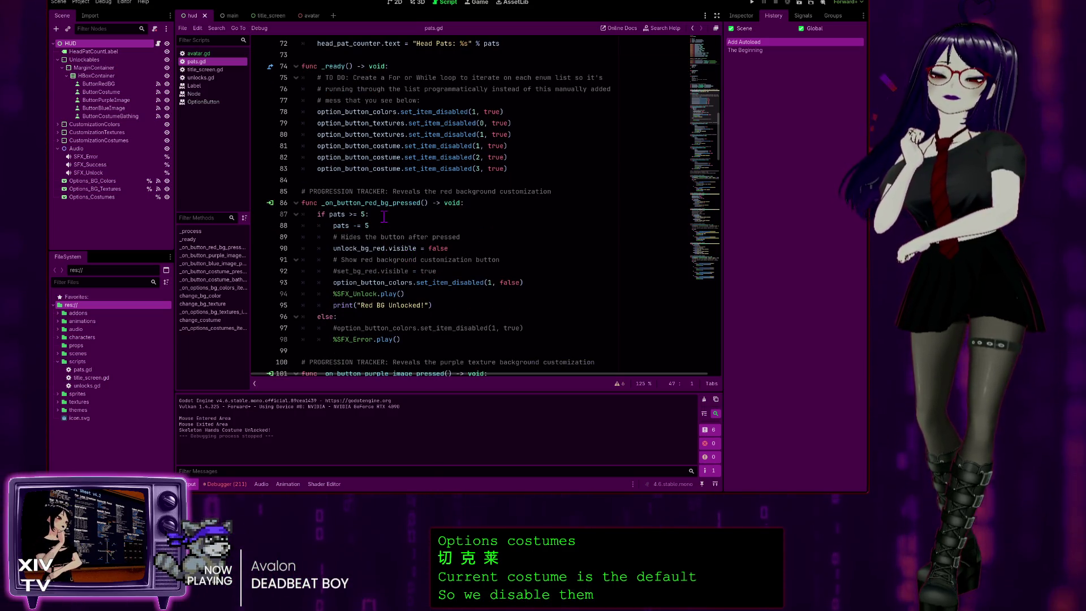
pyautogui.scroll(-3, 509, 198)
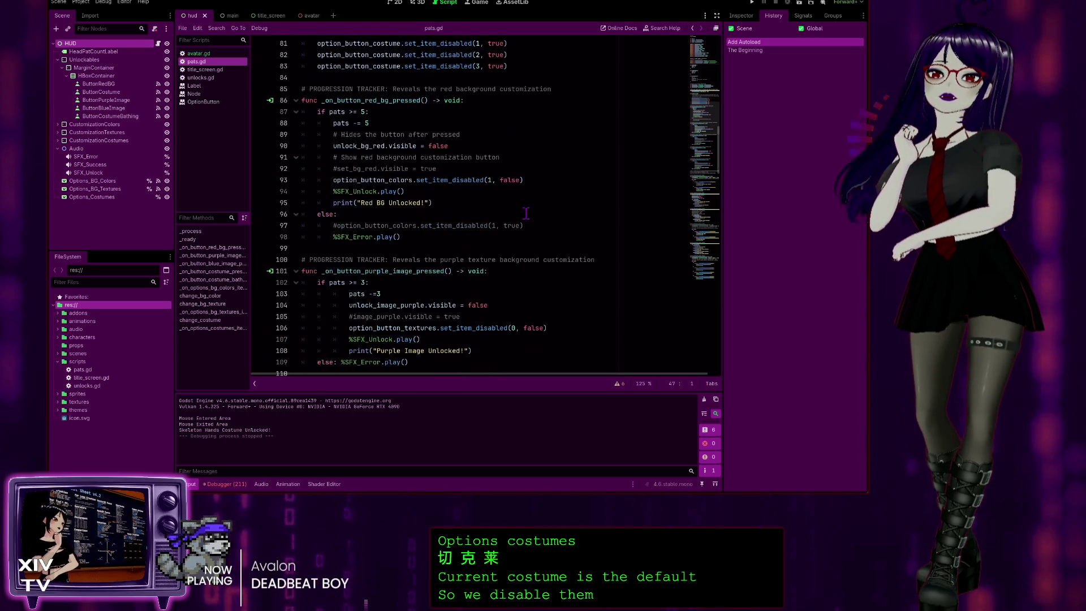
pyautogui.scroll(-4, 508, 198)
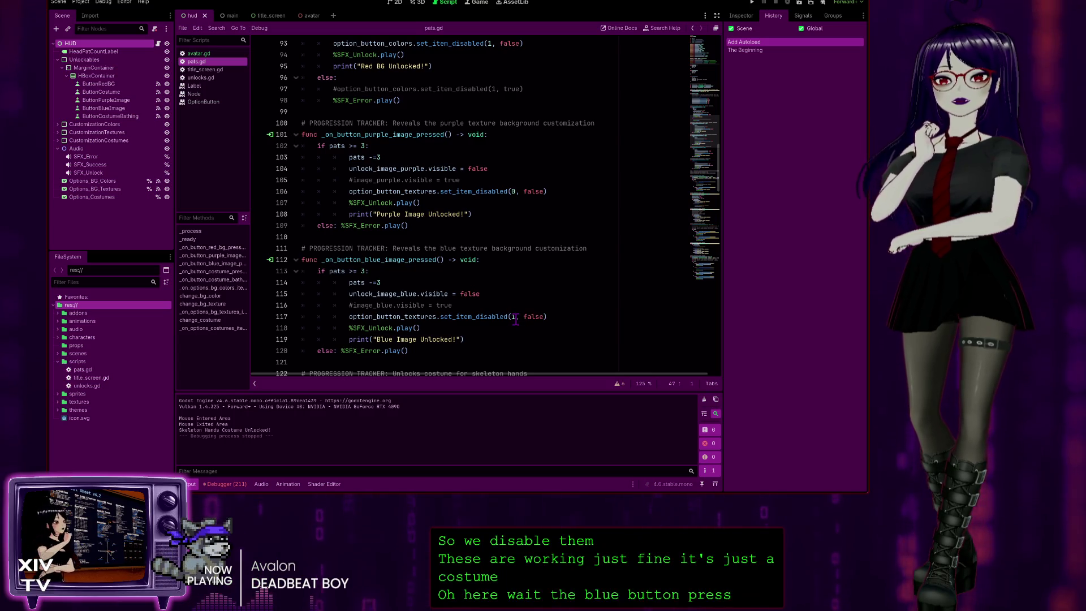
pyautogui.scroll(-1, 520, 180)
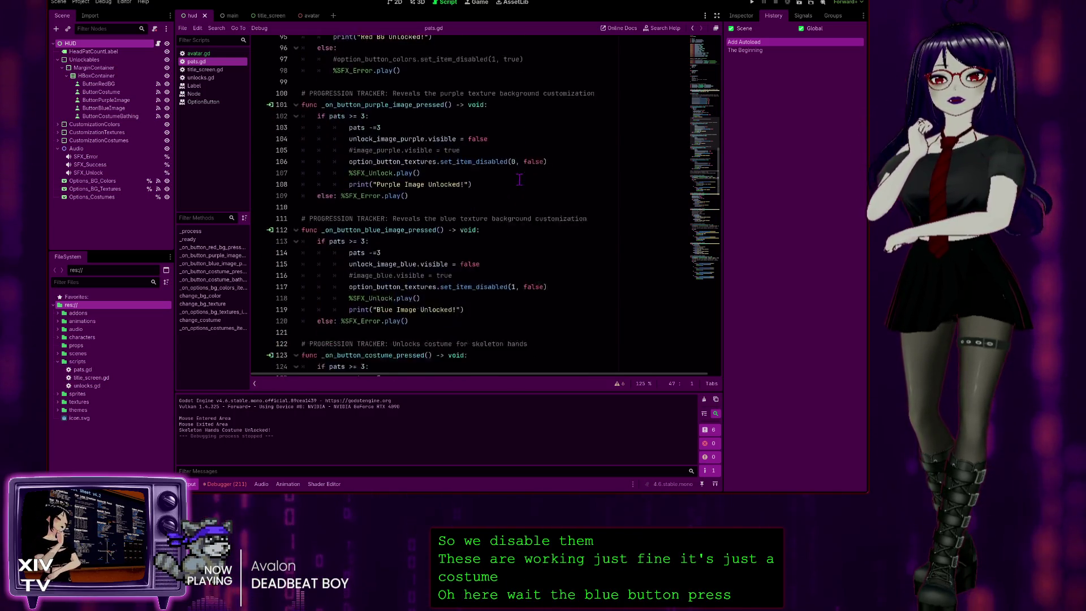
pyautogui.scroll(-4, 520, 180)
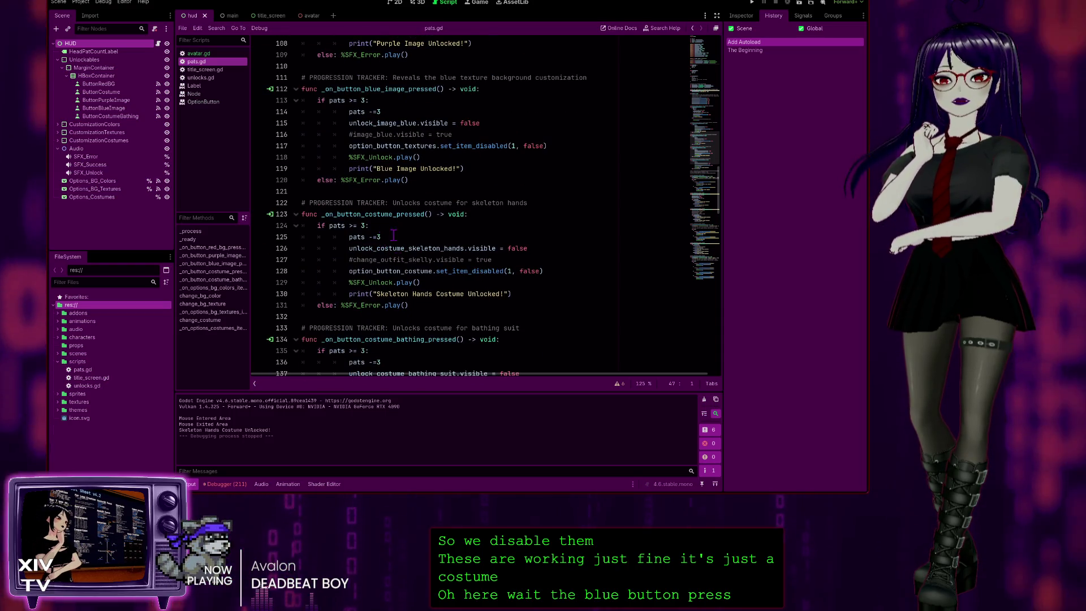
pyautogui.scroll(-3, 509, 304)
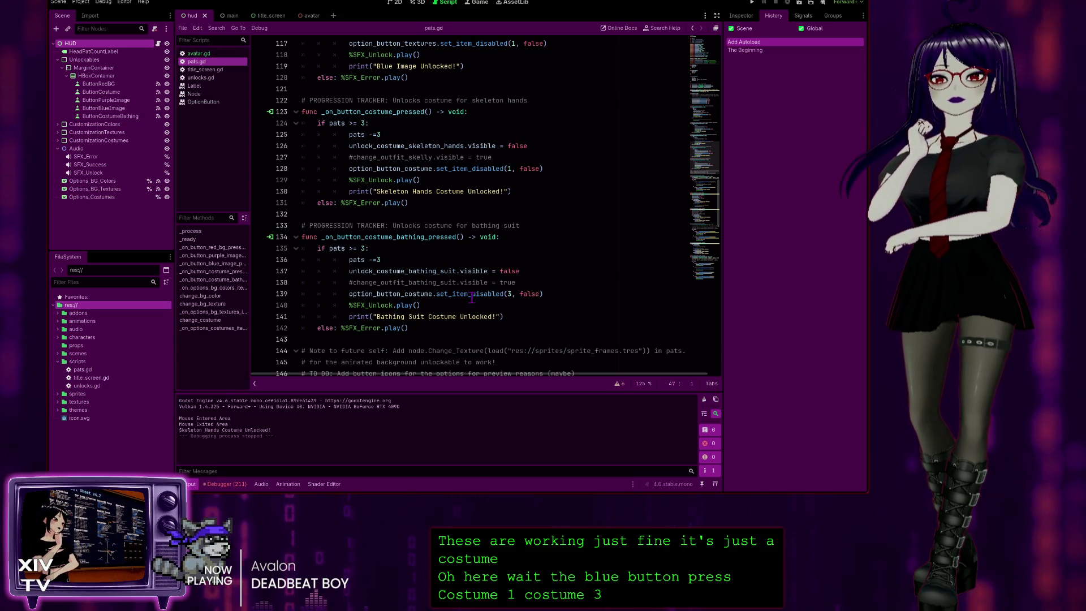
pyautogui.scroll(20, 663, 309)
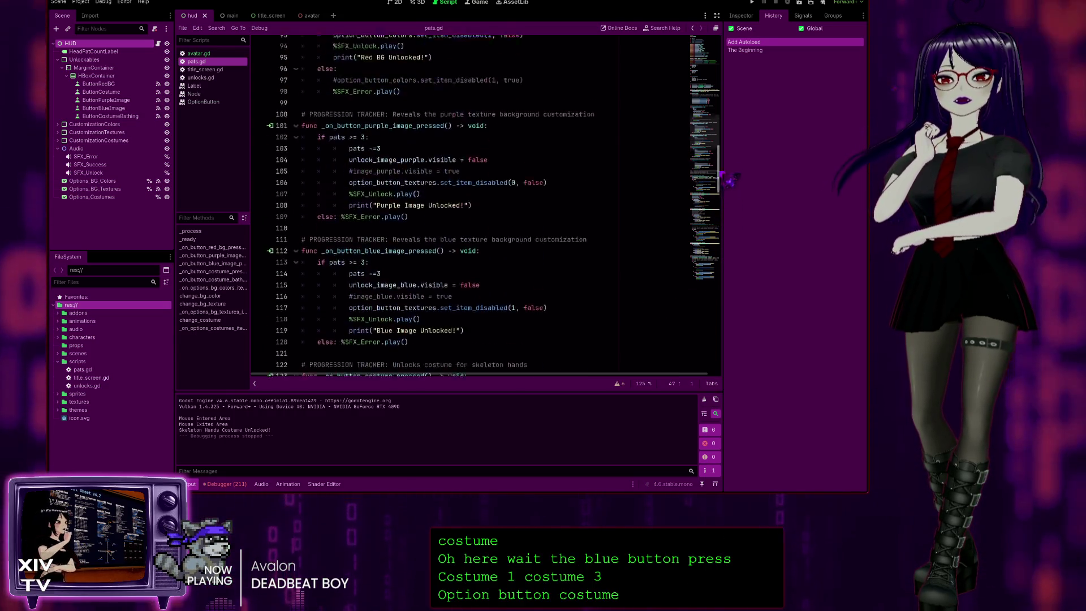
pyautogui.scroll(8, 469, 203)
pyautogui.scroll(-2, 469, 204)
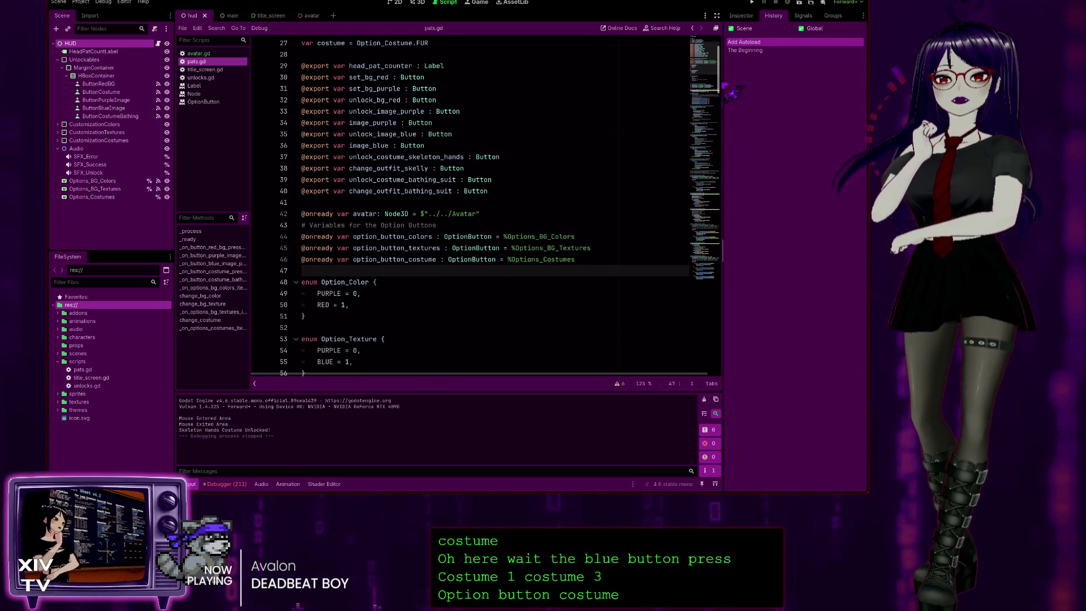
pyautogui.moveTo(729, 92); pyautogui.dragTo(726, 267)
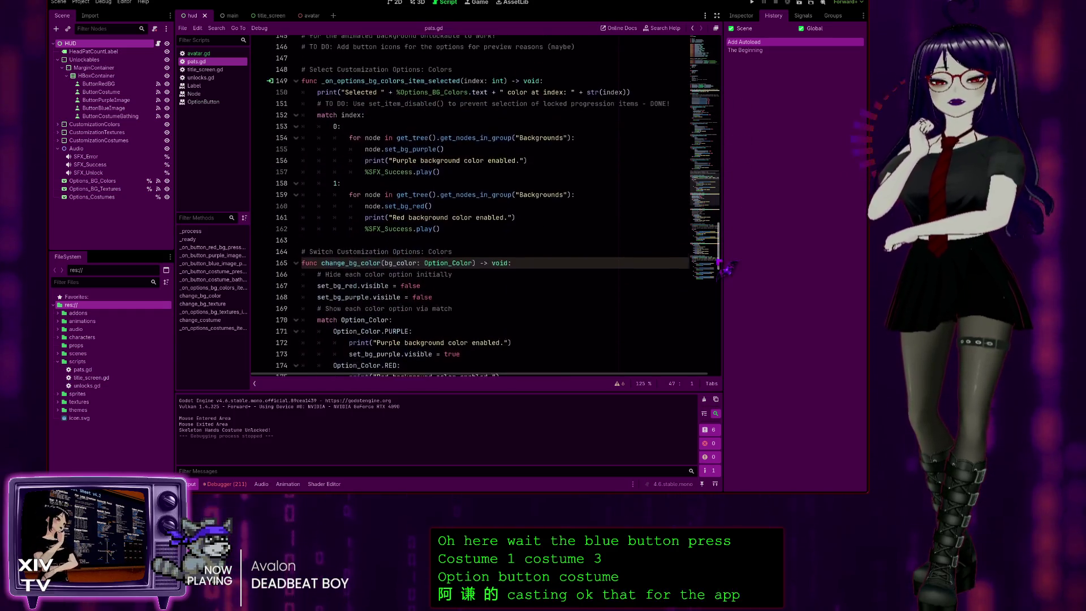
pyautogui.scroll(-3, 480, 213)
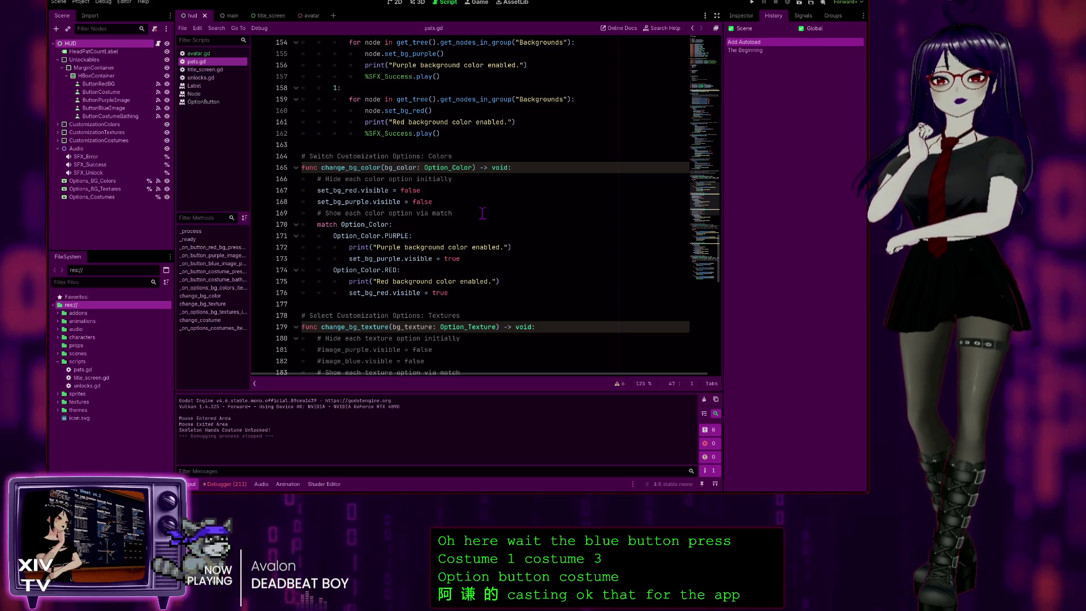
pyautogui.scroll(-9, 481, 213)
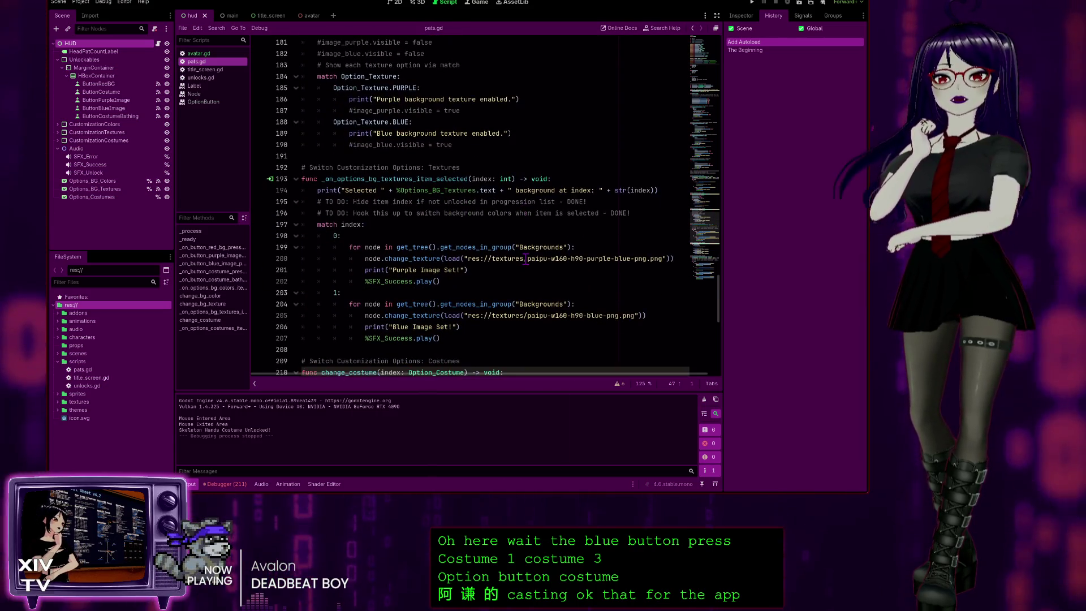
pyautogui.scroll(-7, 512, 252)
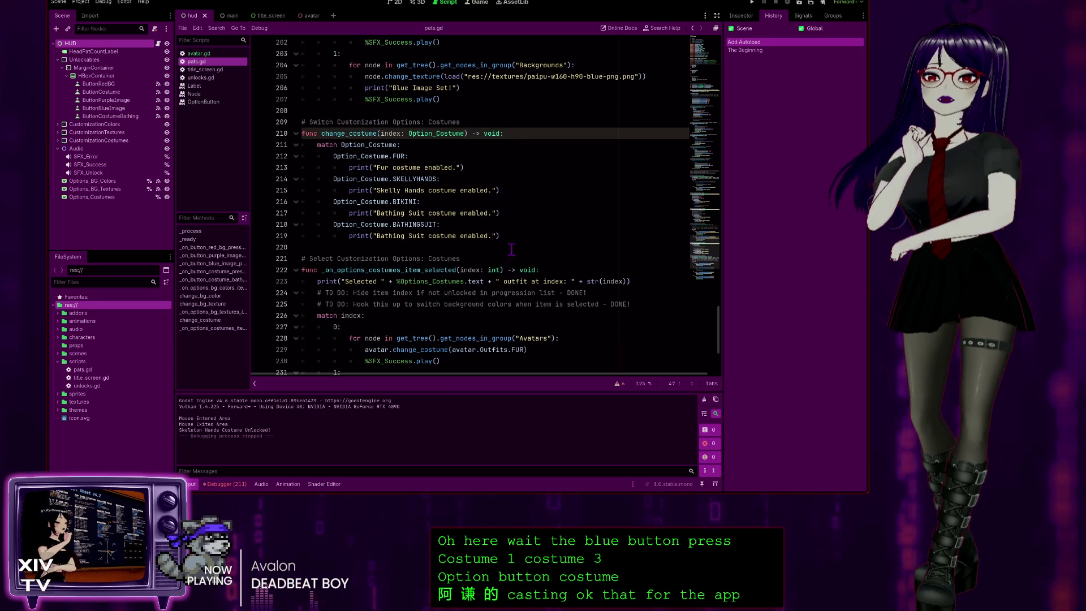
pyautogui.scroll(7, 511, 250)
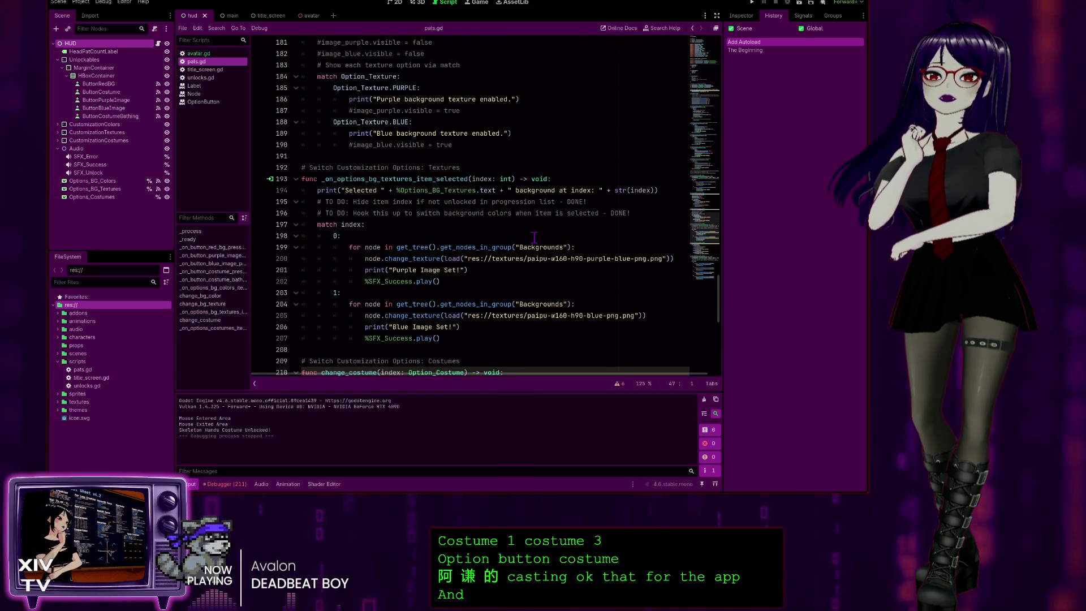
pyautogui.scroll(-10, 534, 238)
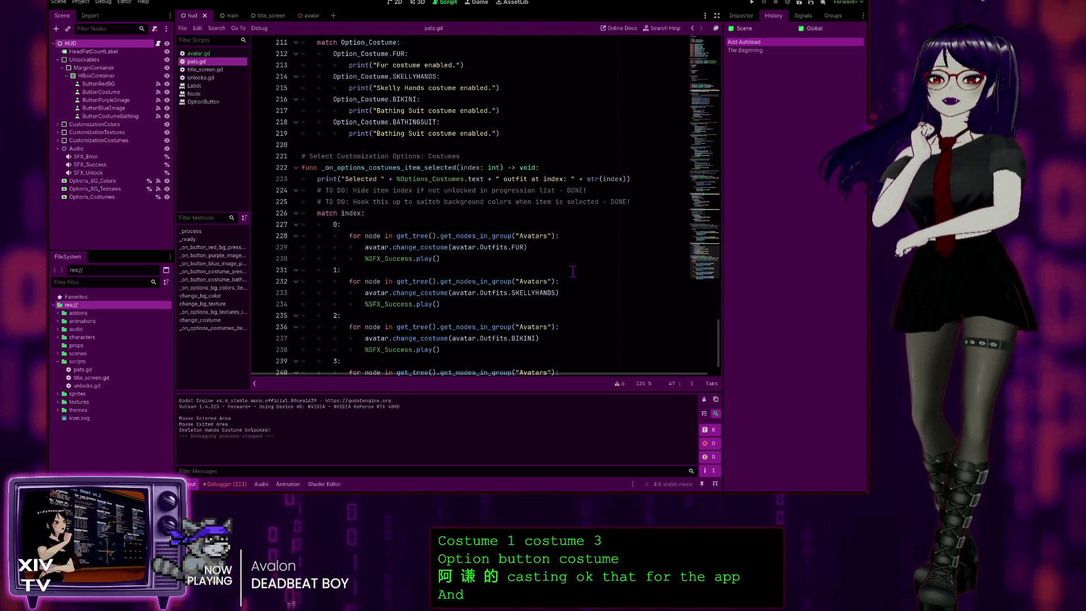
pyautogui.scroll(-1, 572, 270)
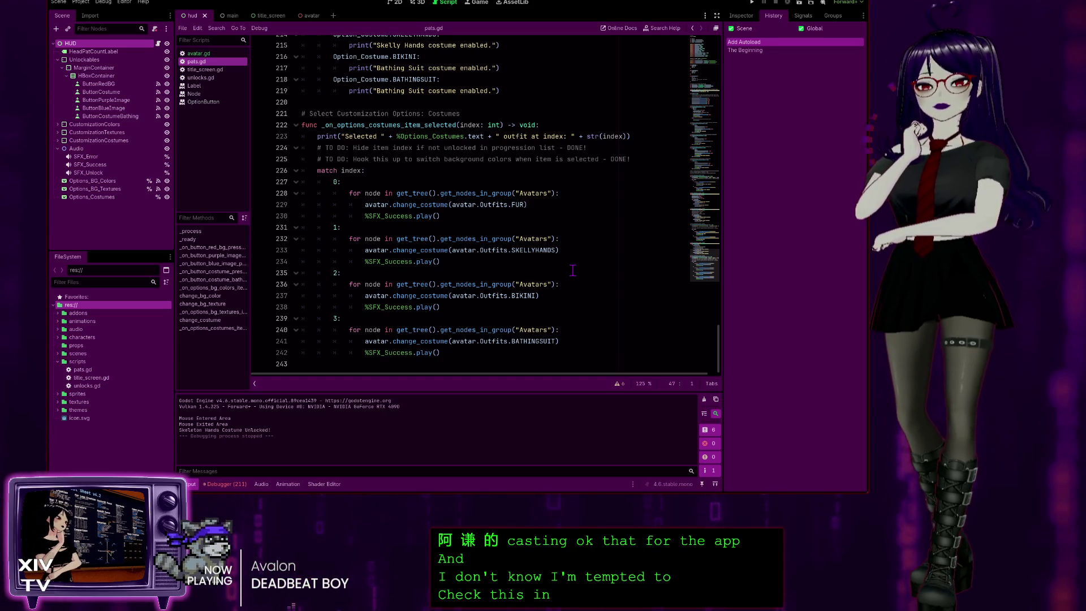
pyautogui.scroll(3, 581, 276)
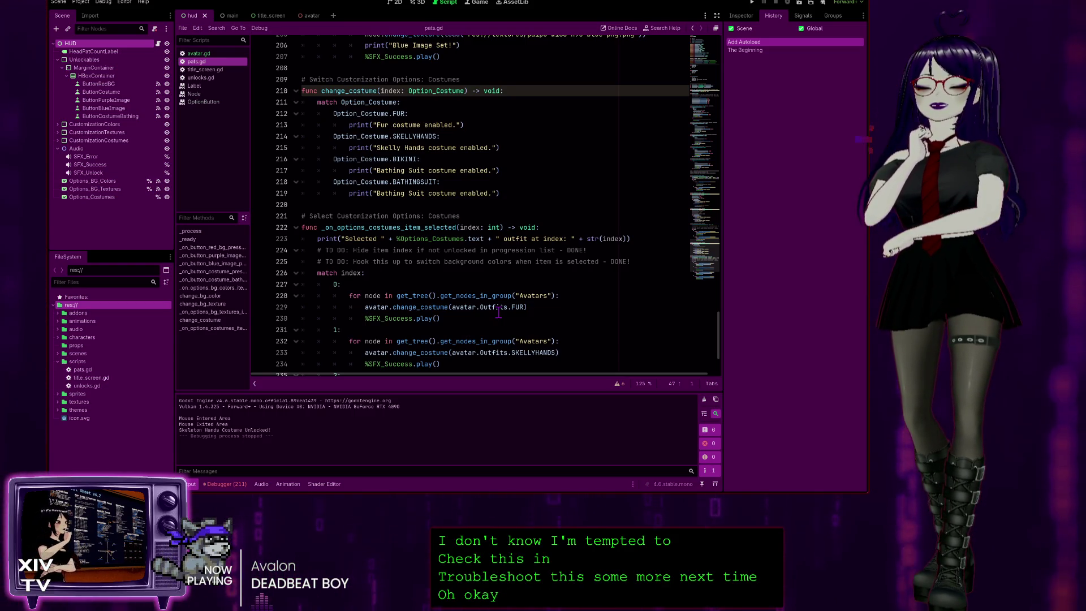
pyautogui.scroll(2, 499, 311)
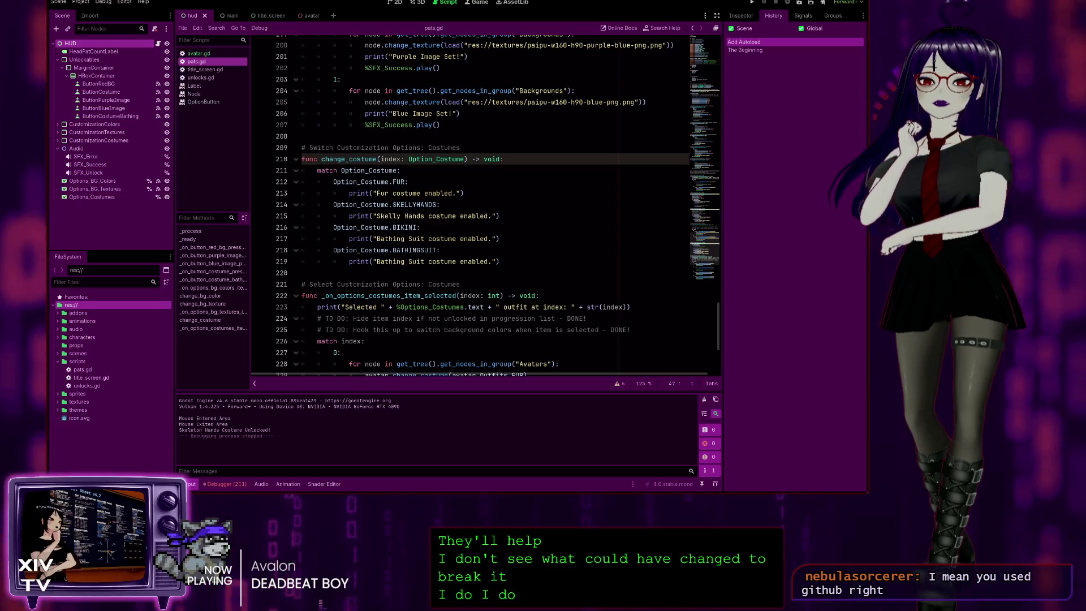
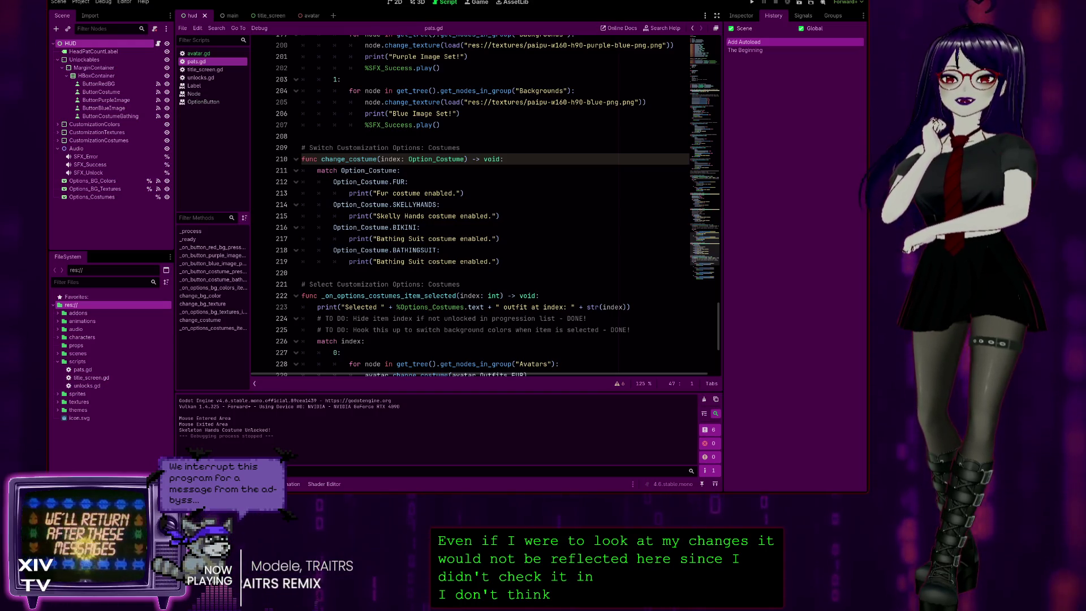
# - Inspect the skeleton hands unlock code and its set_item_disabled call on line 128 of pats.gd
pyautogui.scroll(20, 354, 290)
pyautogui.click(396, 204)
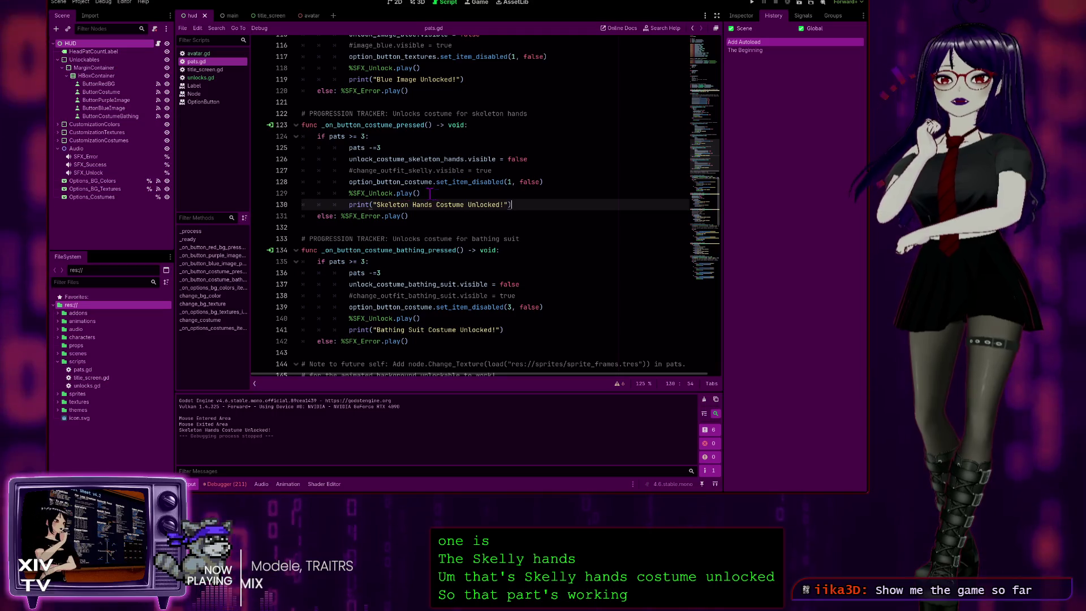
pyautogui.click(377, 181)
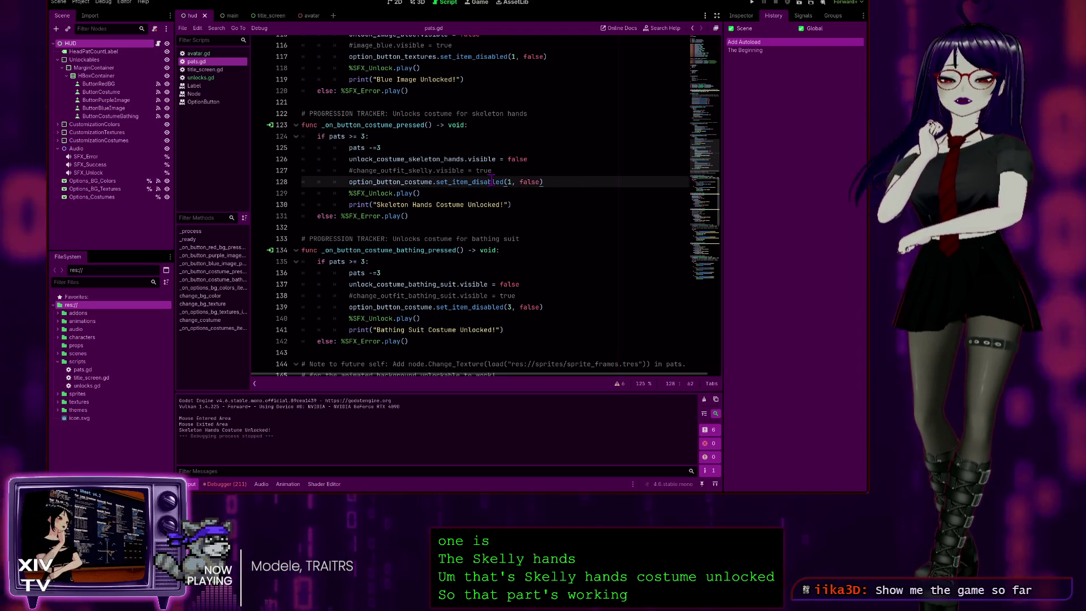
pyautogui.click(508, 182)
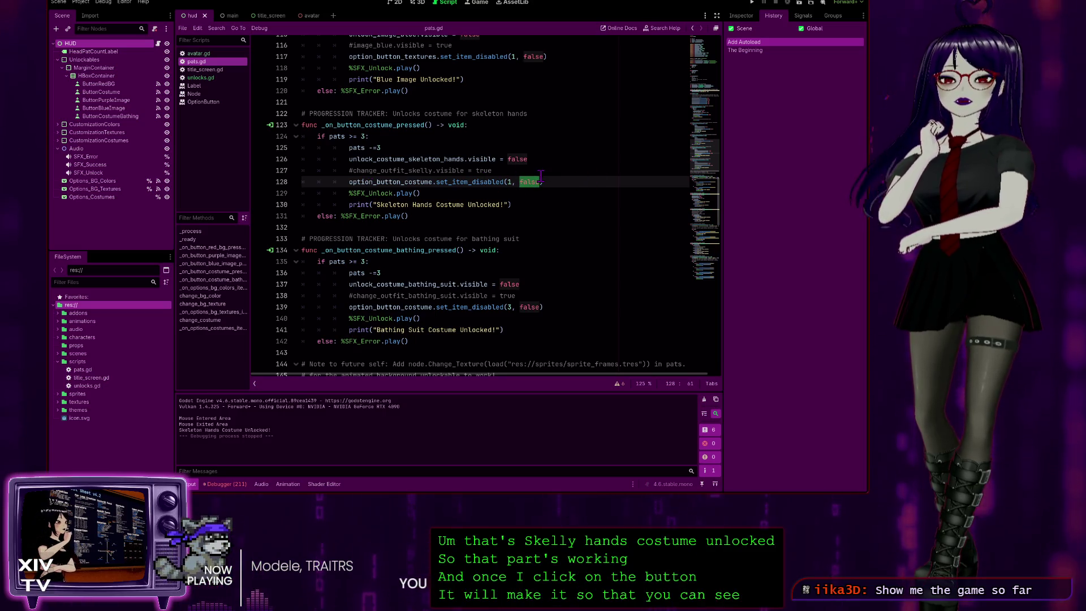
pyautogui.click(593, 180)
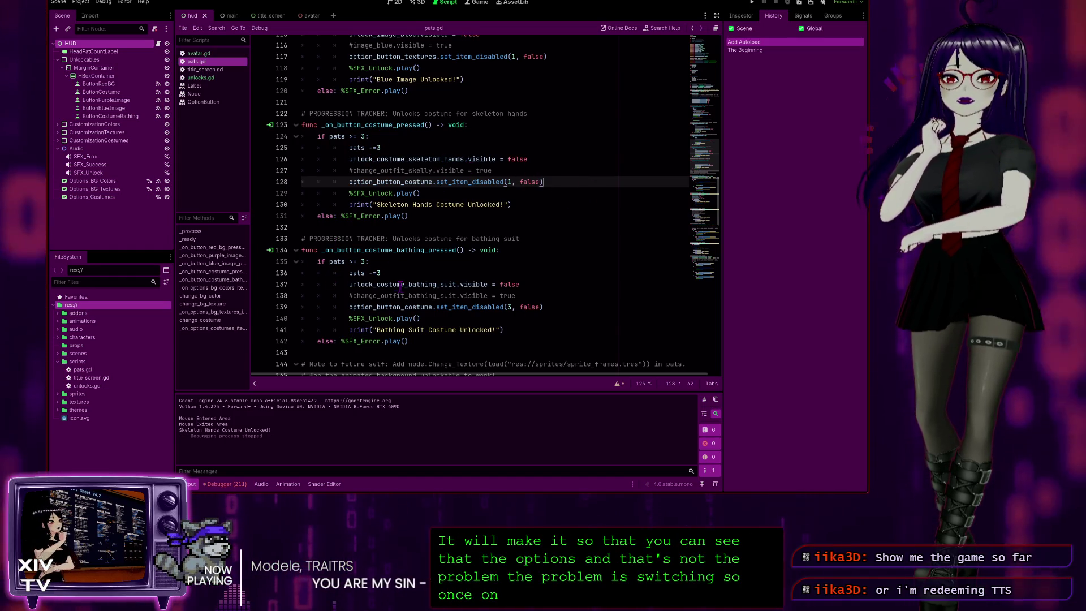
pyautogui.scroll(-1, 390, 277)
pyautogui.scroll(-1, 390, 276)
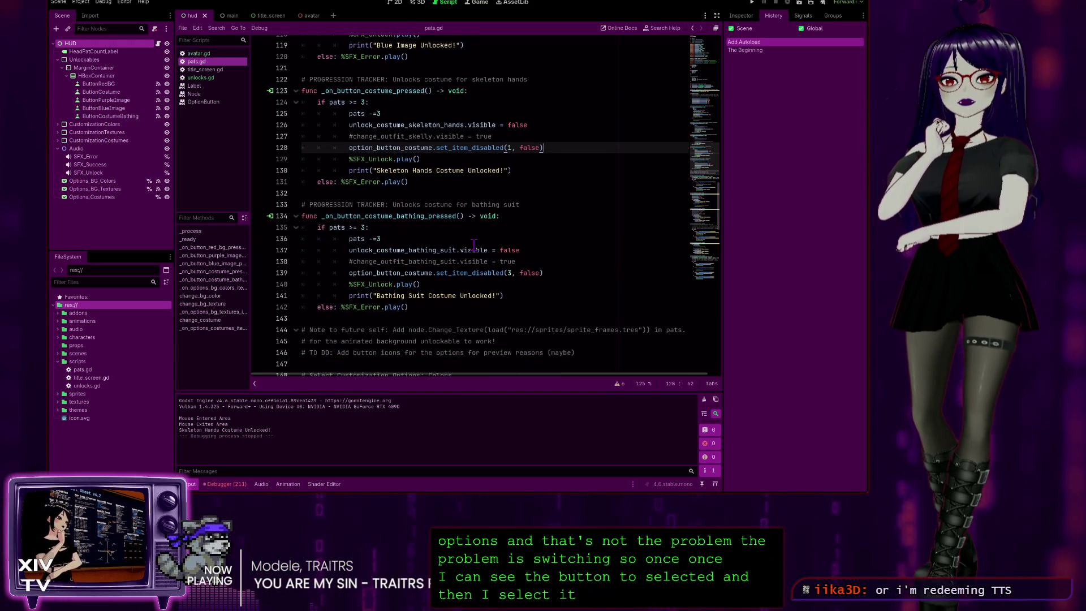
pyautogui.scroll(-6, 474, 244)
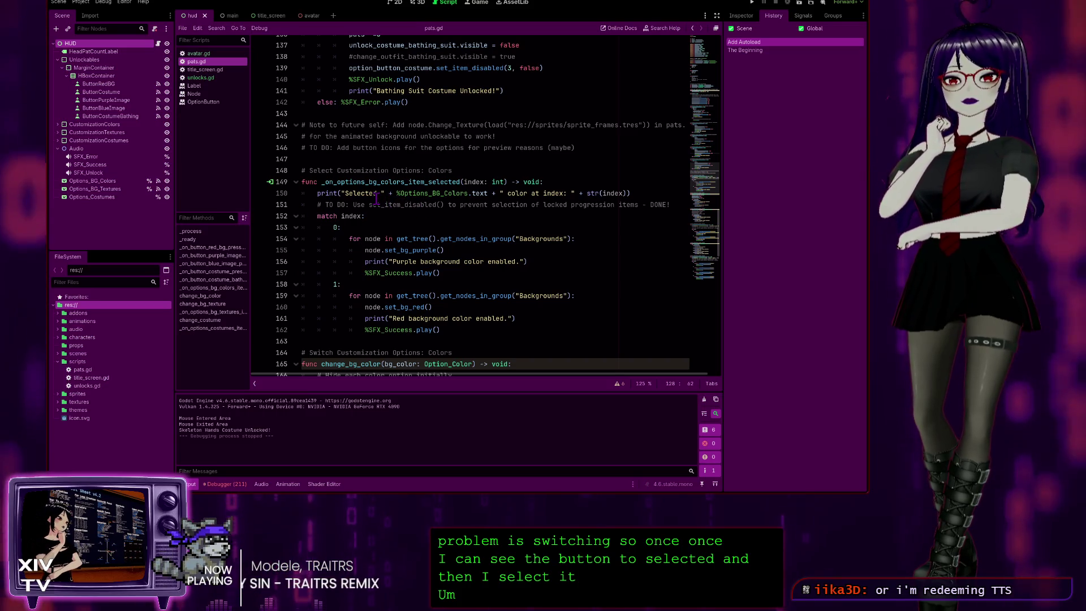
pyautogui.scroll(-4, 454, 246)
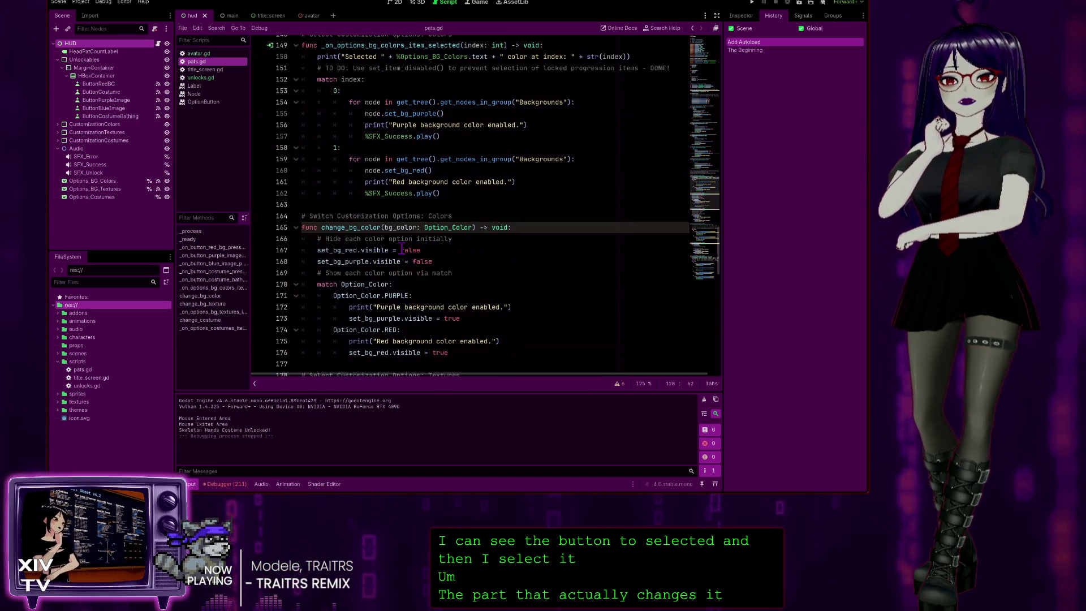
pyautogui.scroll(-5, 403, 249)
pyautogui.scroll(2, 407, 239)
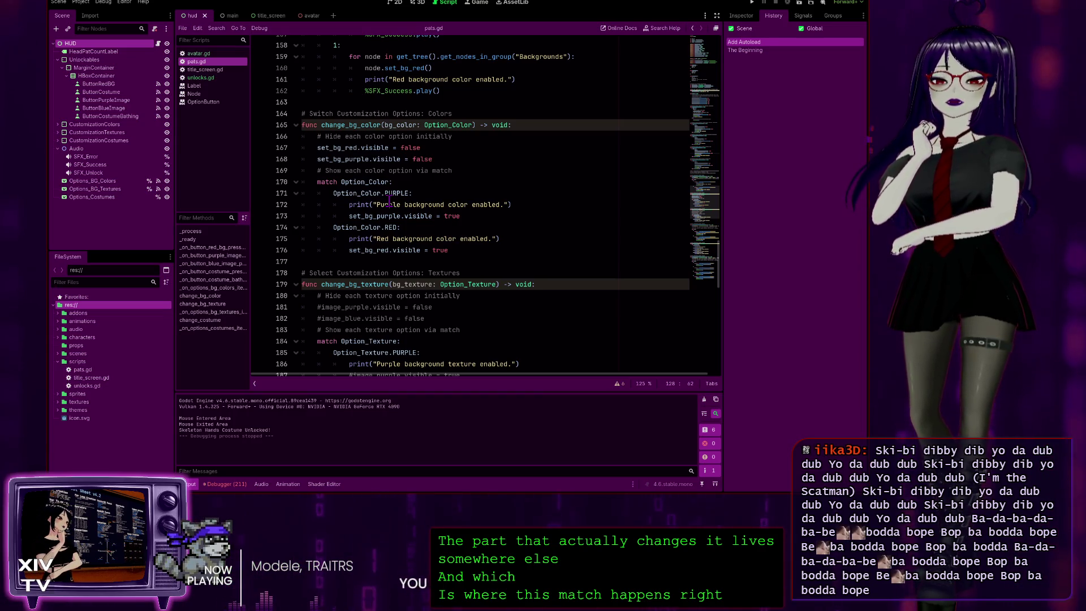
pyautogui.scroll(1, 399, 201)
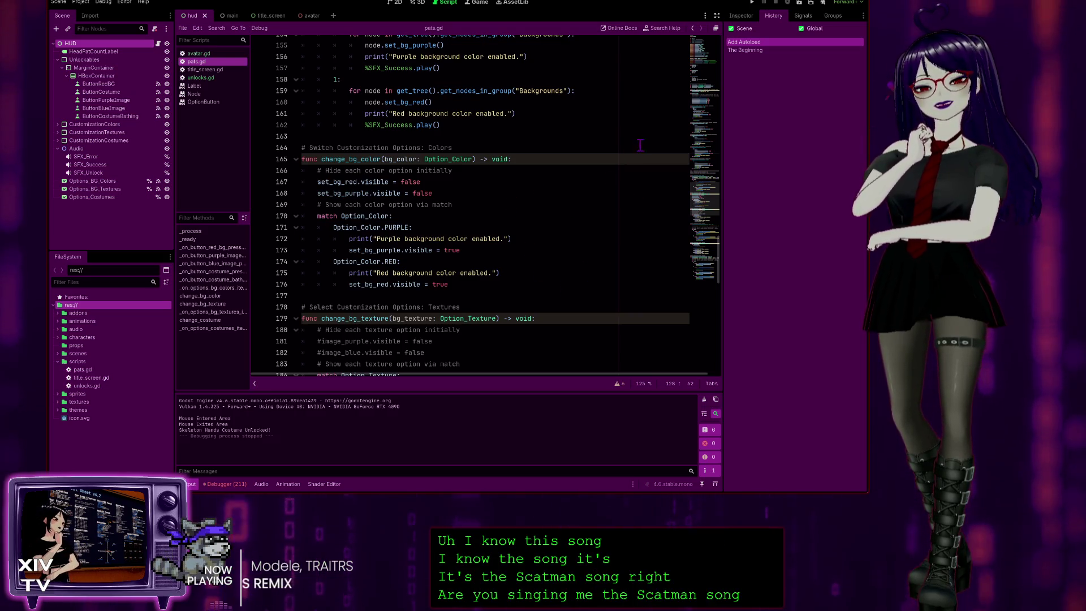
# - Run the project, start the game, and pat the avatar's head repeatedly to earn head pats
pyautogui.click(753, 3)
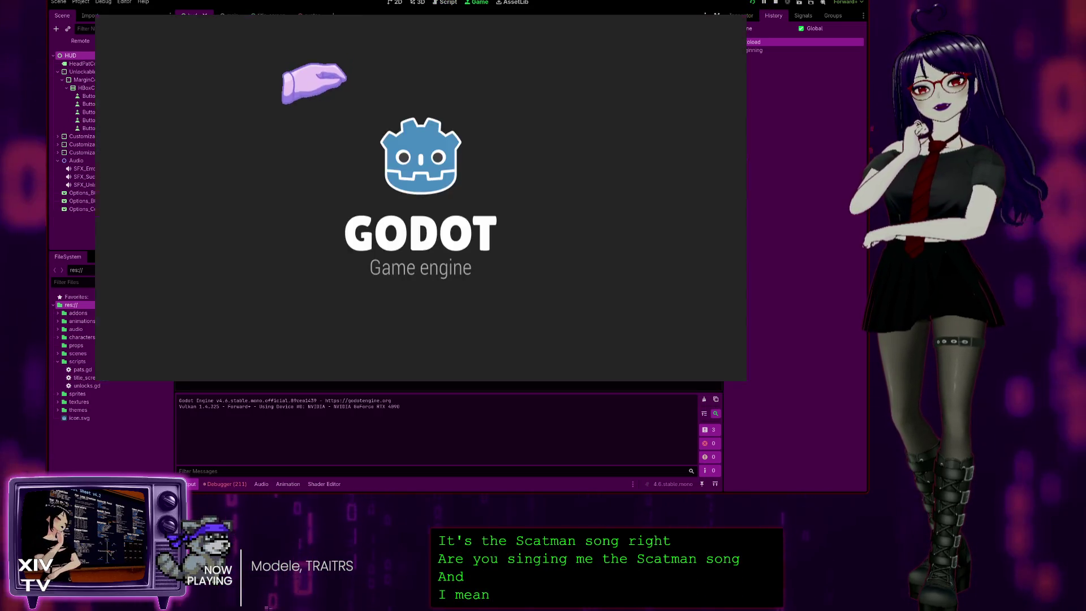
pyautogui.click(447, 176)
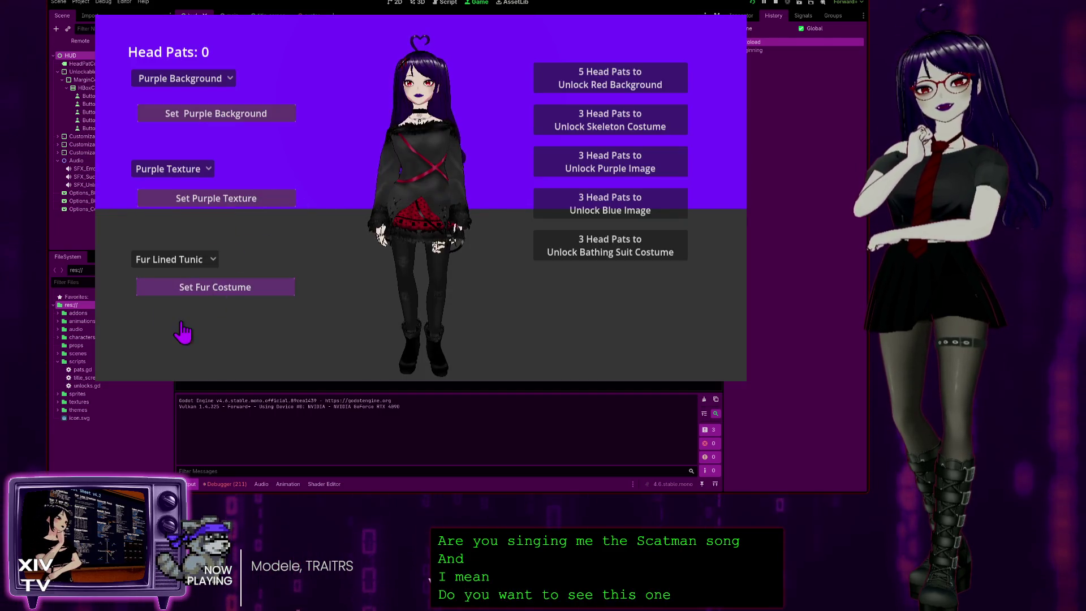
pyautogui.click(193, 80)
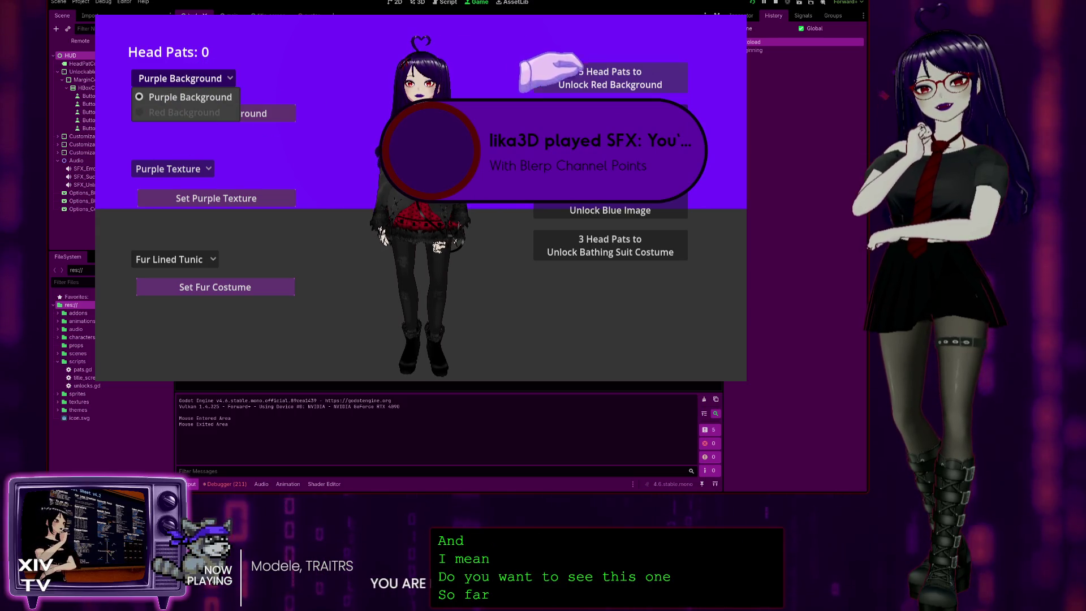
pyautogui.click(396, 85)
pyautogui.click(419, 62)
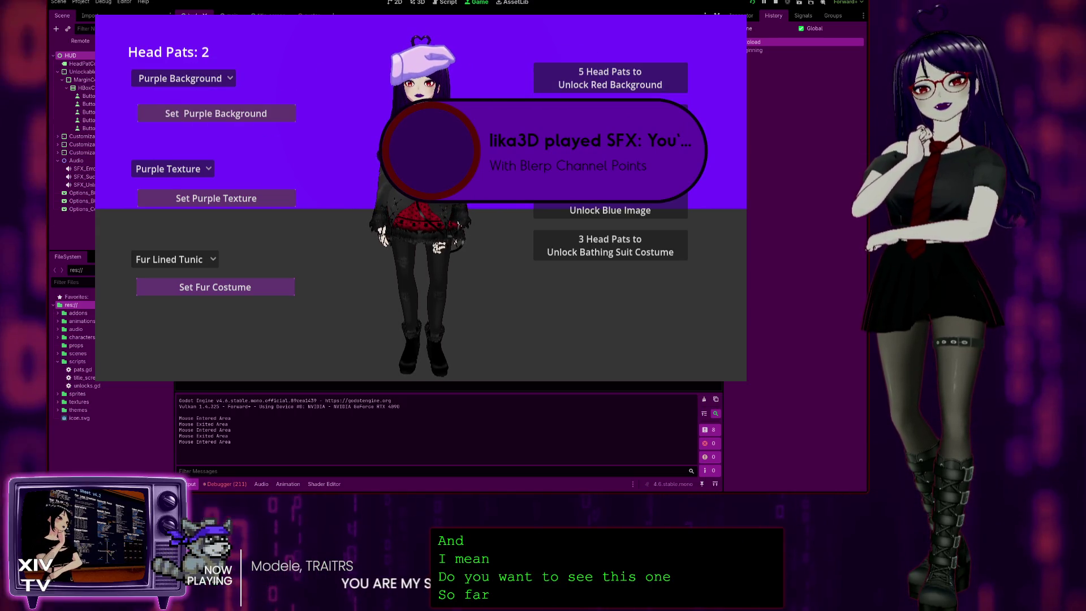
pyautogui.click(419, 61)
pyautogui.click(421, 59)
pyautogui.click(421, 61)
pyautogui.click(422, 63)
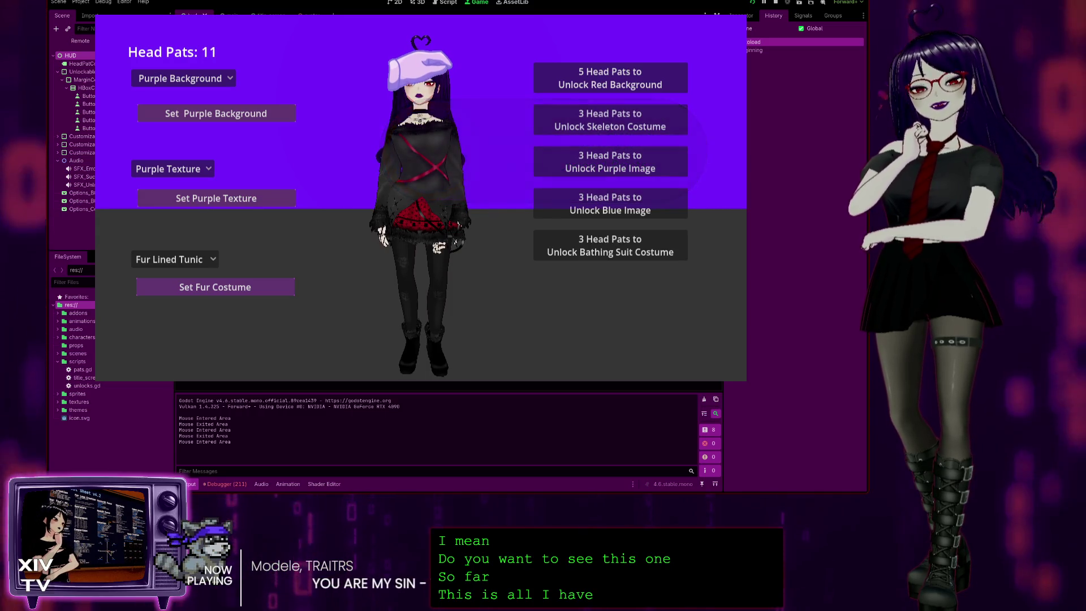
pyautogui.click(423, 67)
pyautogui.click(423, 71)
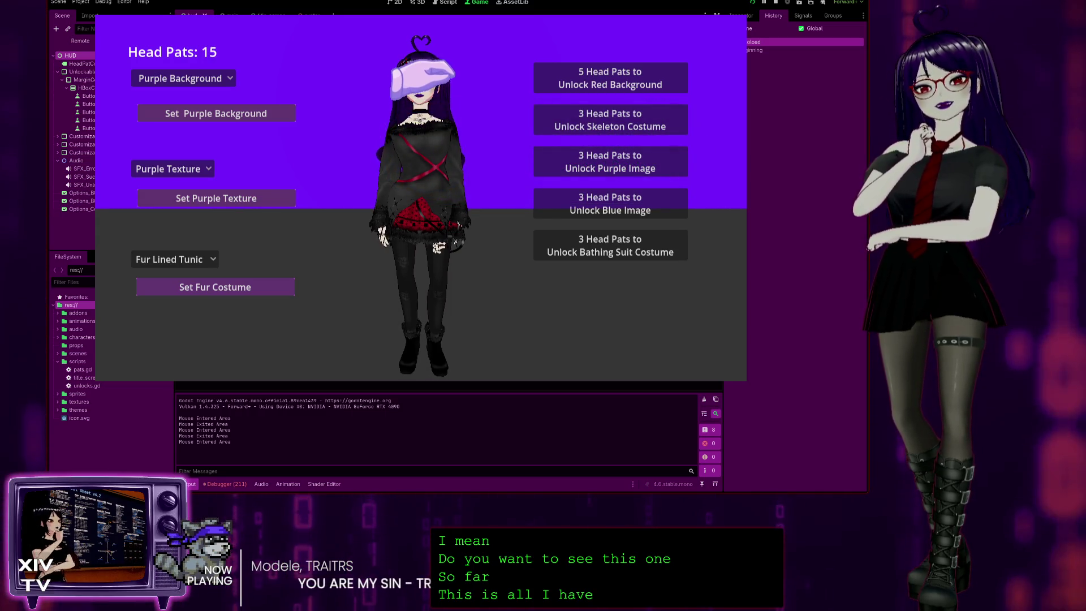
# - Unlock Bathing Suit, Blue Image, Purple Image, Skeleton and Red Background with head pats
pyautogui.click(572, 245)
pyautogui.click(574, 206)
pyautogui.click(577, 165)
pyautogui.click(585, 119)
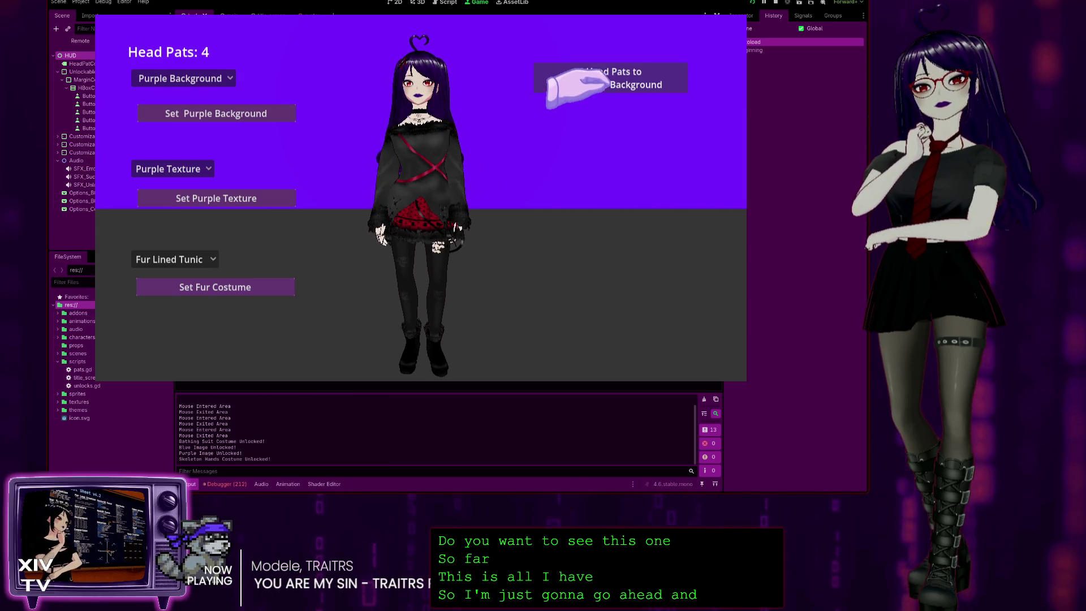
pyautogui.click(448, 93)
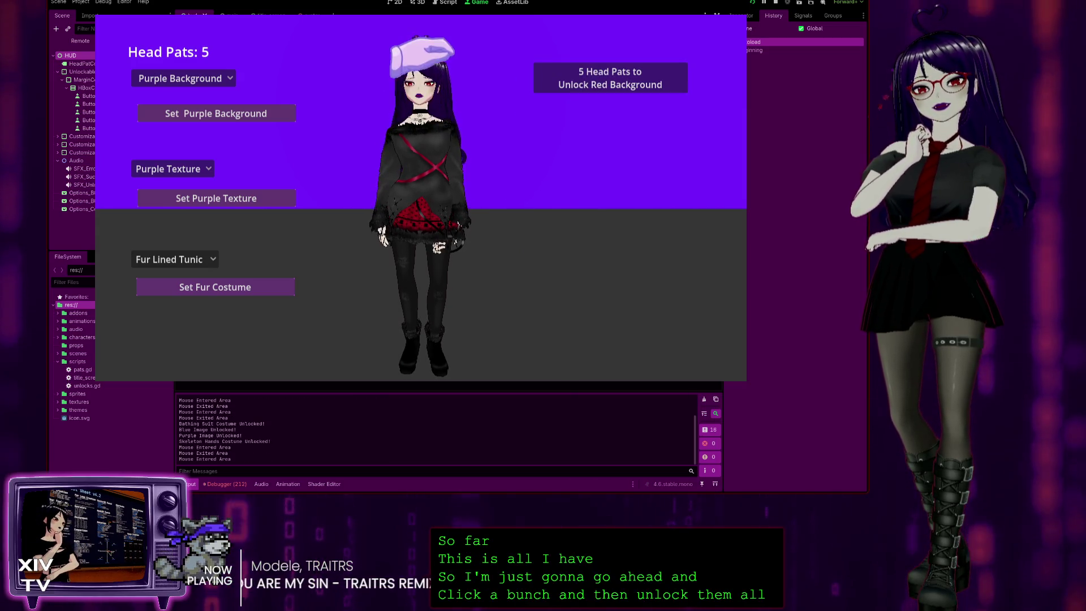
pyautogui.click(553, 79)
# - Switch to Skeleton T-Shirt costume, Blue Texture, and Red Background, then background back to purple
pyautogui.click(169, 259)
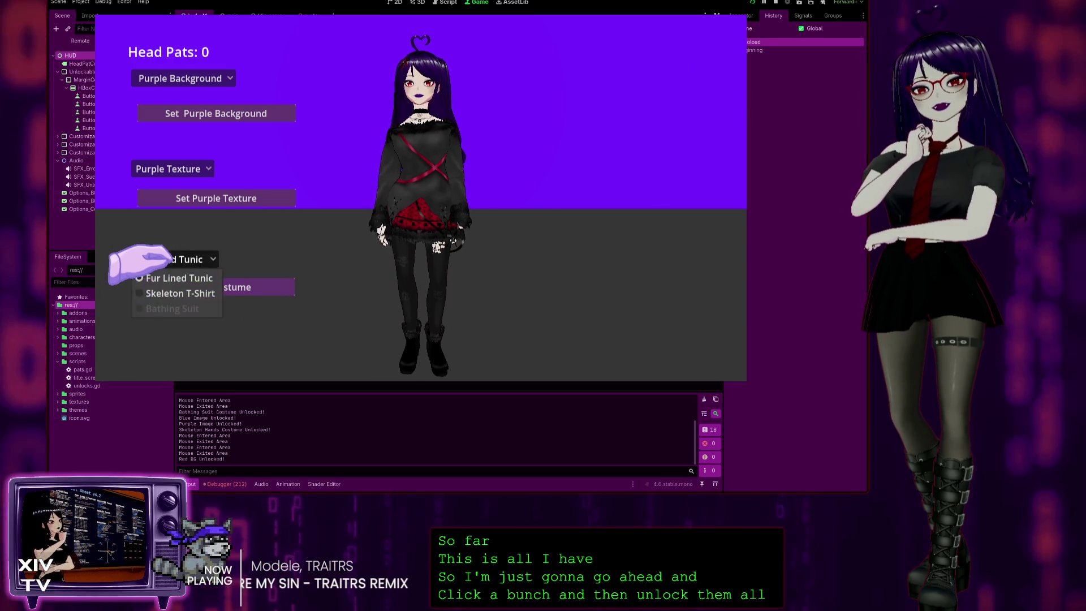
pyautogui.click(170, 293)
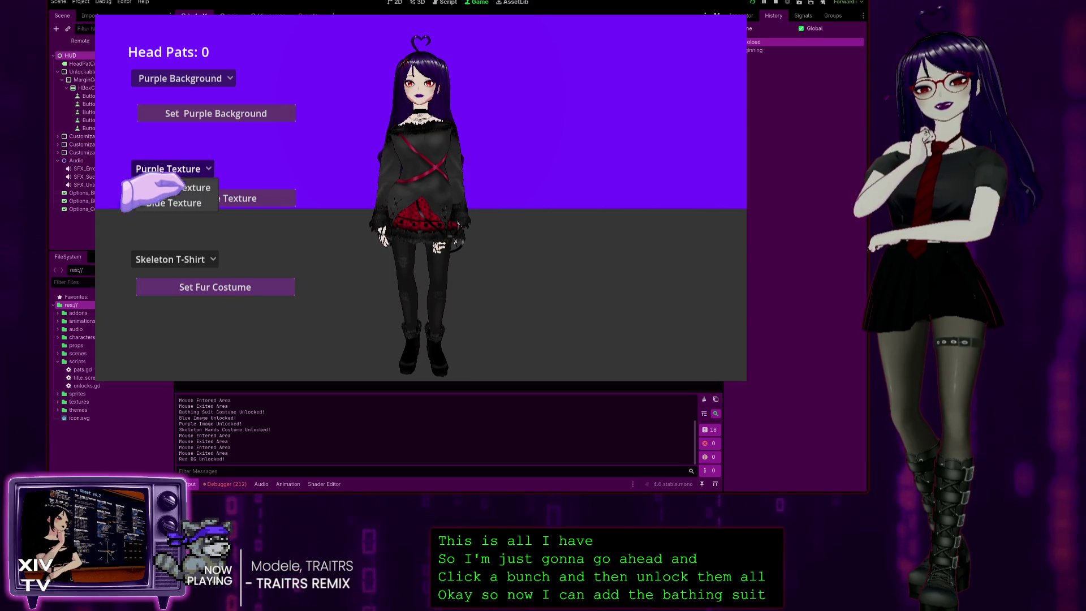
pyautogui.click(138, 204)
pyautogui.click(181, 79)
pyautogui.click(162, 111)
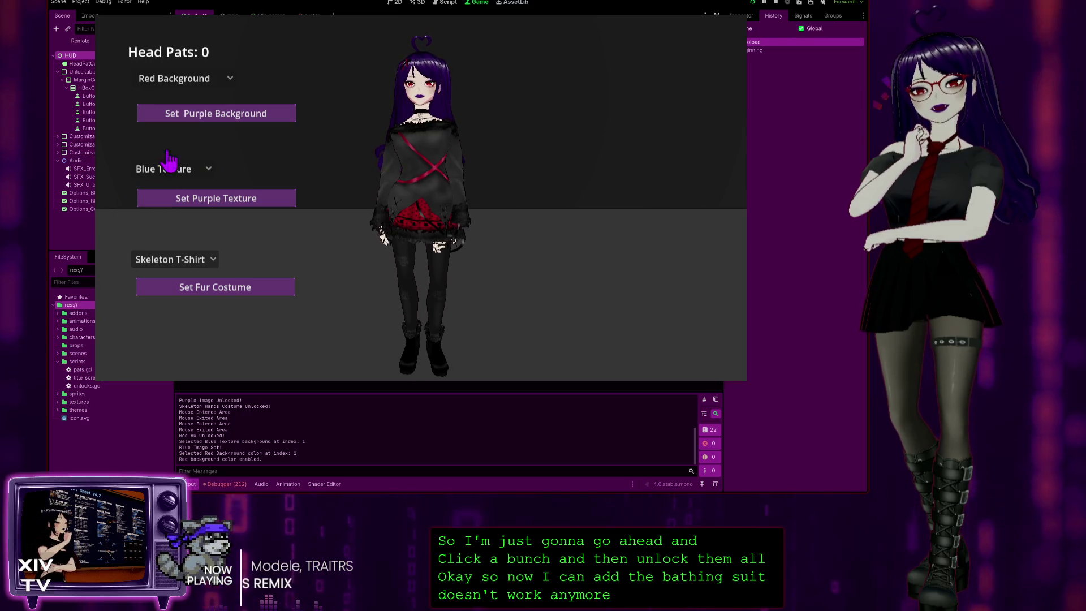
pyautogui.click(170, 78)
pyautogui.click(161, 95)
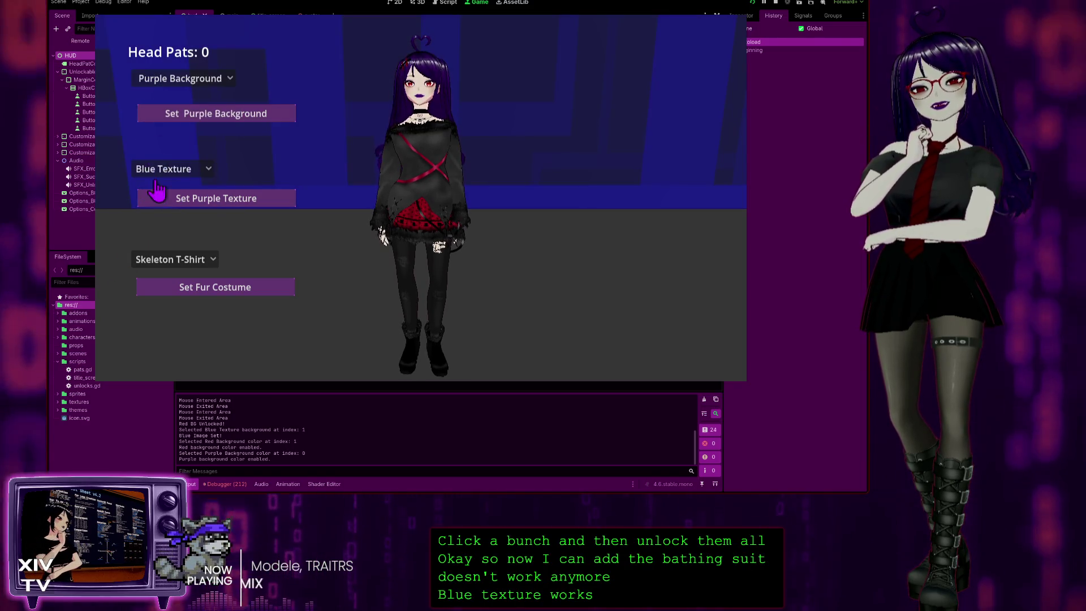
# - Set the texture back to Purple, try Fur Lined Tunic then Skeleton T-Shirt, and stop the game
pyautogui.click(164, 169)
pyautogui.click(152, 187)
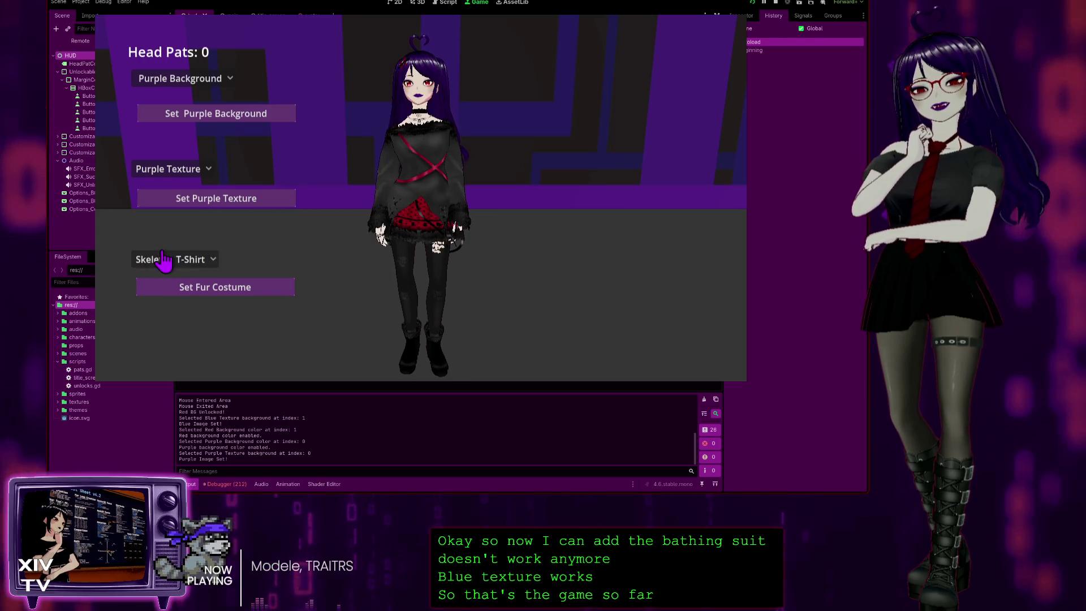
pyautogui.click(165, 260)
pyautogui.click(190, 278)
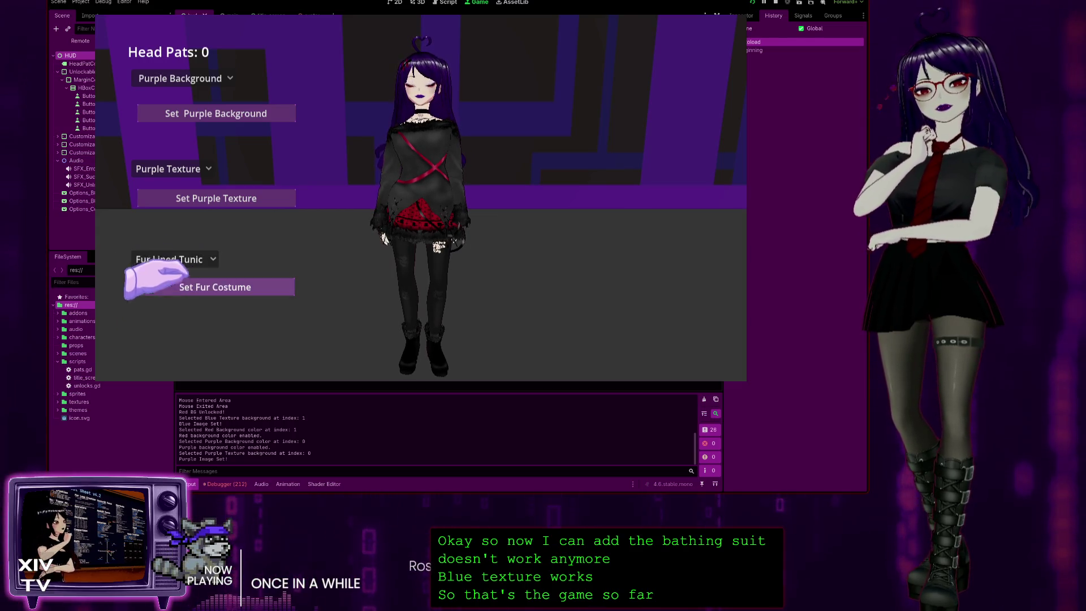
pyautogui.click(181, 292)
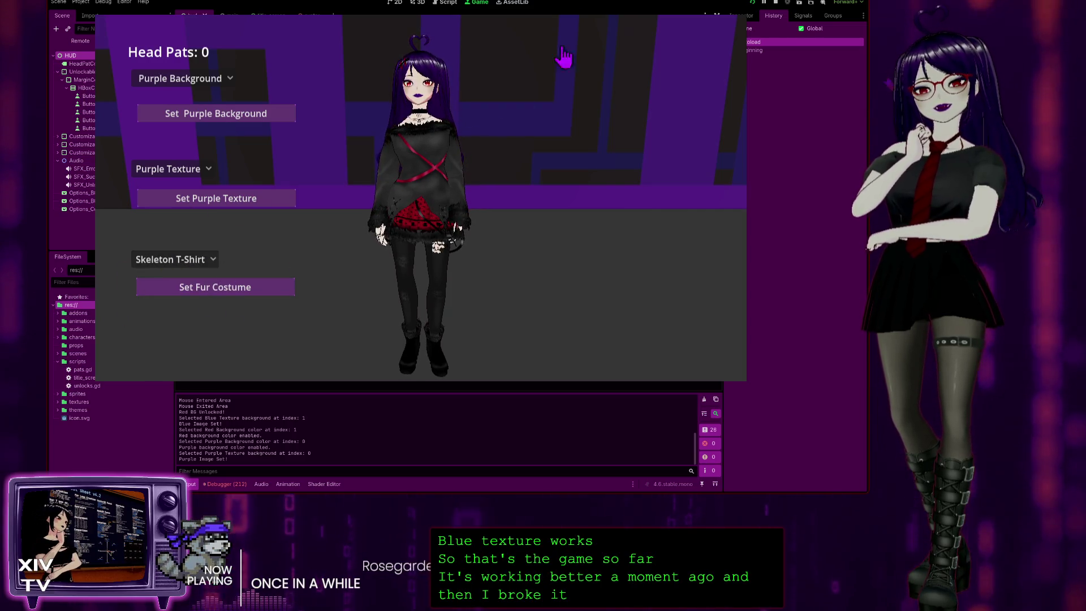
pyautogui.press('F8')
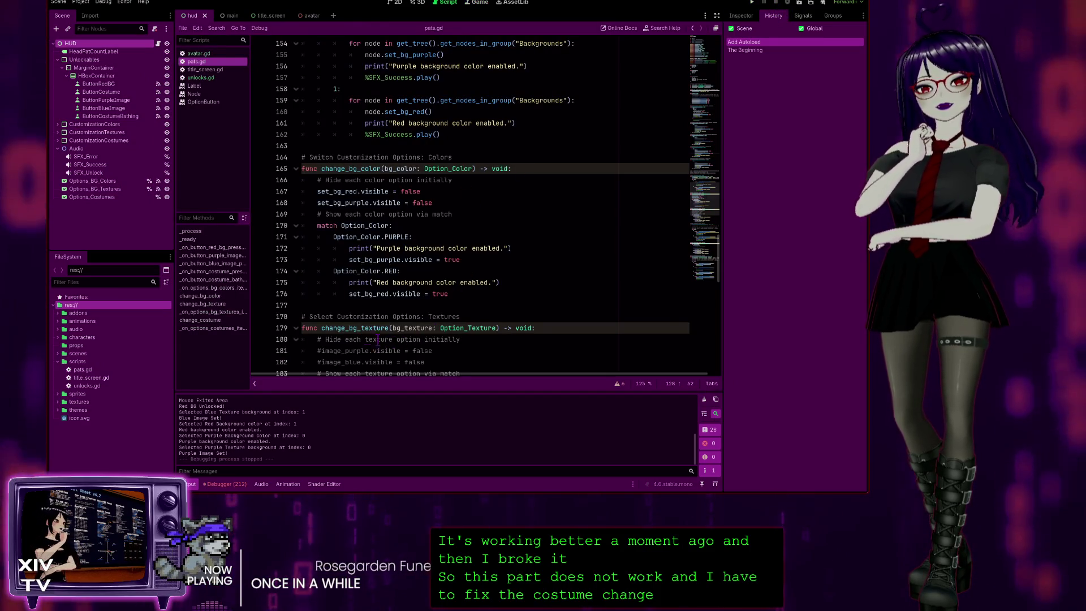
# - Scroll pats.gd down to _on_options_bg_textures_item_selected and the change_costume function
pyautogui.scroll(-1, 375, 328)
pyautogui.scroll(-2, 375, 328)
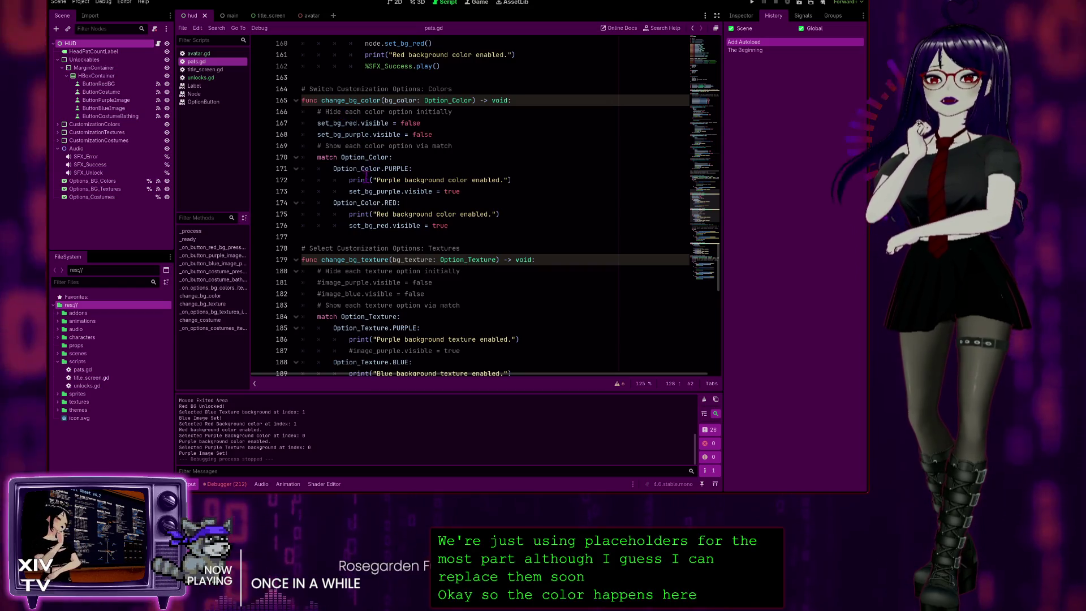
pyautogui.scroll(-5, 366, 270)
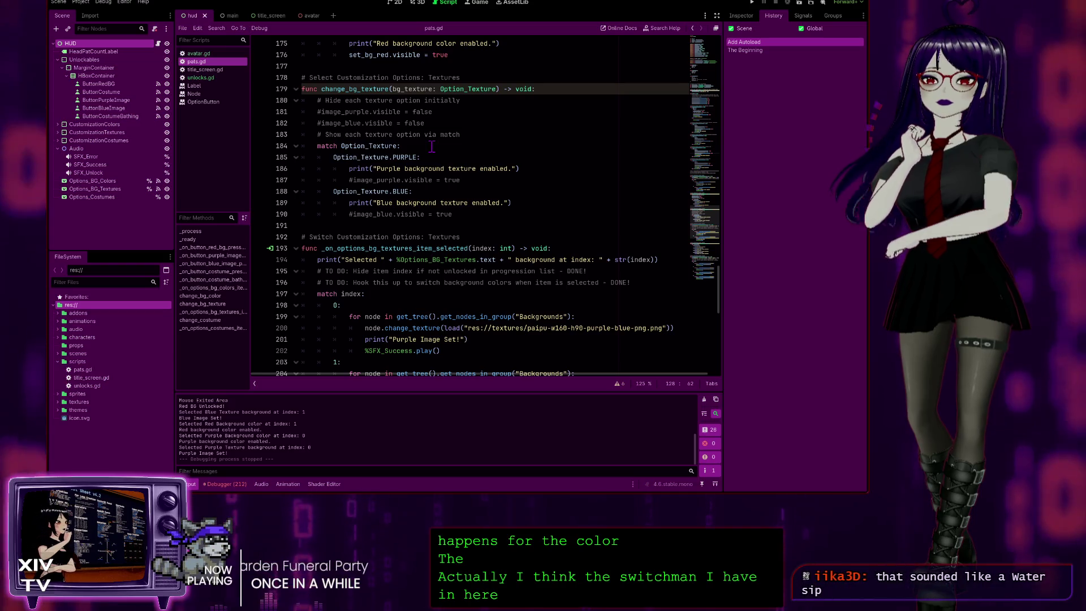
pyautogui.scroll(-2, 415, 224)
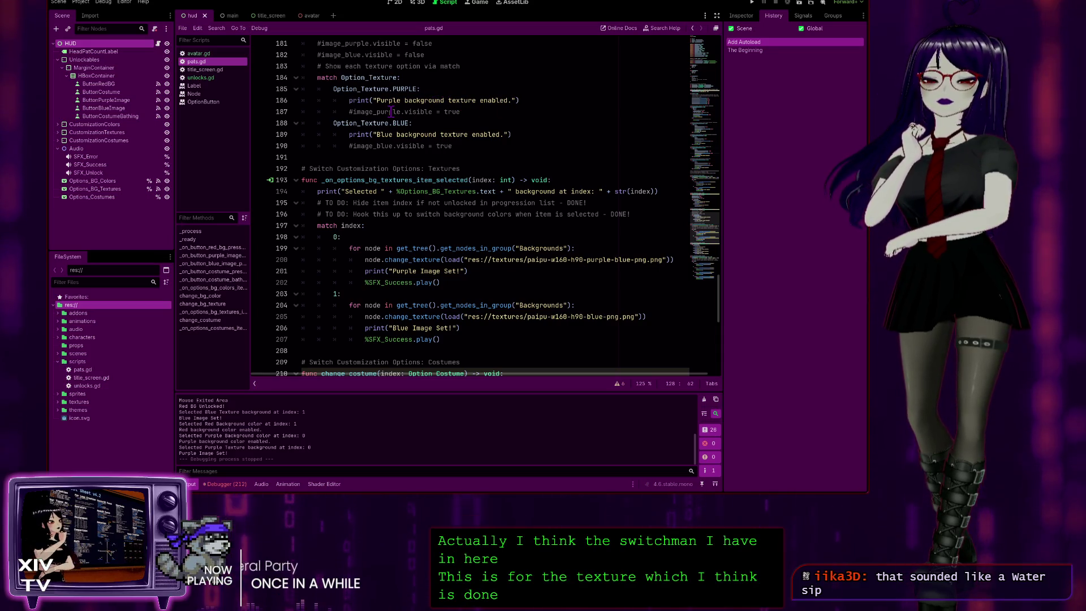
pyautogui.scroll(3, 479, 123)
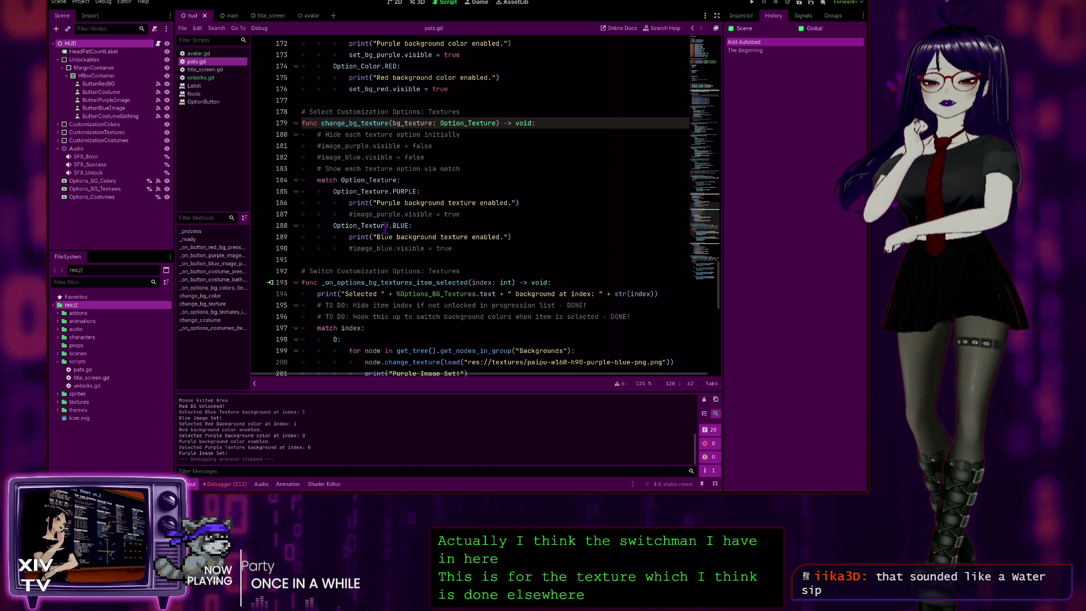
pyautogui.scroll(-3, 385, 226)
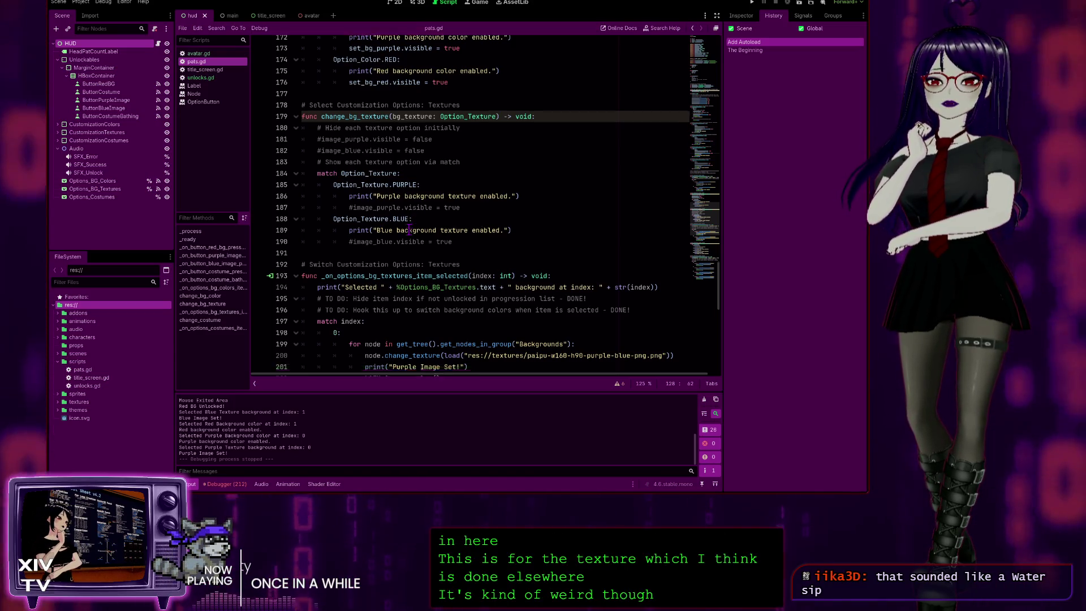
pyautogui.scroll(-1, 374, 214)
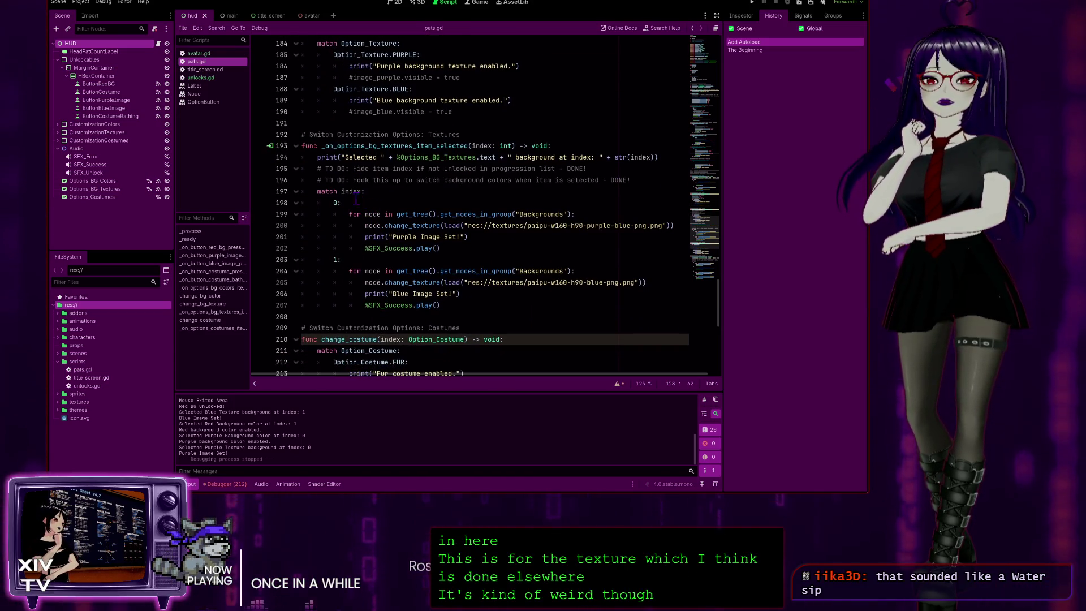
pyautogui.scroll(-1, 356, 166)
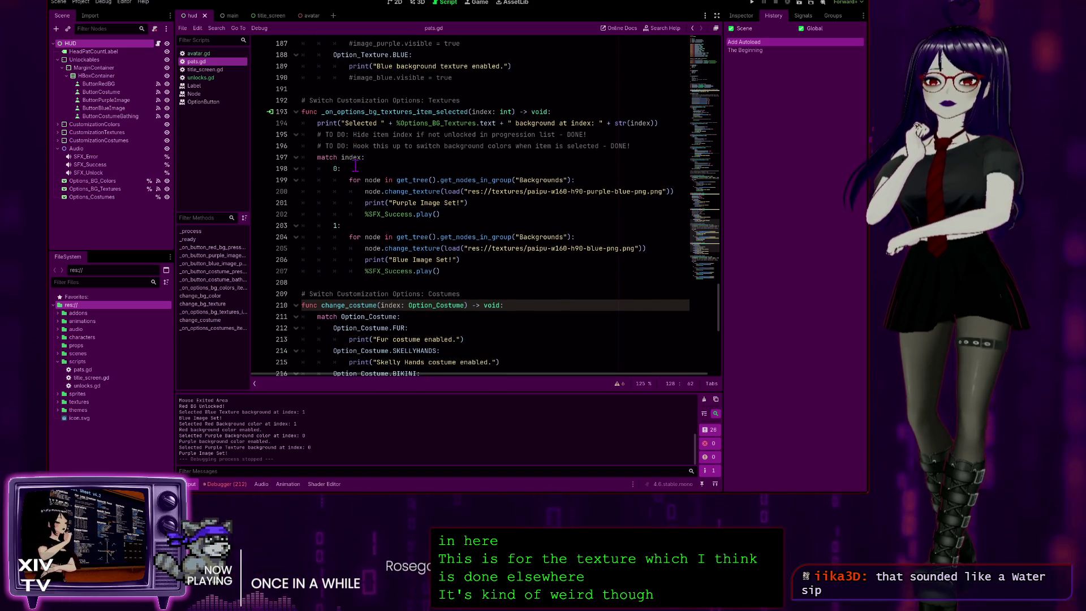
pyautogui.scroll(-1, 441, 181)
pyautogui.click(485, 168)
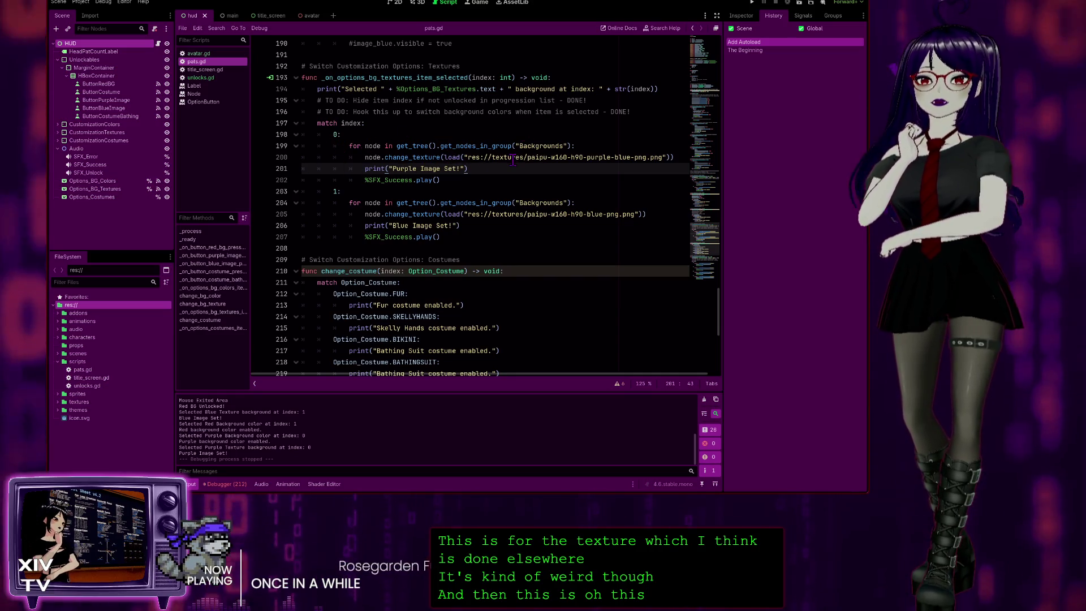
pyautogui.scroll(-2, 502, 159)
pyautogui.scroll(-2, 502, 159)
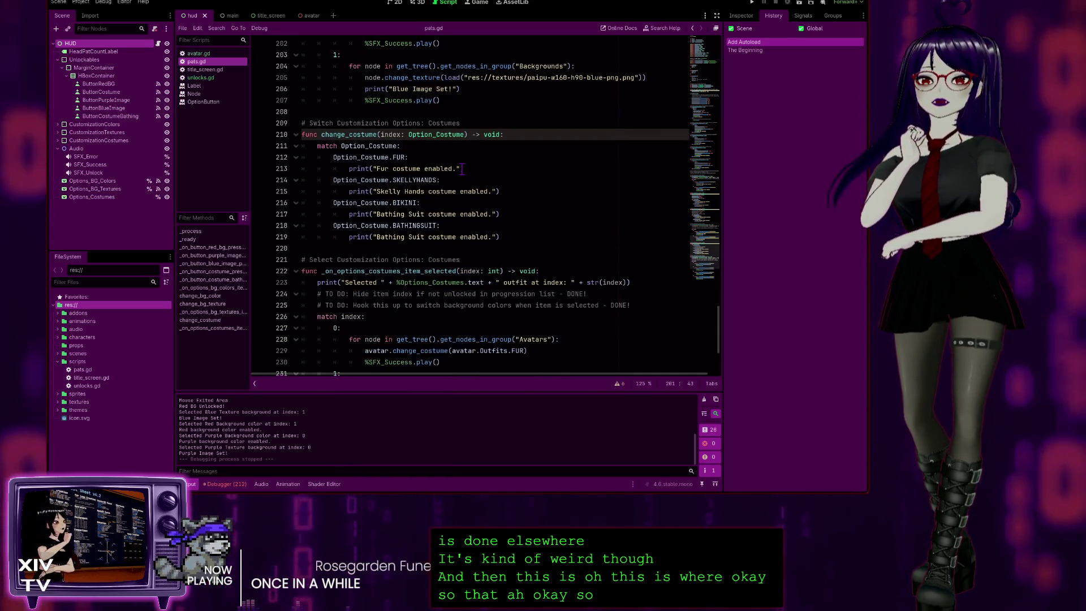
pyautogui.scroll(-1, 411, 293)
pyautogui.scroll(-2, 412, 292)
pyautogui.scroll(-1, 419, 283)
pyautogui.scroll(2, 439, 247)
pyautogui.scroll(2, 500, 163)
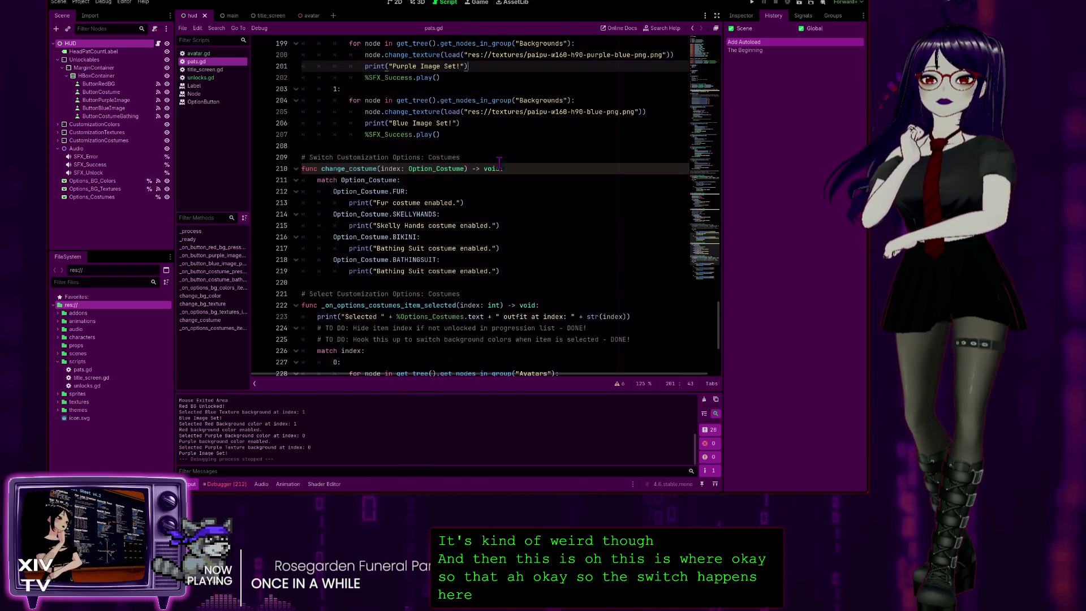
pyautogui.click(487, 200)
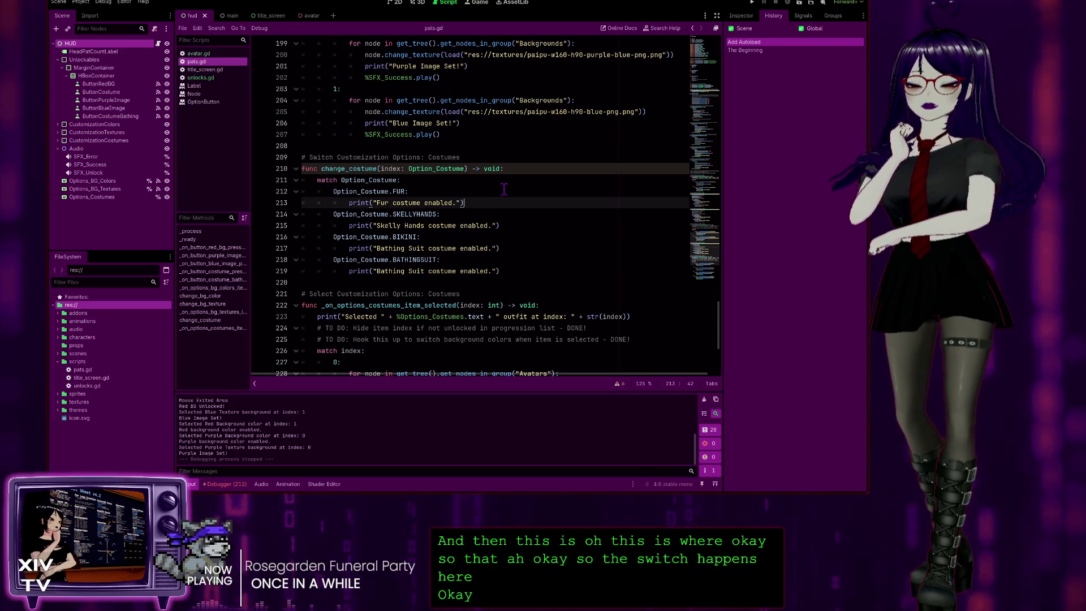
pyautogui.scroll(-2, 395, 138)
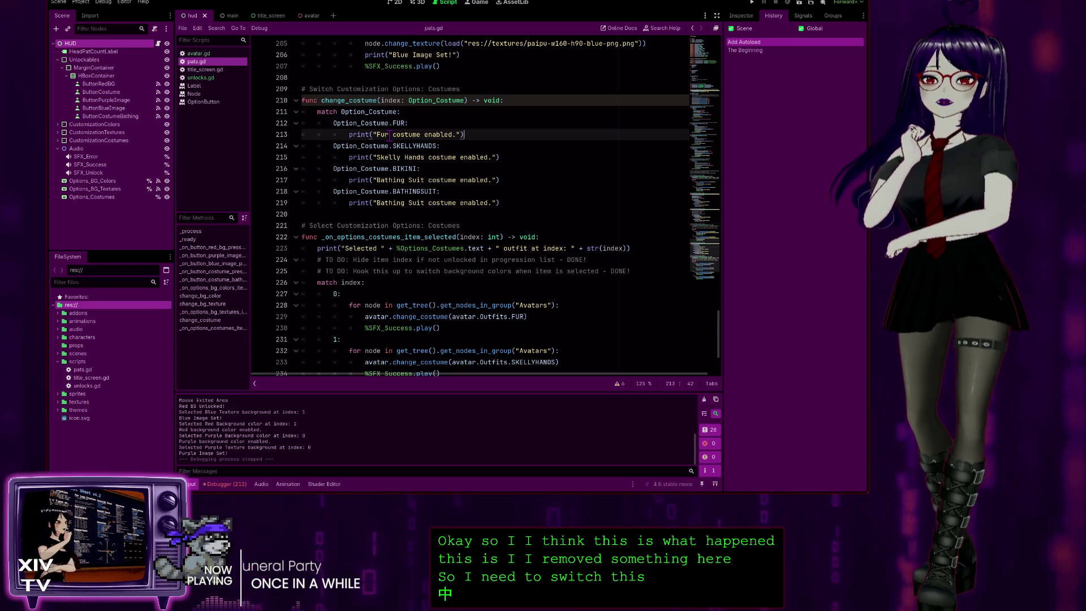
pyautogui.scroll(1, 390, 136)
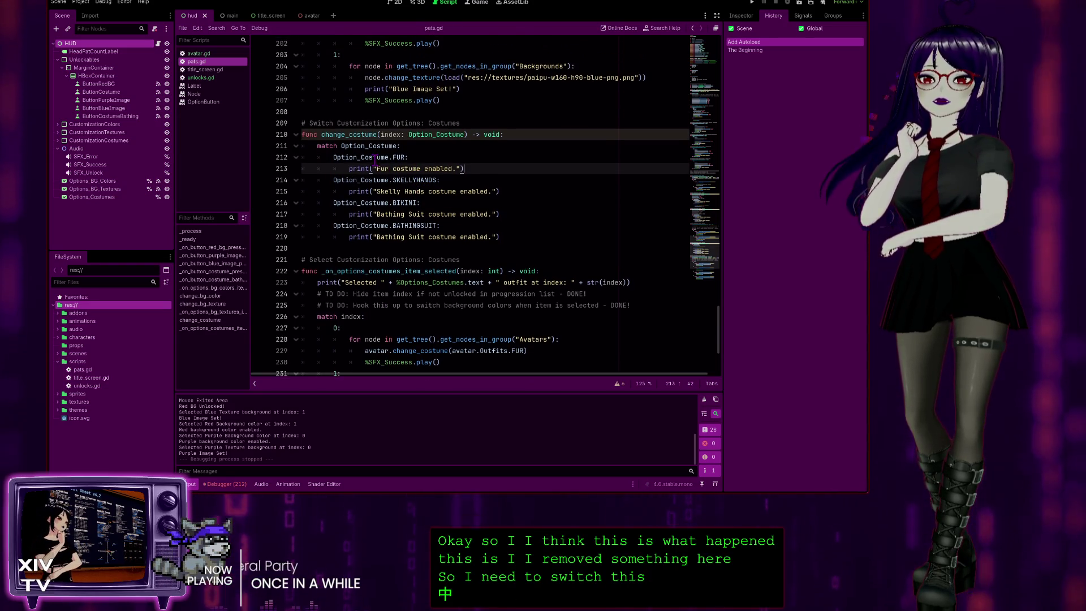
pyautogui.scroll(-4, 384, 277)
pyautogui.scroll(10, 407, 275)
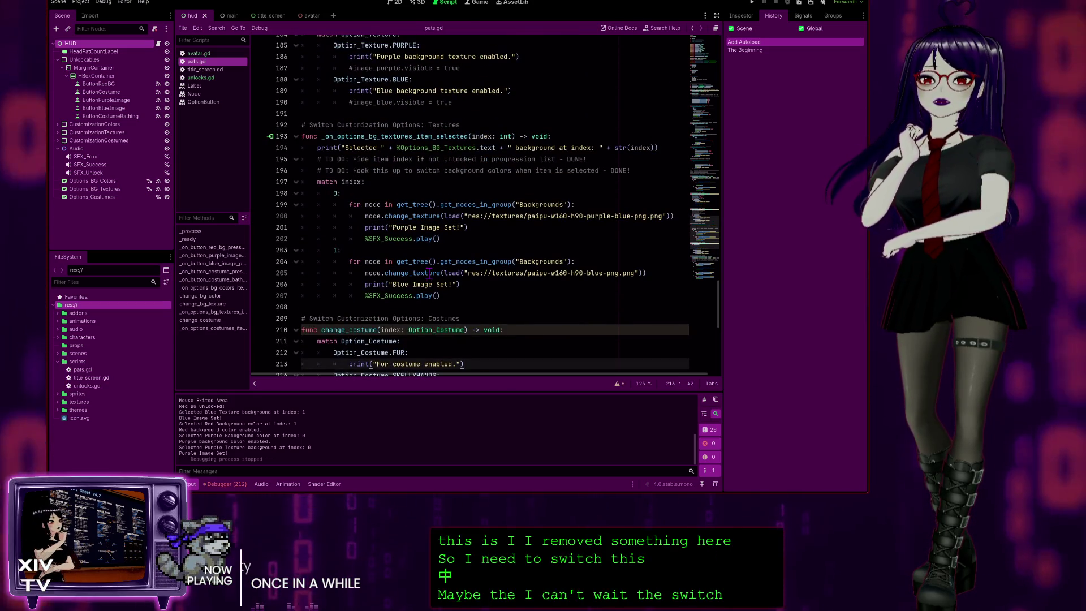
pyautogui.scroll(-4, 429, 274)
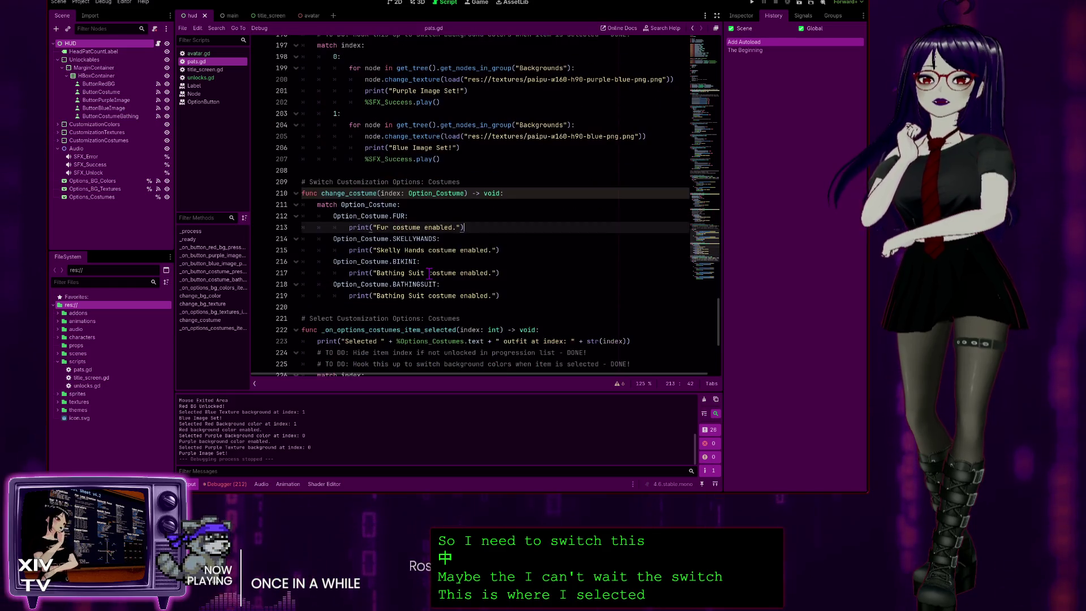
pyautogui.scroll(-4, 430, 273)
pyautogui.scroll(4, 430, 274)
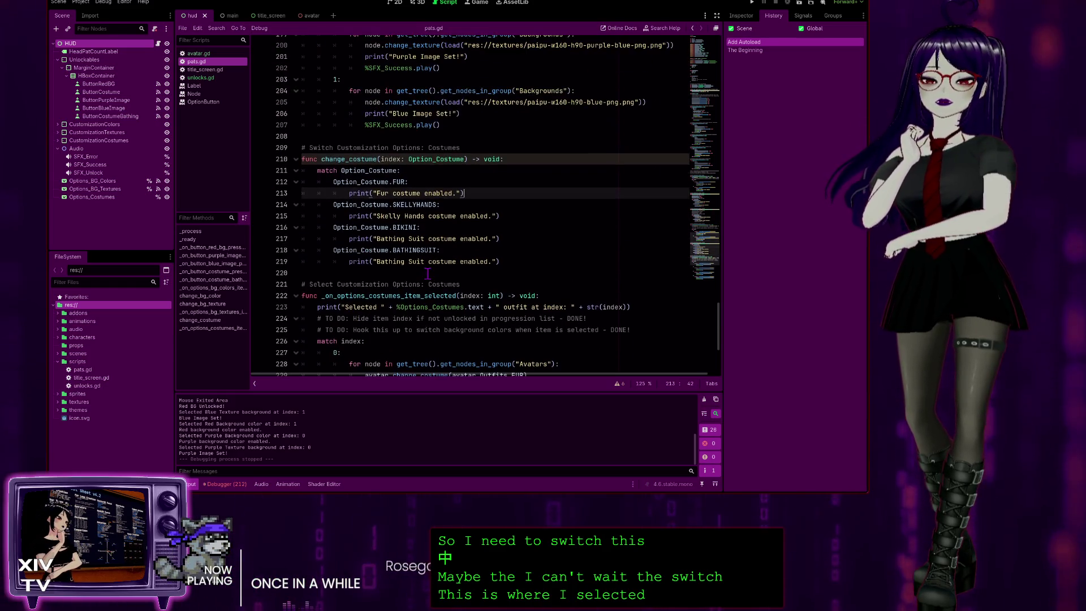
pyautogui.scroll(6, 429, 270)
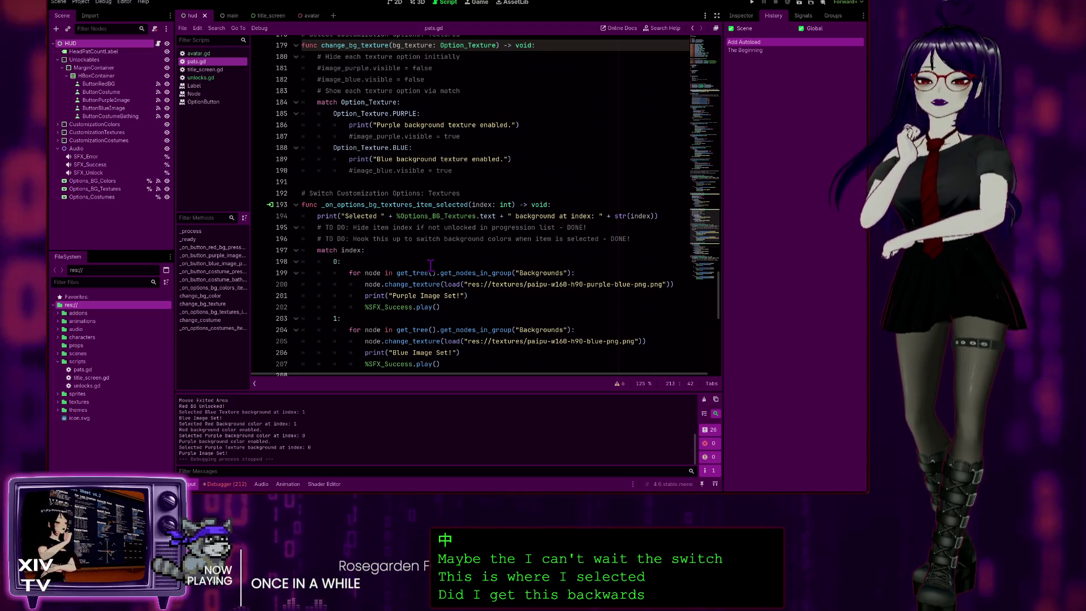
pyautogui.scroll(2, 430, 264)
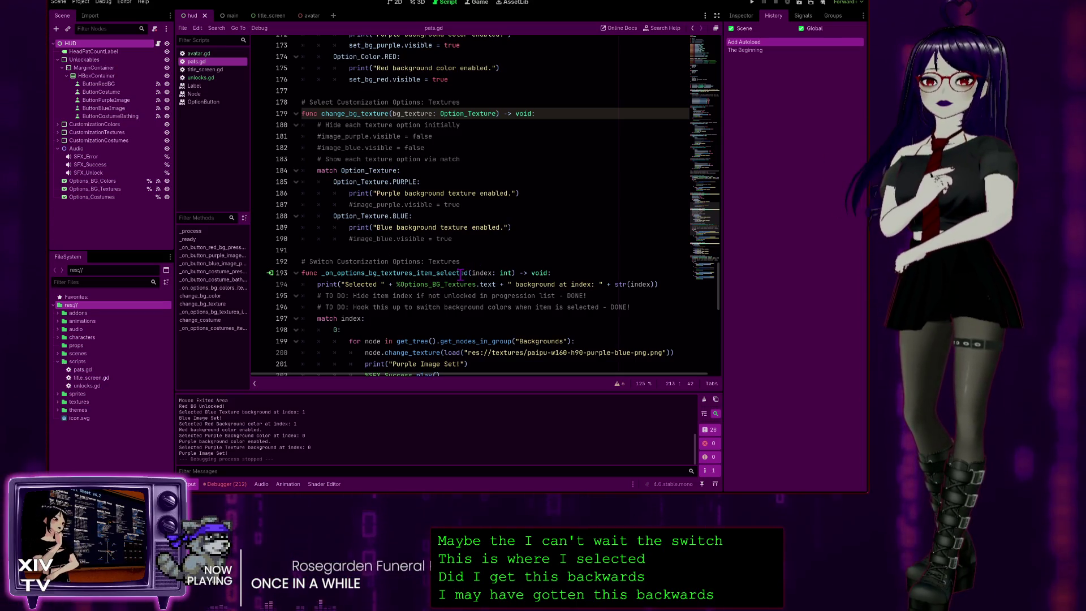
pyautogui.scroll(-3, 461, 275)
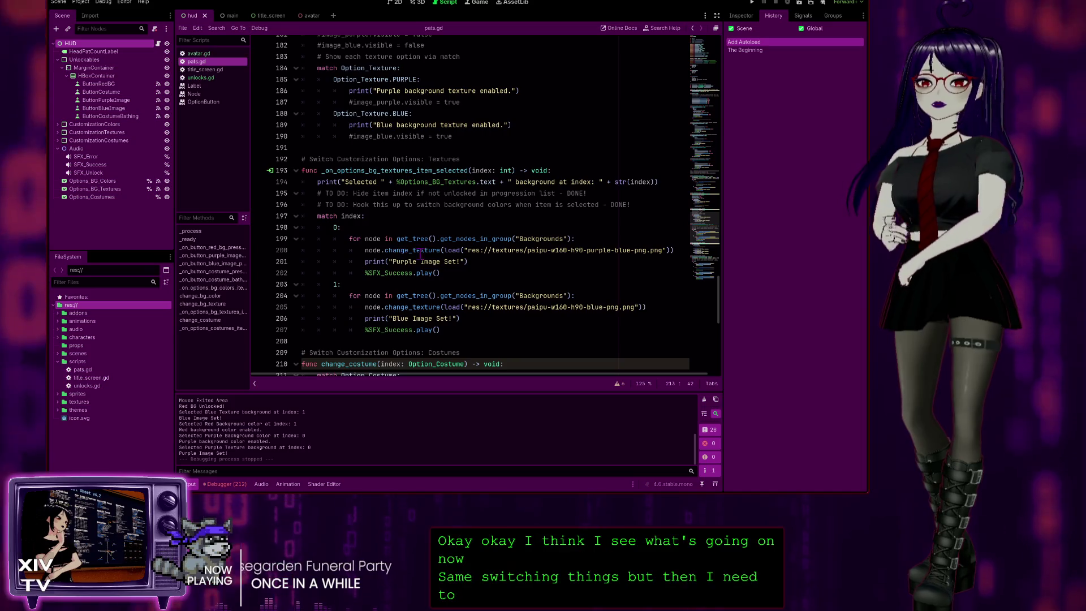
pyautogui.scroll(-2, 434, 256)
pyautogui.scroll(-1, 434, 256)
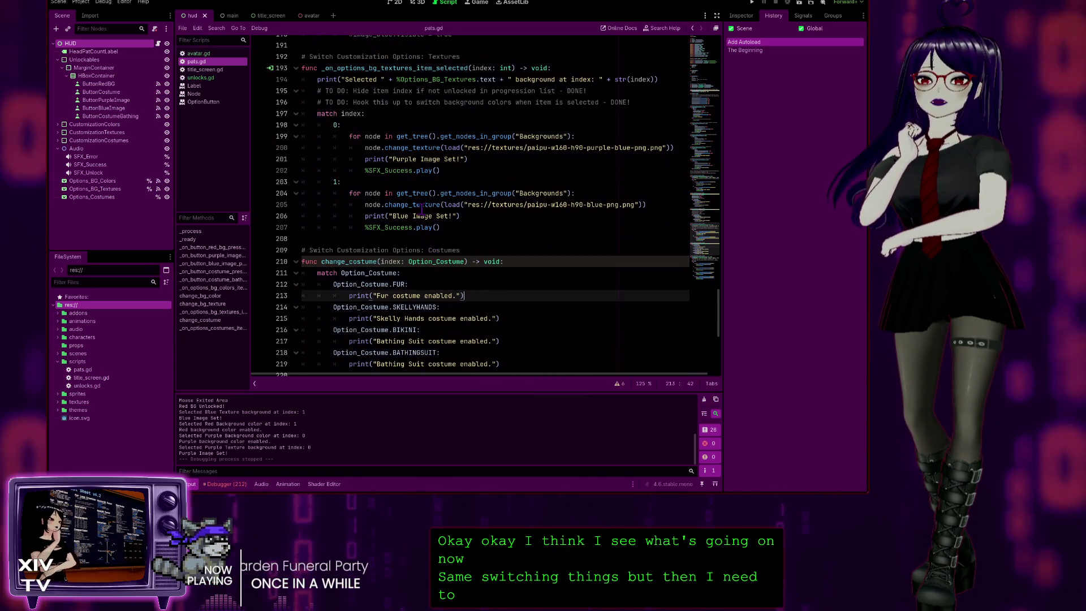
pyautogui.scroll(-8, 434, 264)
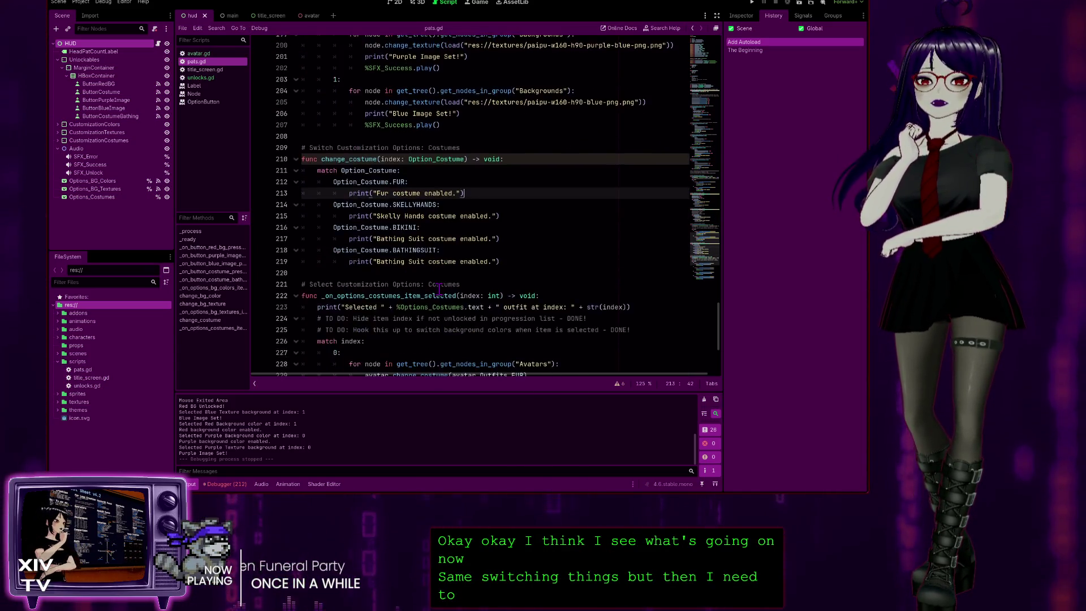
pyautogui.scroll(6, 434, 265)
pyautogui.scroll(2, 433, 265)
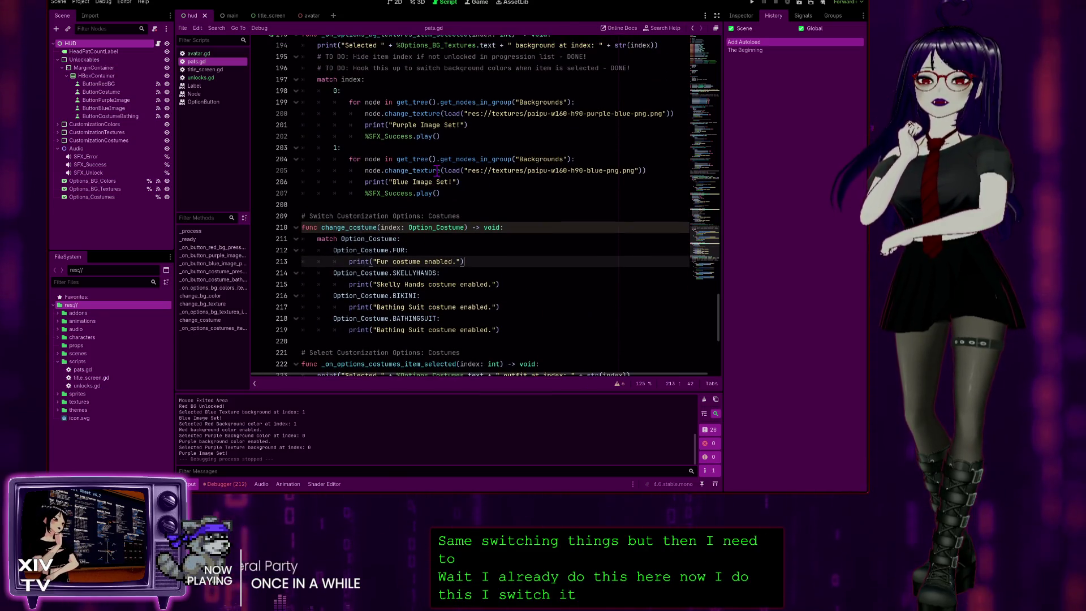
pyautogui.scroll(-4, 433, 269)
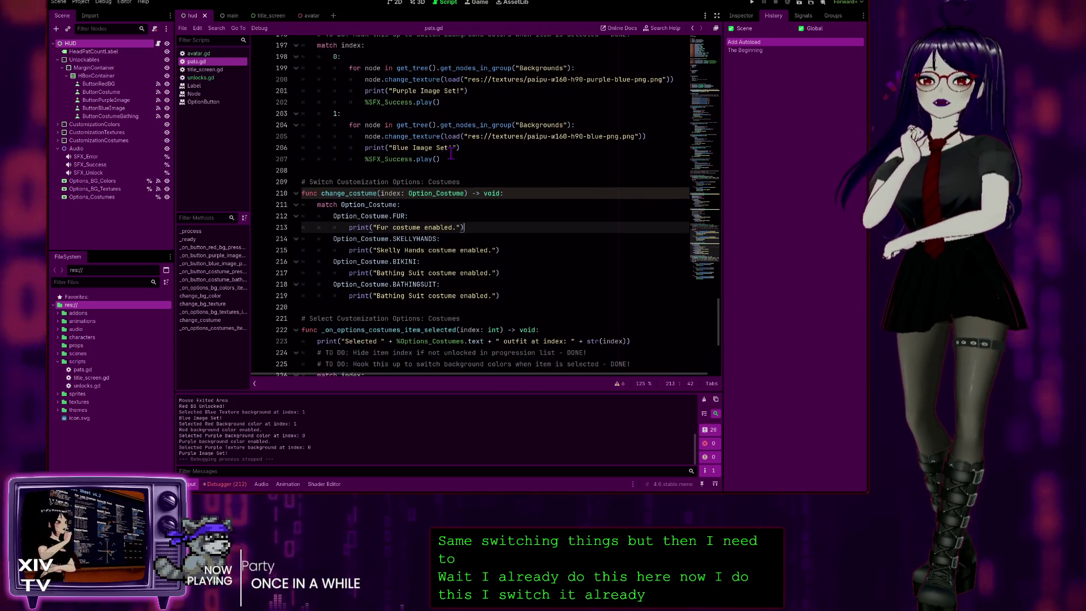
pyautogui.scroll(2, 433, 270)
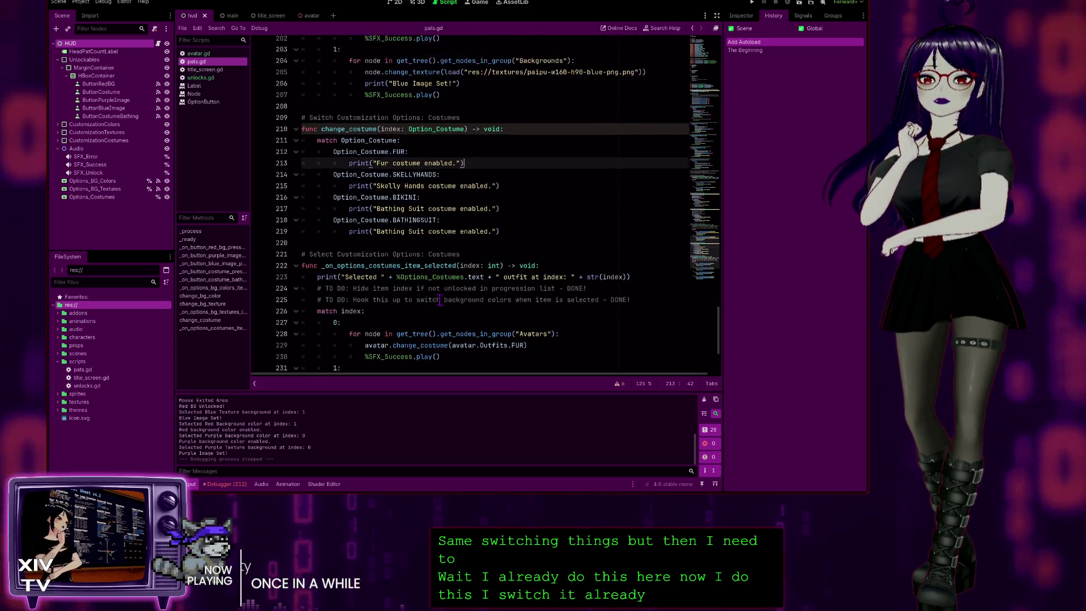
pyautogui.scroll(-2, 438, 277)
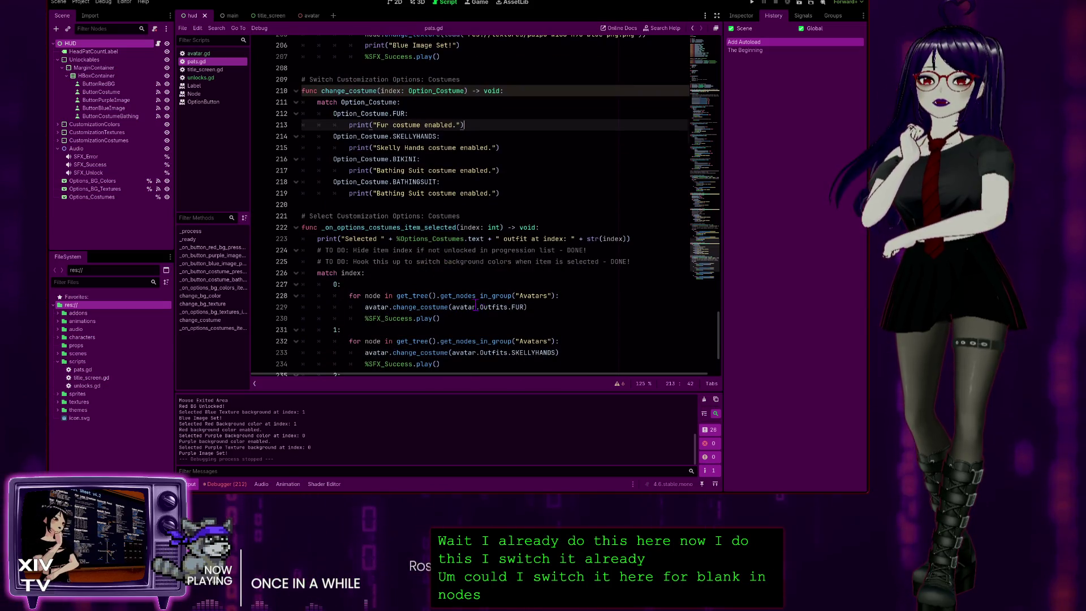
pyautogui.scroll(4, 477, 307)
pyautogui.scroll(-2, 522, 280)
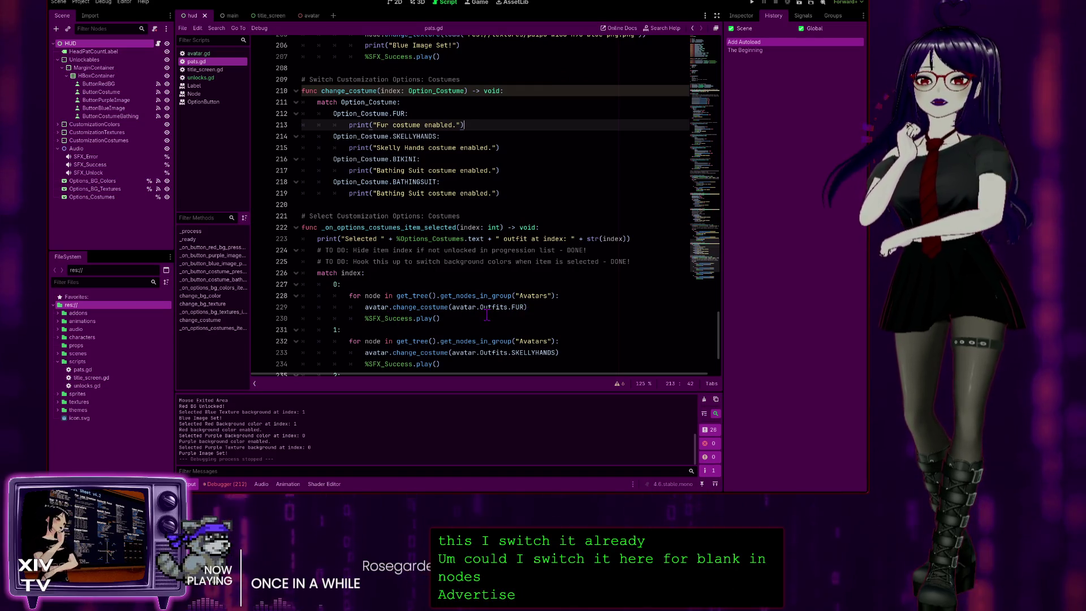
pyautogui.scroll(1, 451, 241)
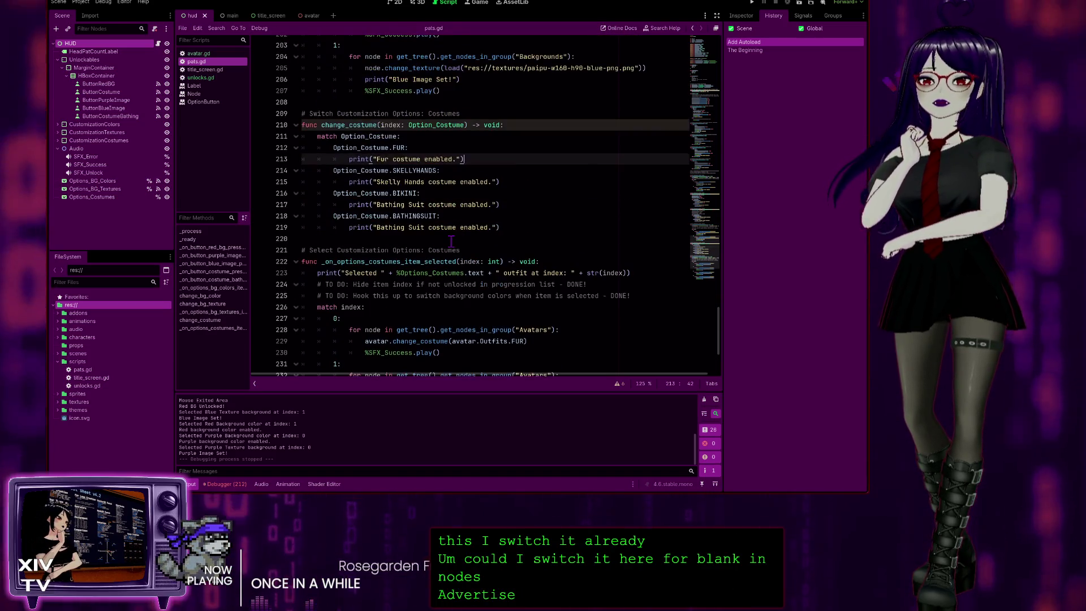
pyautogui.scroll(-2, 451, 241)
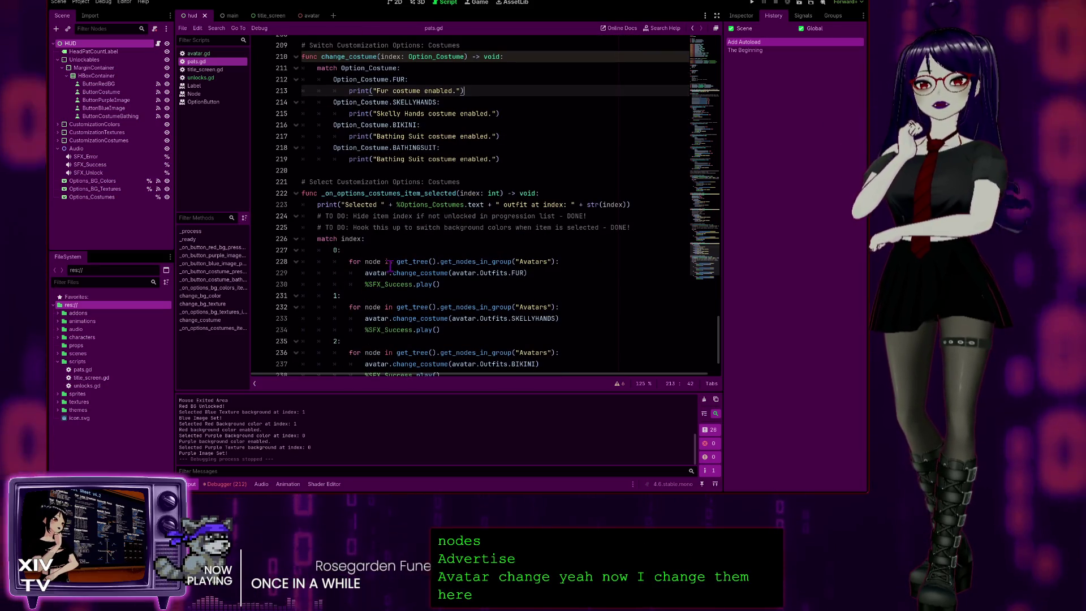
pyautogui.scroll(-2, 542, 274)
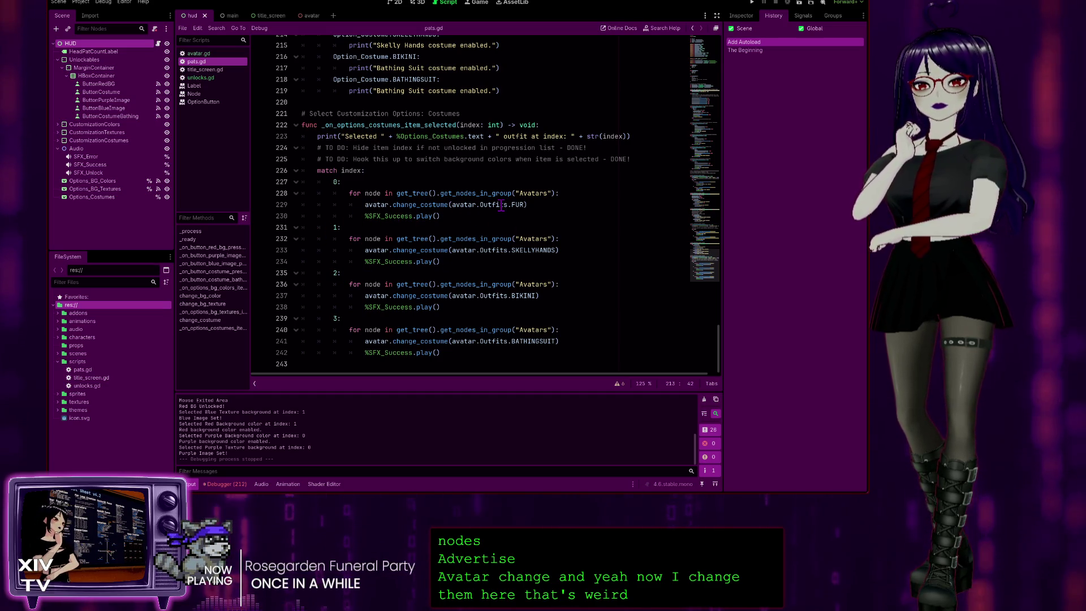
pyautogui.scroll(1, 502, 205)
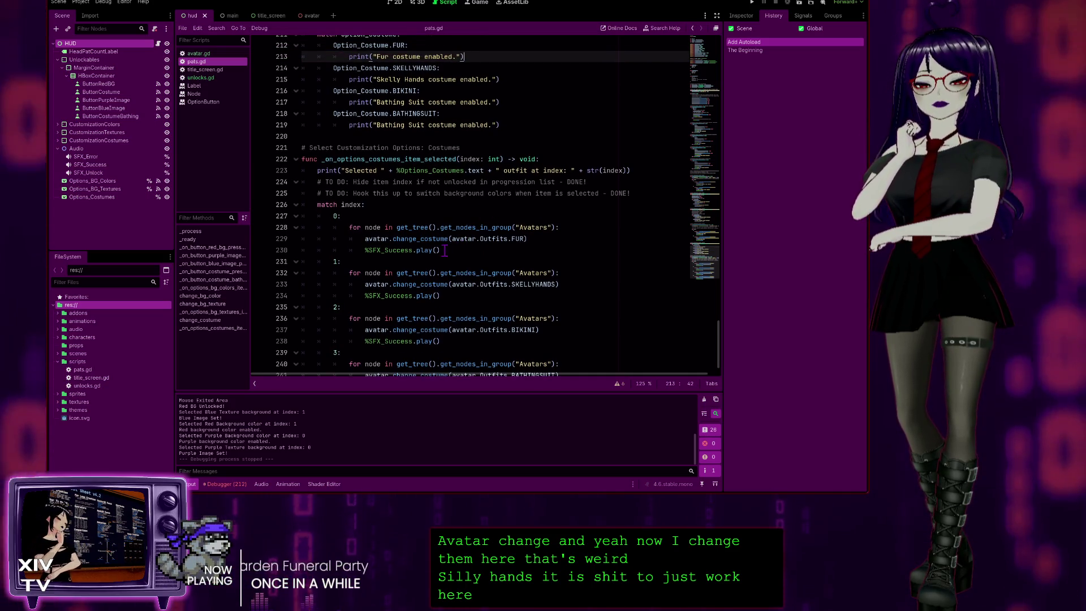
pyautogui.scroll(2, 434, 245)
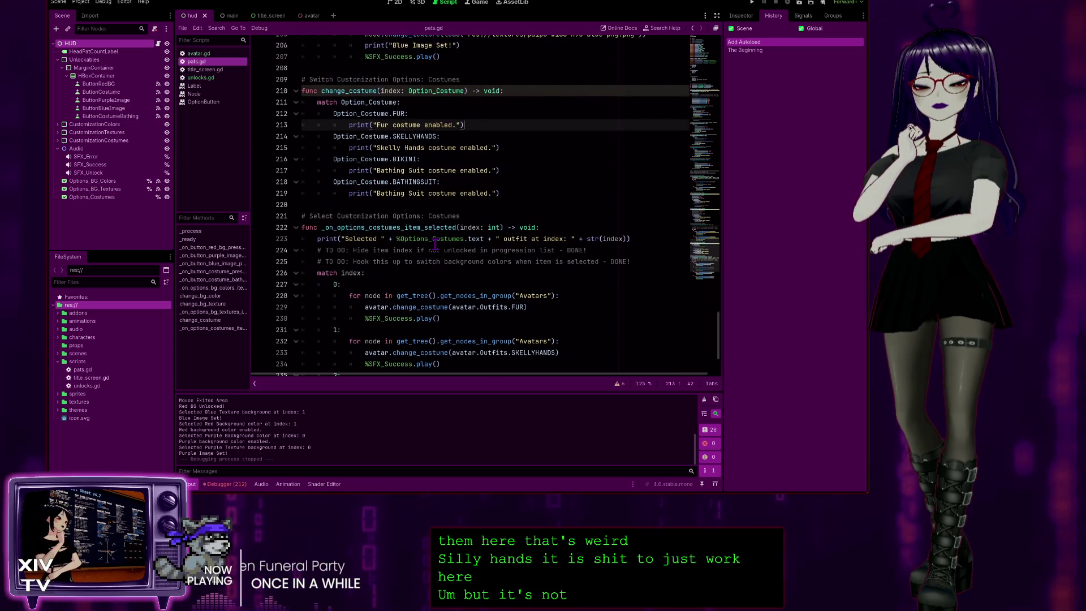
pyautogui.scroll(-1, 434, 244)
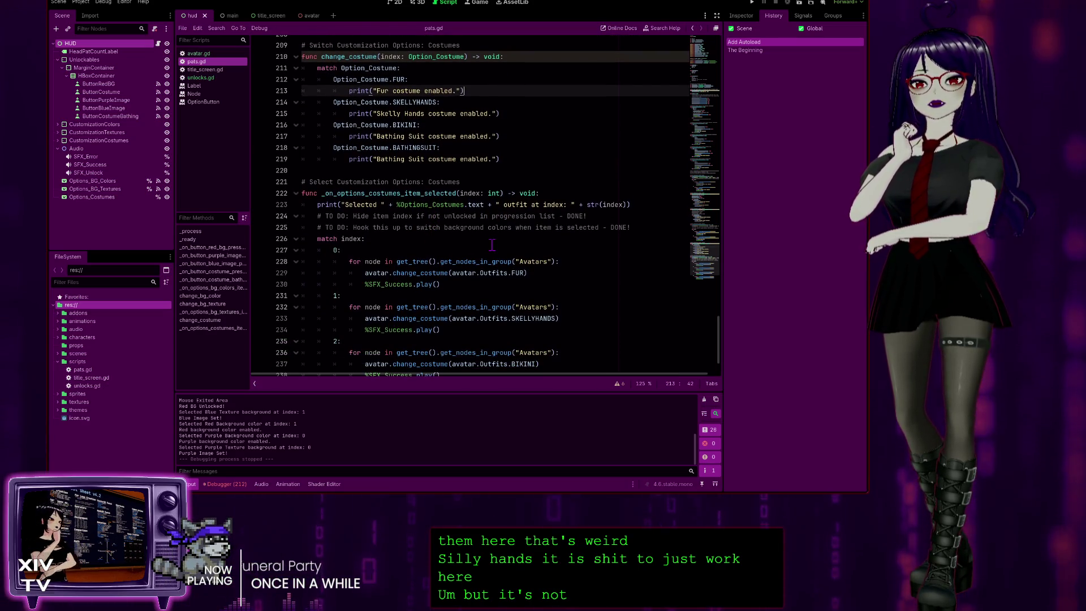
pyautogui.scroll(-1, 491, 245)
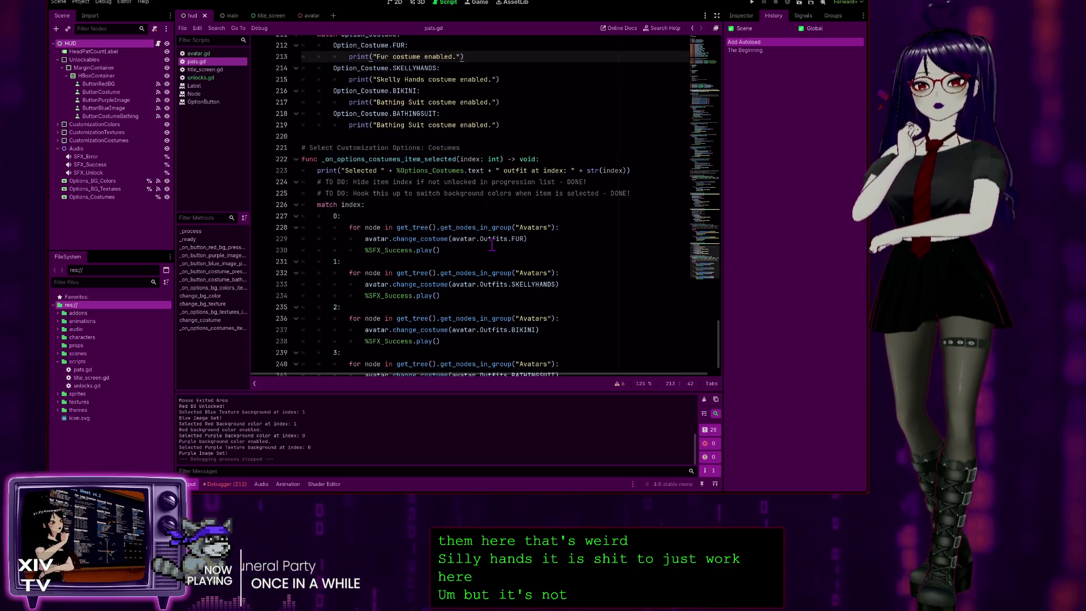
pyautogui.click(569, 284)
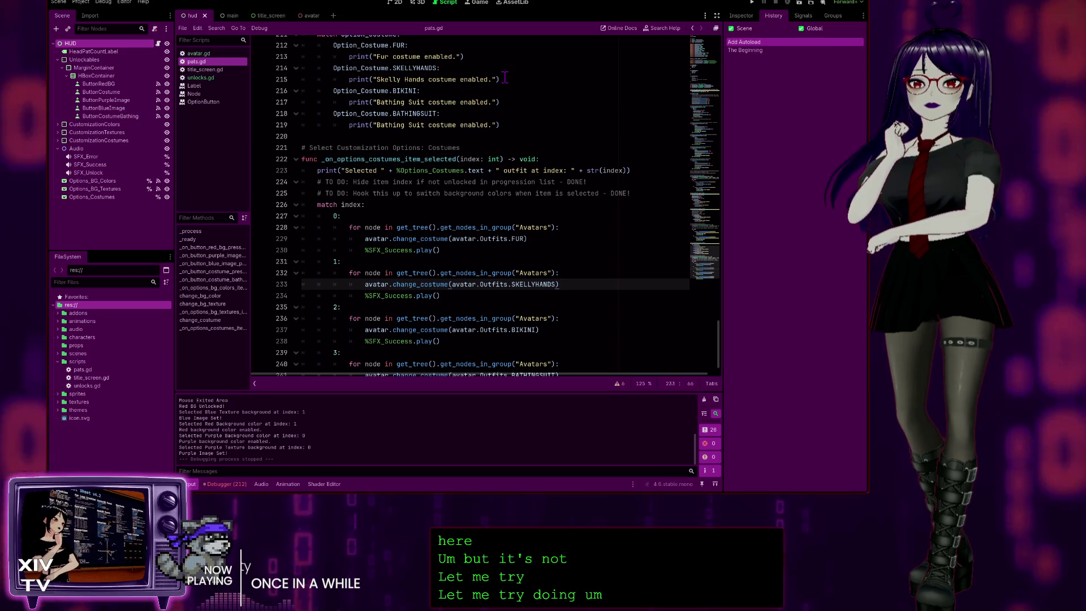
# - Add a "Skelly Hands costume selected." print after the SKELLYHANDS costume line, then run the project
pyautogui.moveTo(505, 78); pyautogui.dragTo(352, 79)
pyautogui.hotkey('ctrl', 'c')
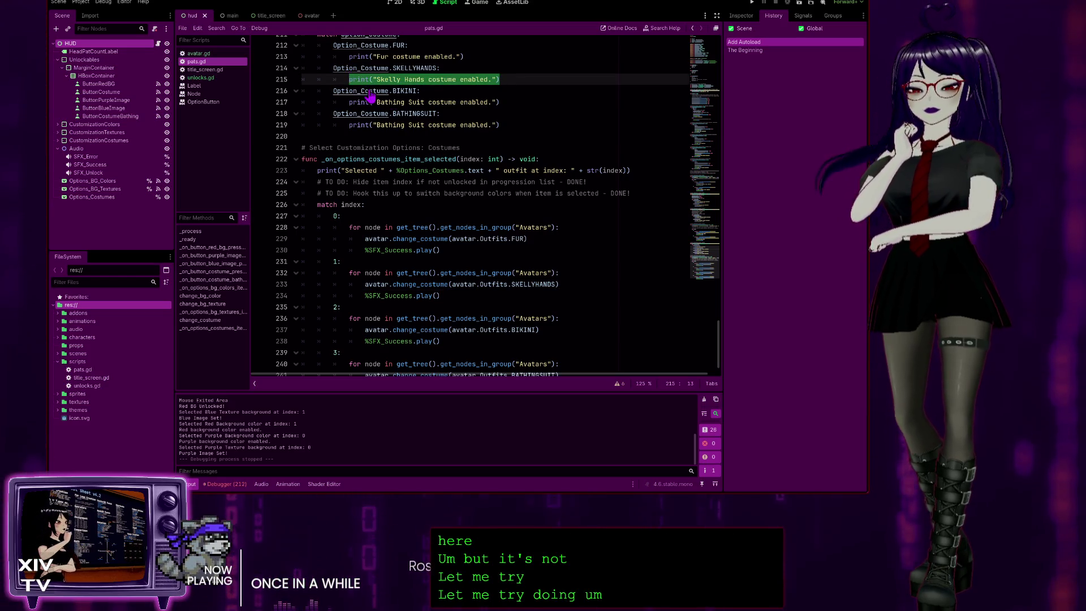
pyautogui.click(566, 284)
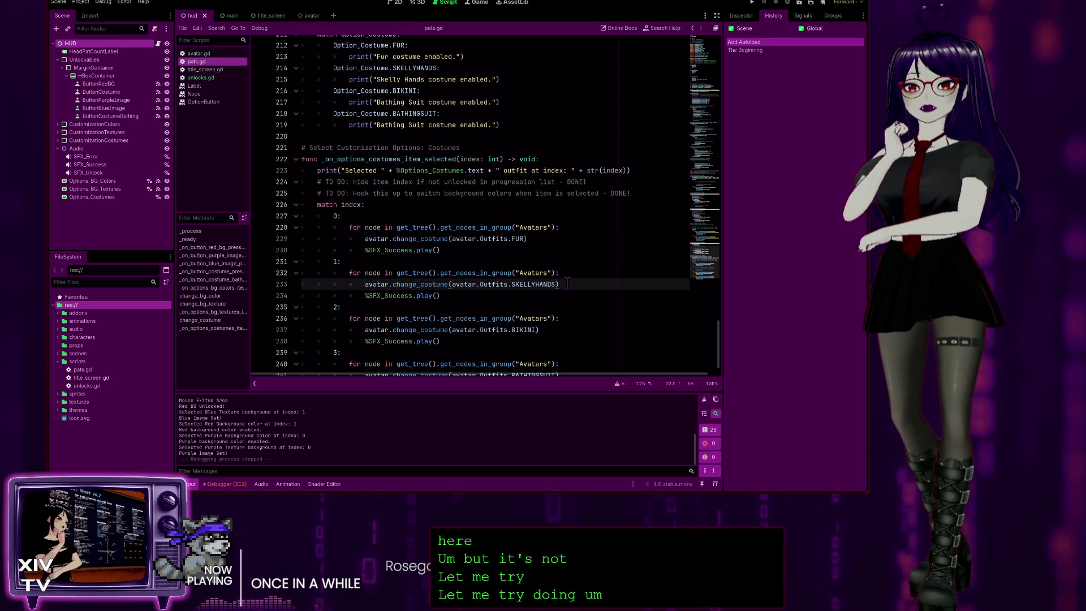
pyautogui.press('Return')
pyautogui.hotkey('ctrl', 'v')
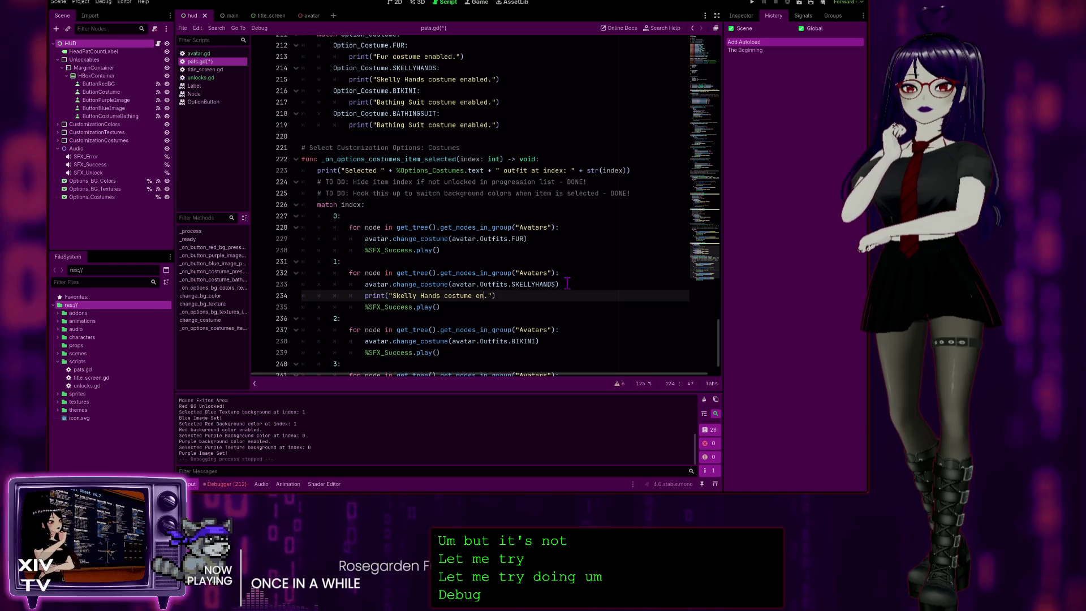
pyautogui.press('BackSpace')
pyautogui.press('BackSpace')
pyautogui.press('BackSpace')
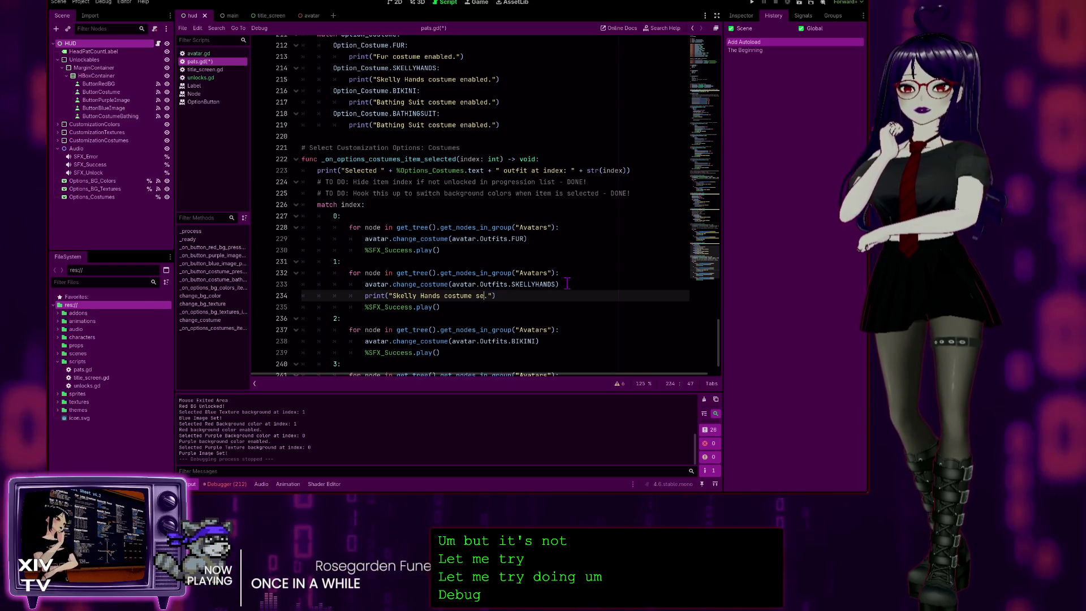
pyautogui.write('selected')
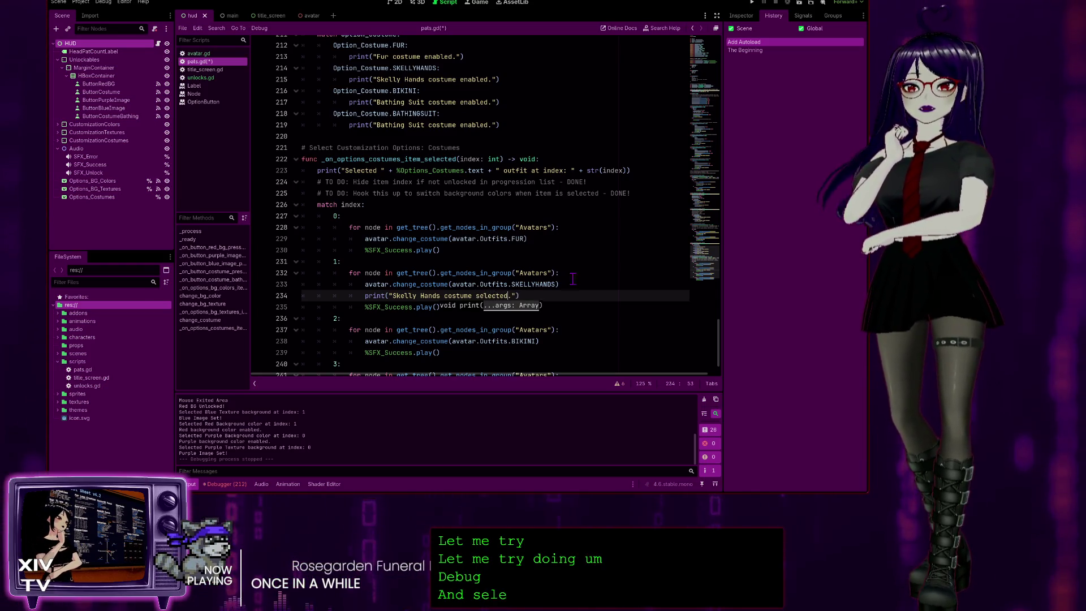
pyautogui.click(752, 3)
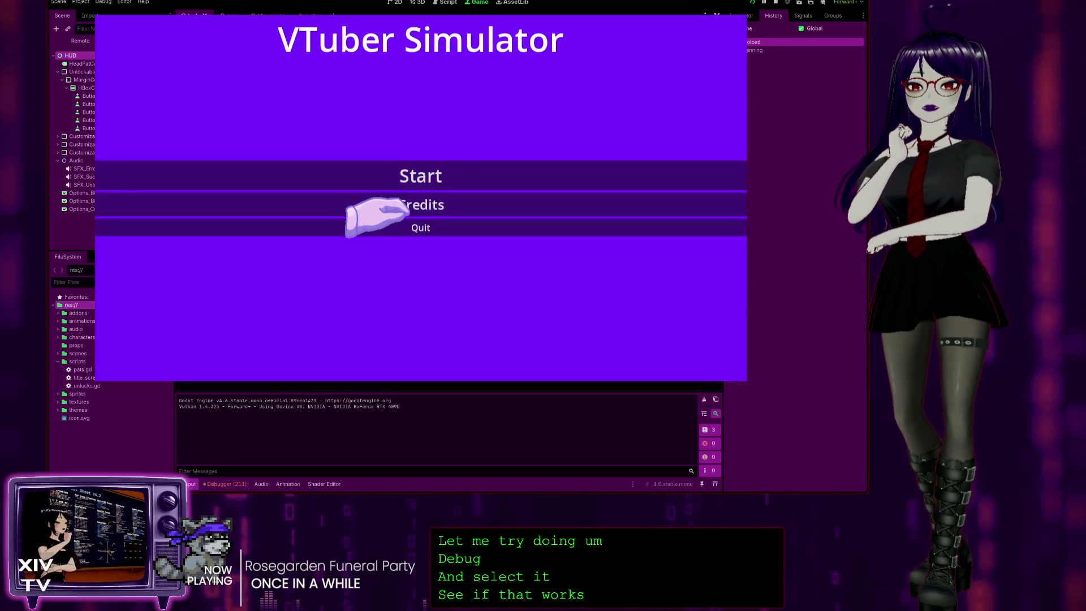
# - Start the game, earn pats, unlock Skeleton, pick Skeleton T-Shirt then Fur Lined Tunic, and stop
pyautogui.click(406, 170)
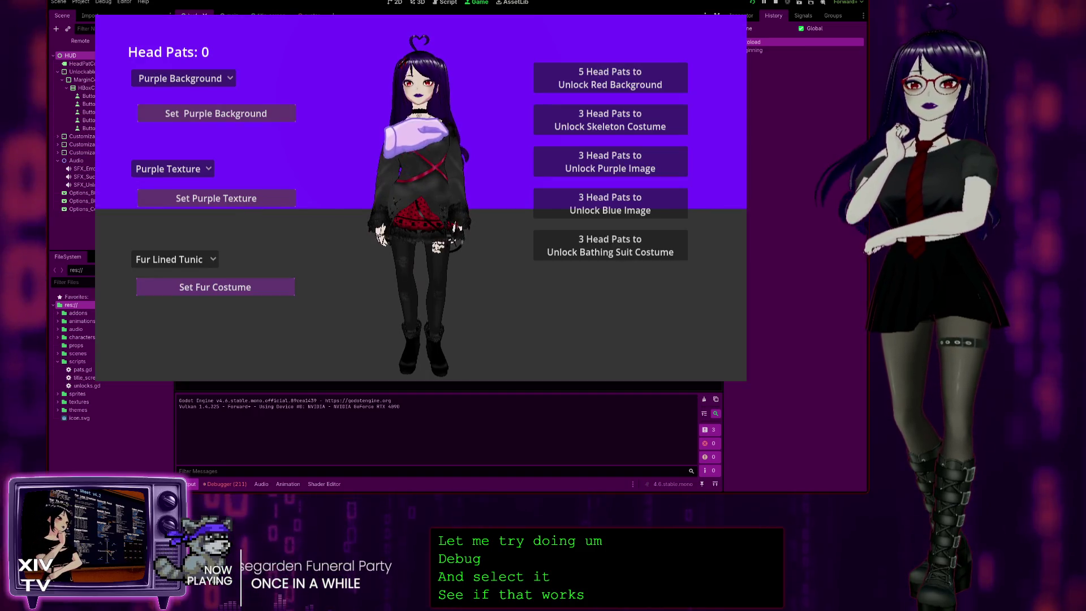
pyautogui.click(413, 96)
pyautogui.doubleClick(415, 68)
pyautogui.doubleClick(414, 68)
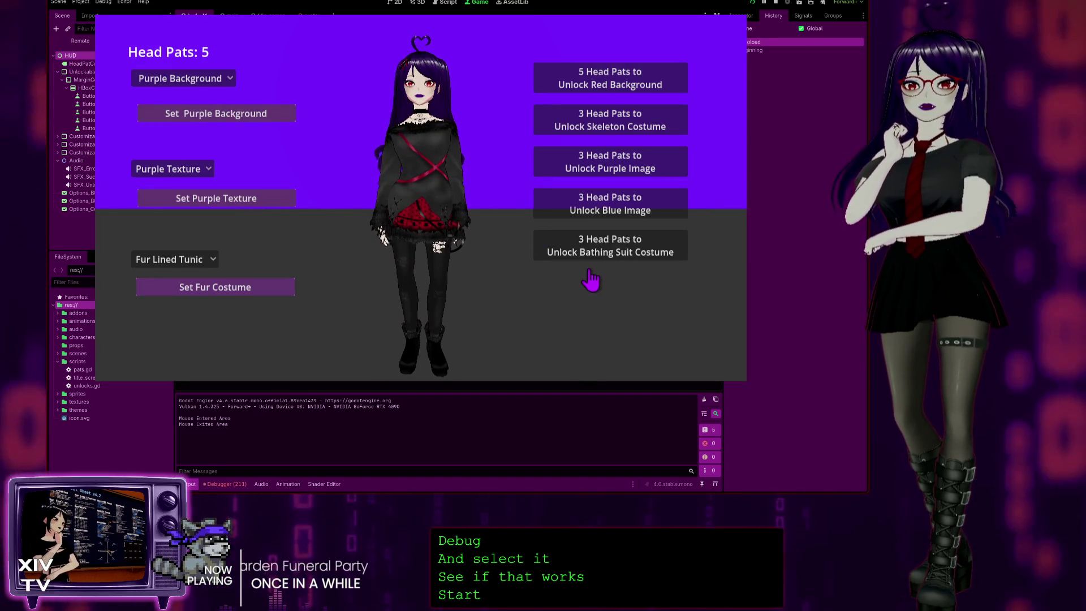
pyautogui.click(563, 122)
pyautogui.click(158, 259)
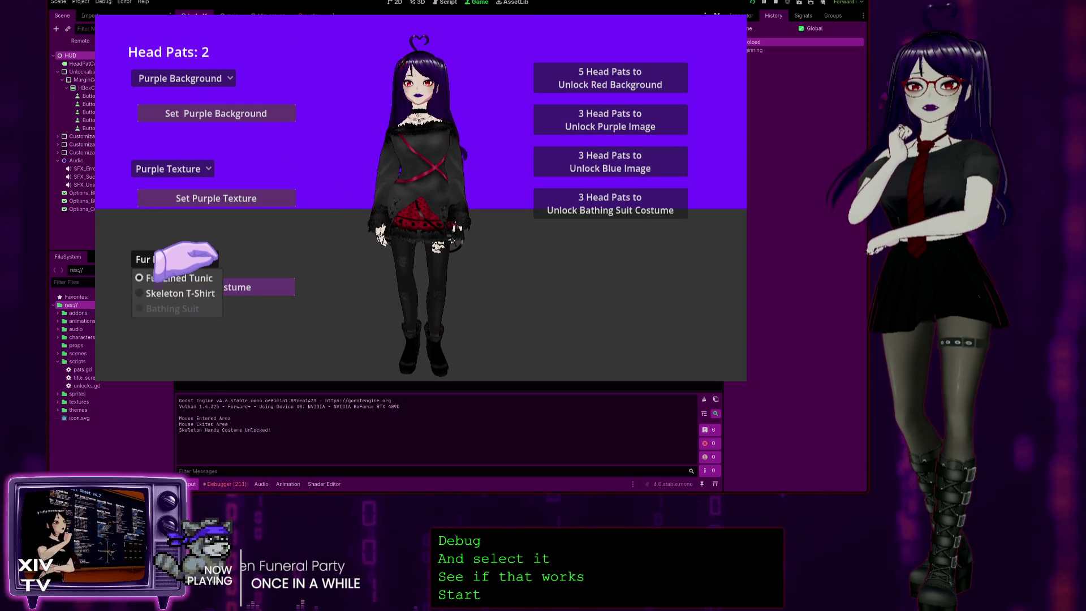
pyautogui.click(195, 293)
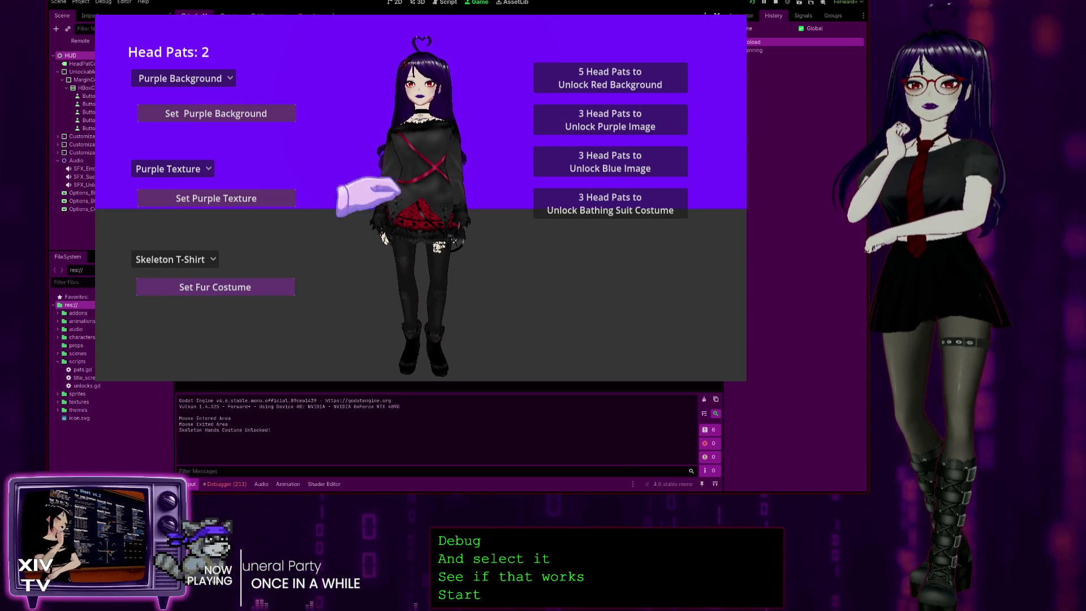
pyautogui.click(198, 261)
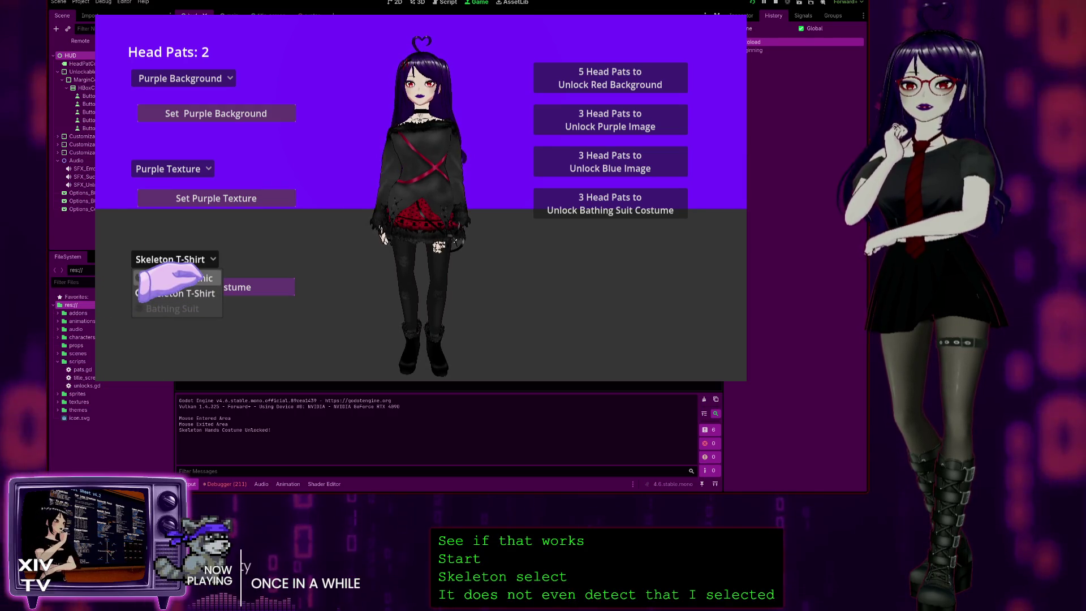
pyautogui.click(192, 277)
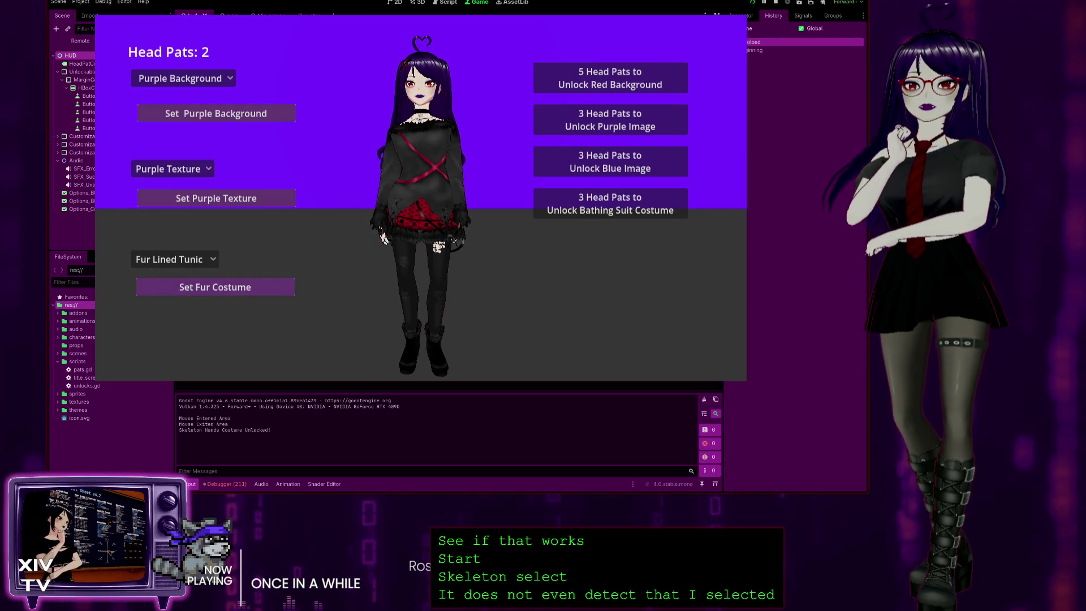
pyautogui.press('F8')
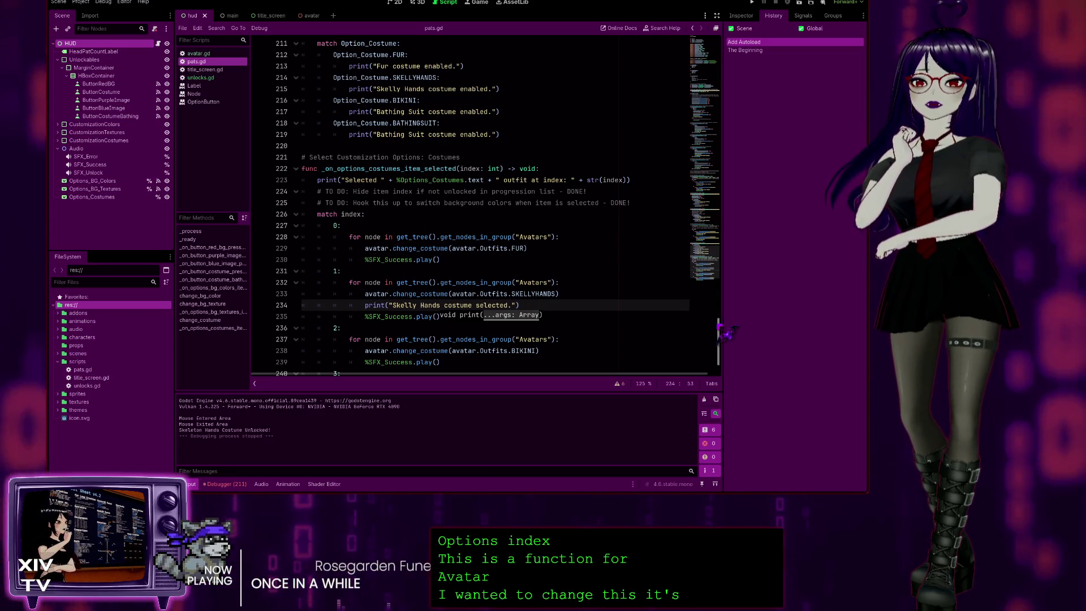
# - Compare the Avatars group in the hud and avatar scenes' Groups dock, then view Options_Costumes signals
pyautogui.click(532, 237)
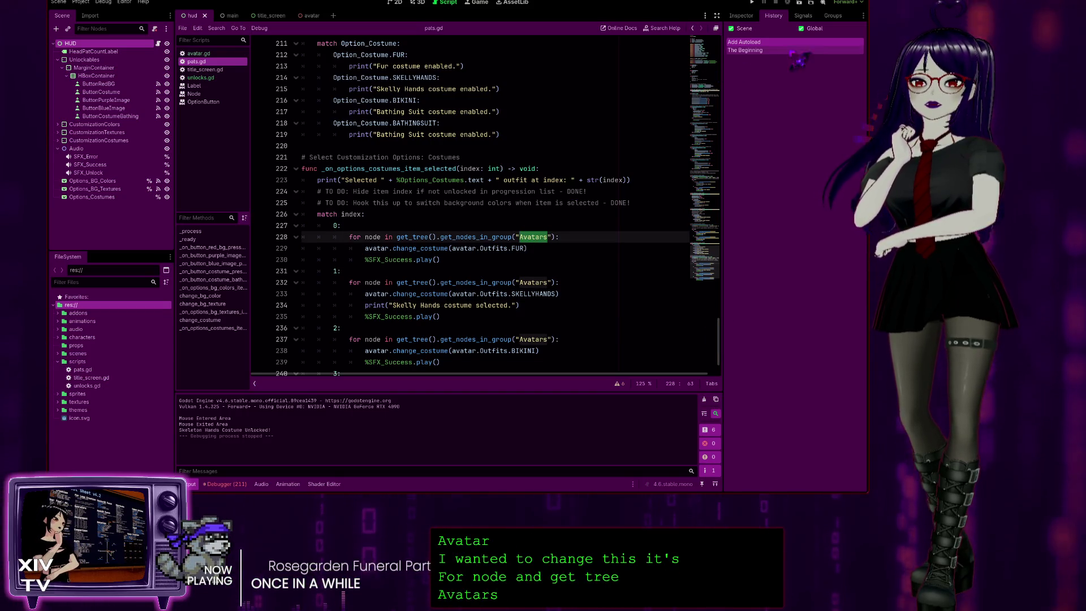
pyautogui.click(837, 17)
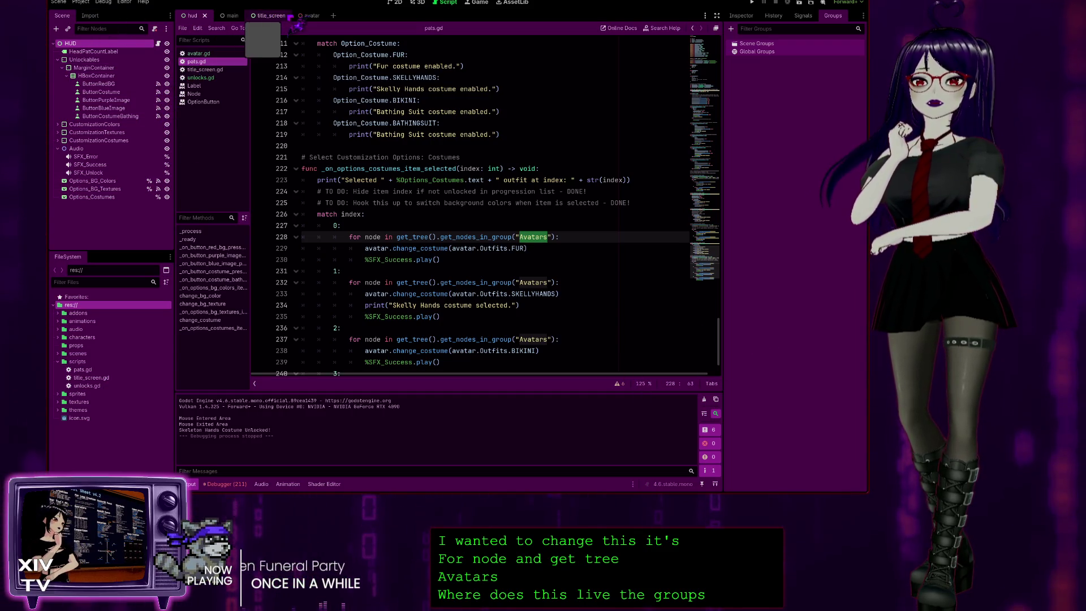
pyautogui.click(310, 17)
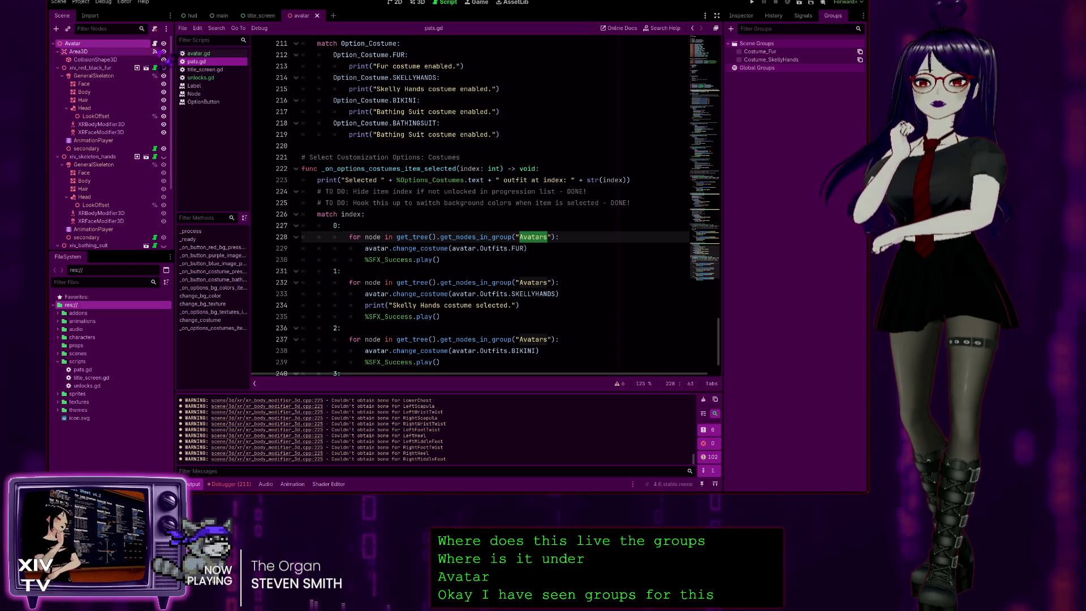
pyautogui.click(197, 17)
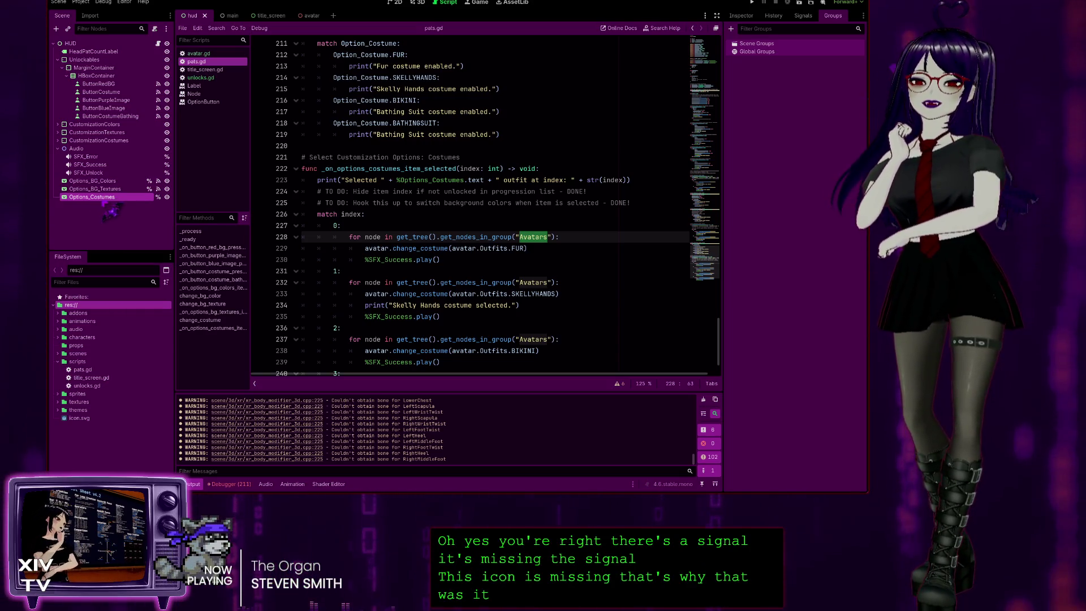
pyautogui.click(809, 17)
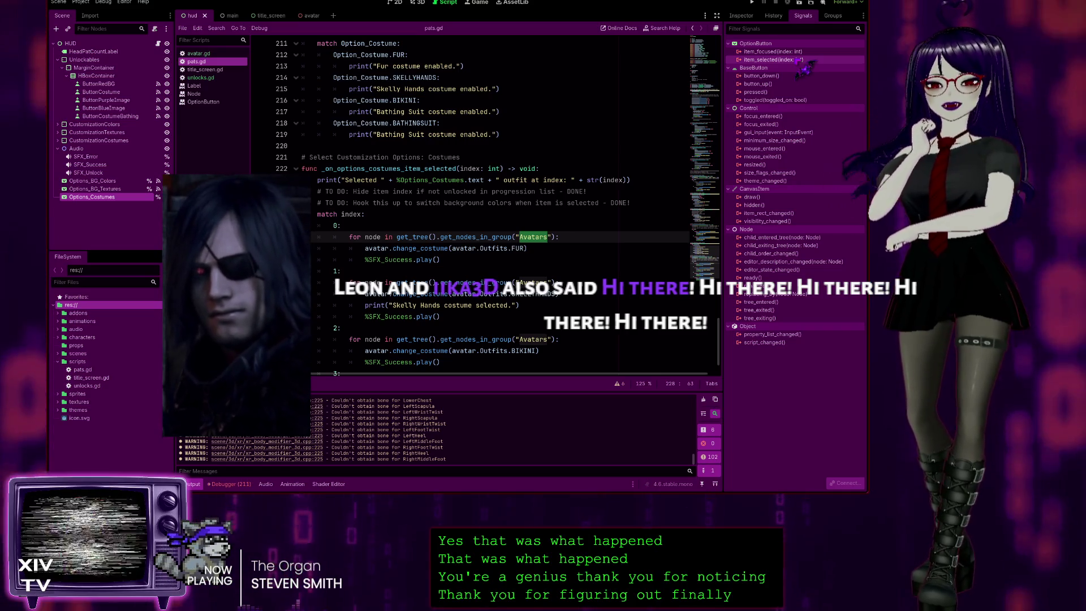
# - Connect Options_Costumes' item_selected to _on_options_costumes_item_selected and rerun the game with F5
pyautogui.click(795, 59)
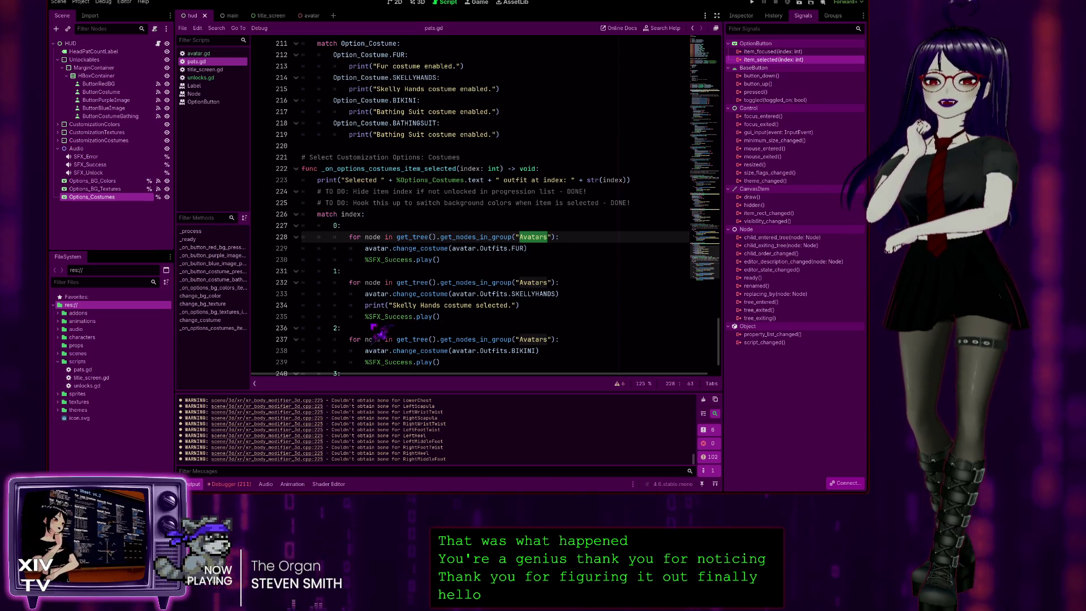
pyautogui.moveTo(374, 338); pyautogui.dragTo(385, 321)
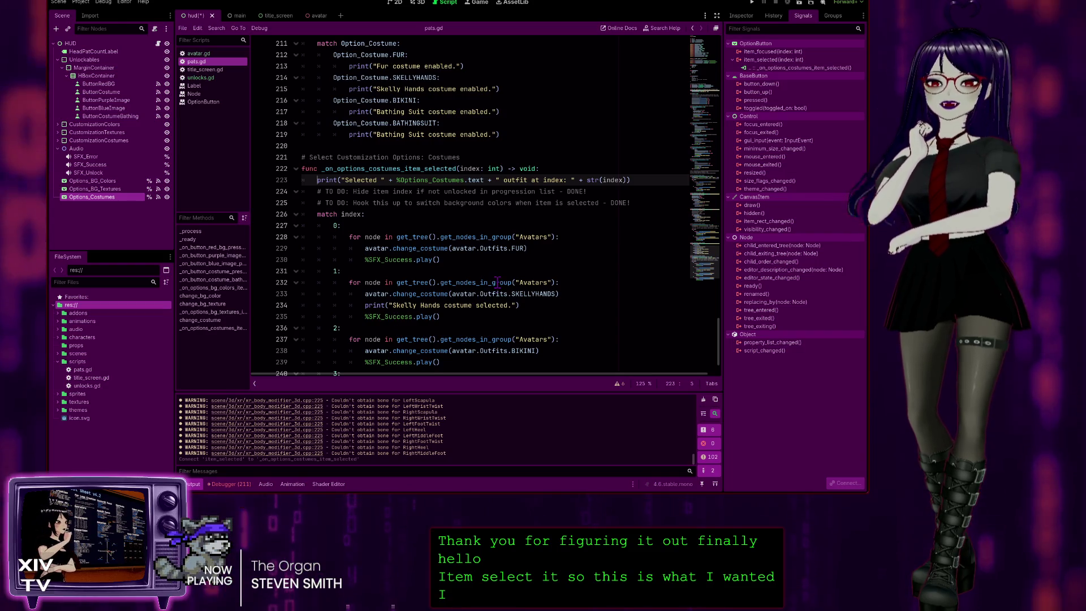
pyautogui.scroll(-2, 497, 287)
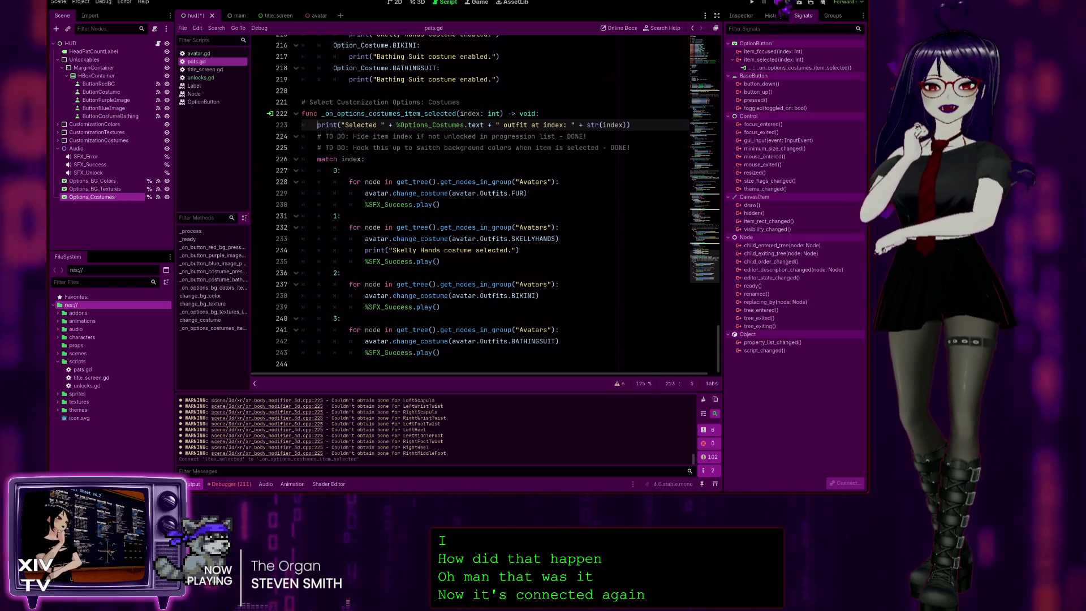
pyautogui.press('F5')
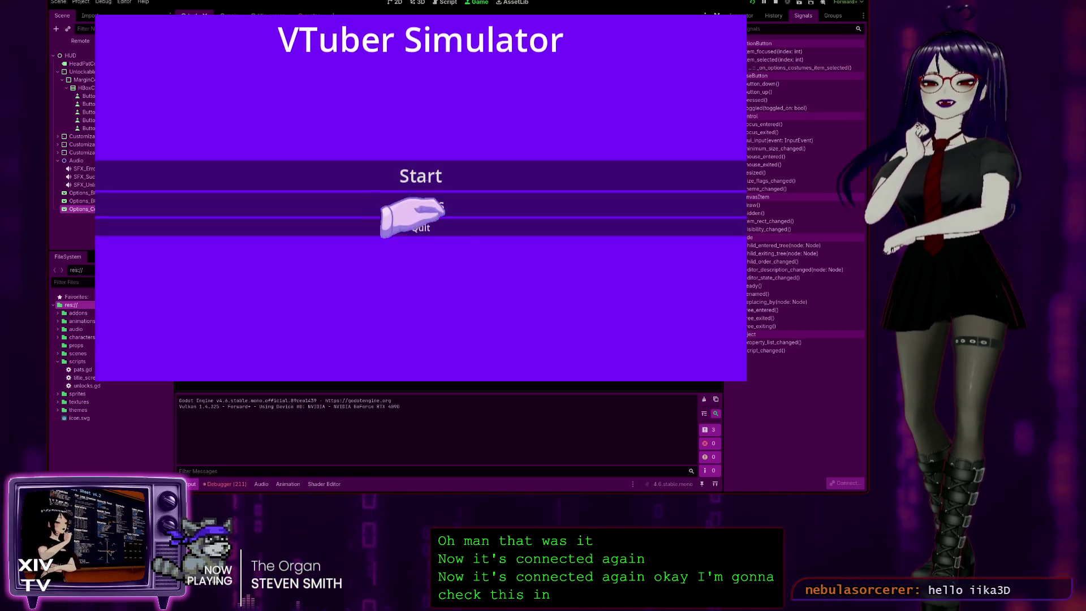
# - Start the game, pat the head, unlock Skeleton and Bathing Suit, choose Skeleton T-Shirt, then stop
pyautogui.click(400, 174)
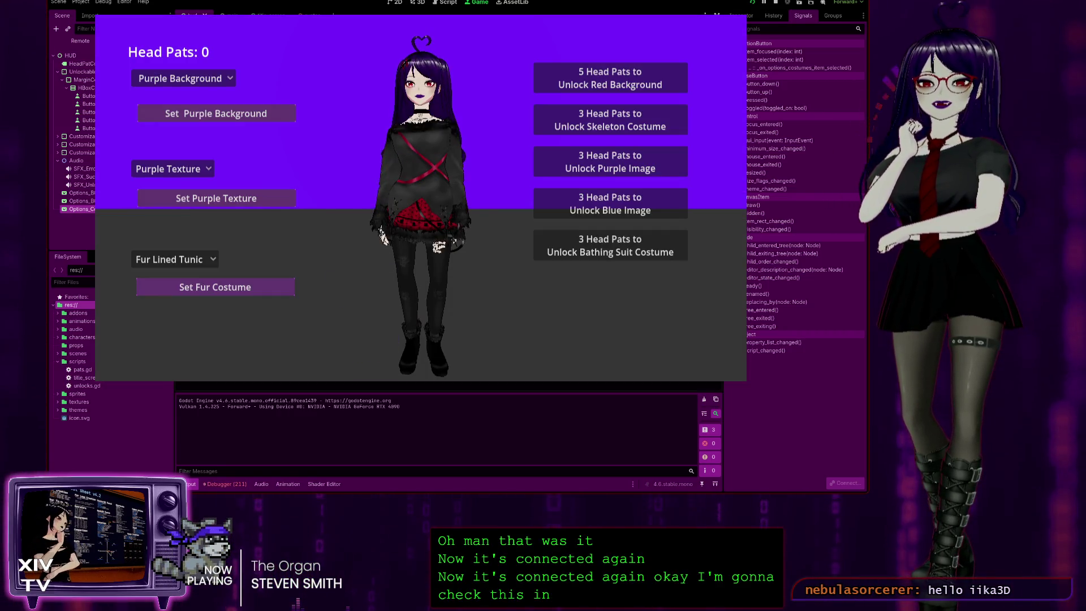
pyautogui.click(396, 56)
pyautogui.click(397, 57)
pyautogui.click(399, 58)
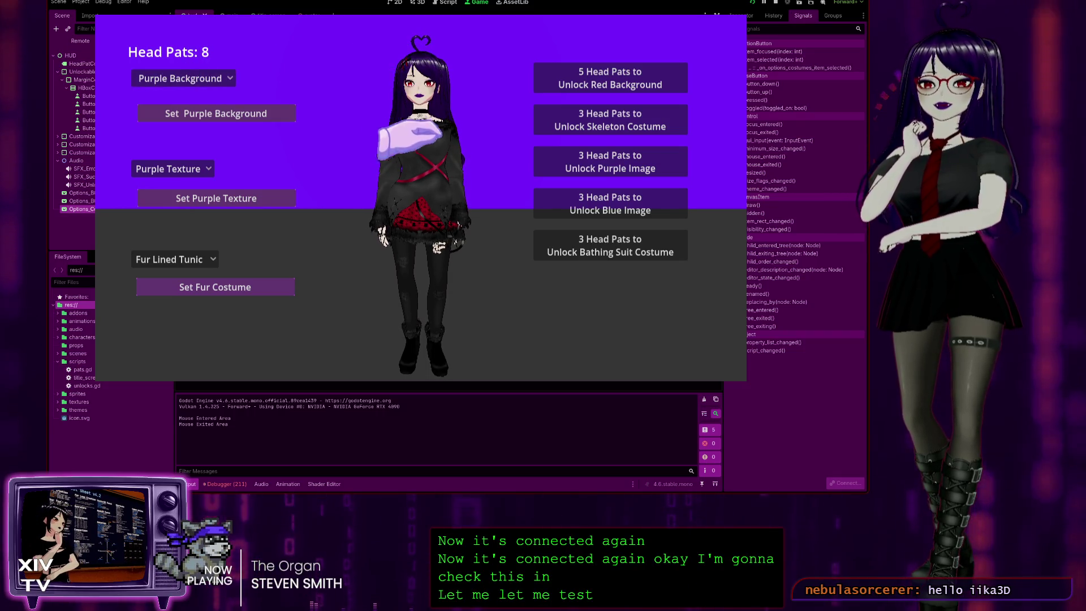
pyautogui.click(565, 118)
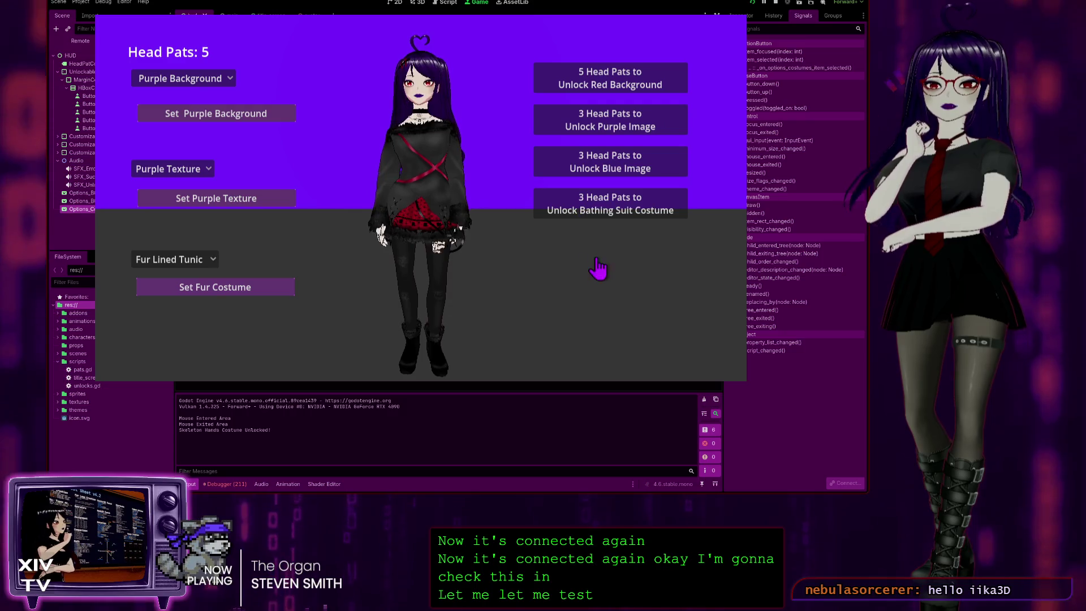
pyautogui.click(540, 202)
pyautogui.click(173, 259)
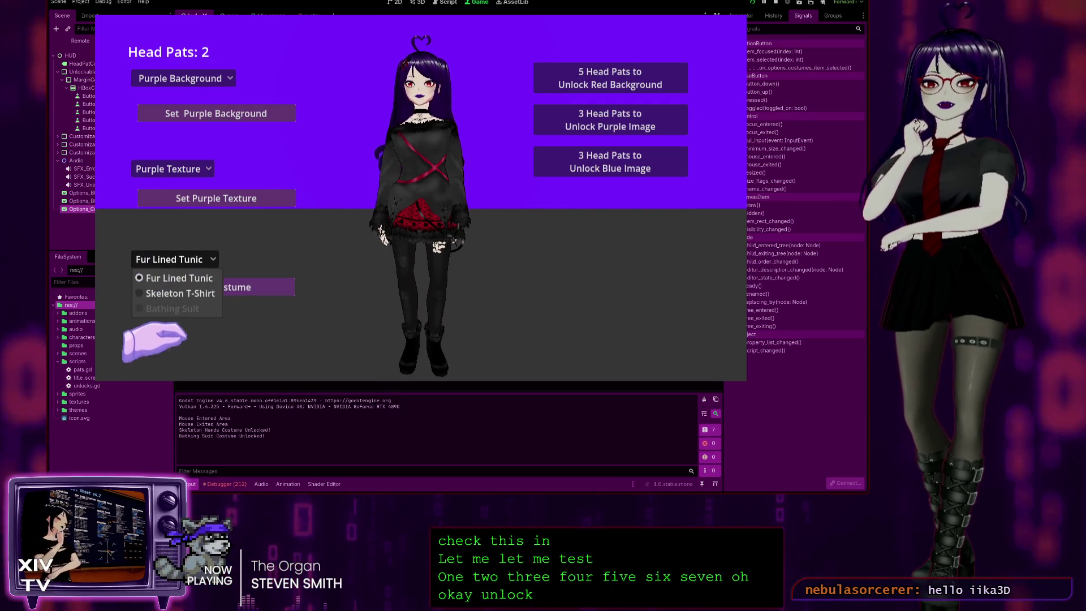
pyautogui.click(180, 293)
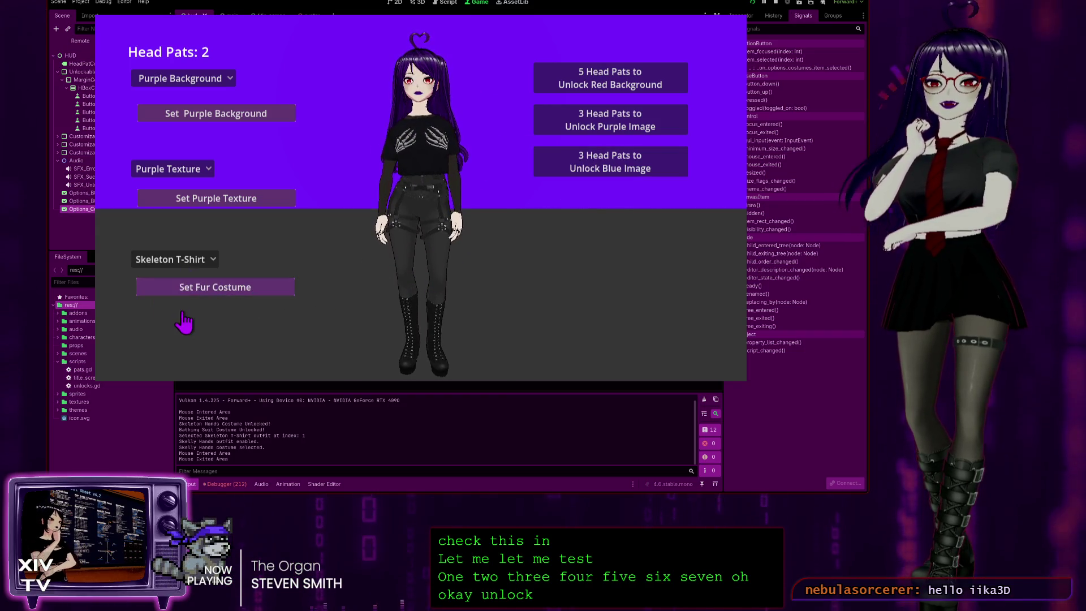
pyautogui.click(171, 255)
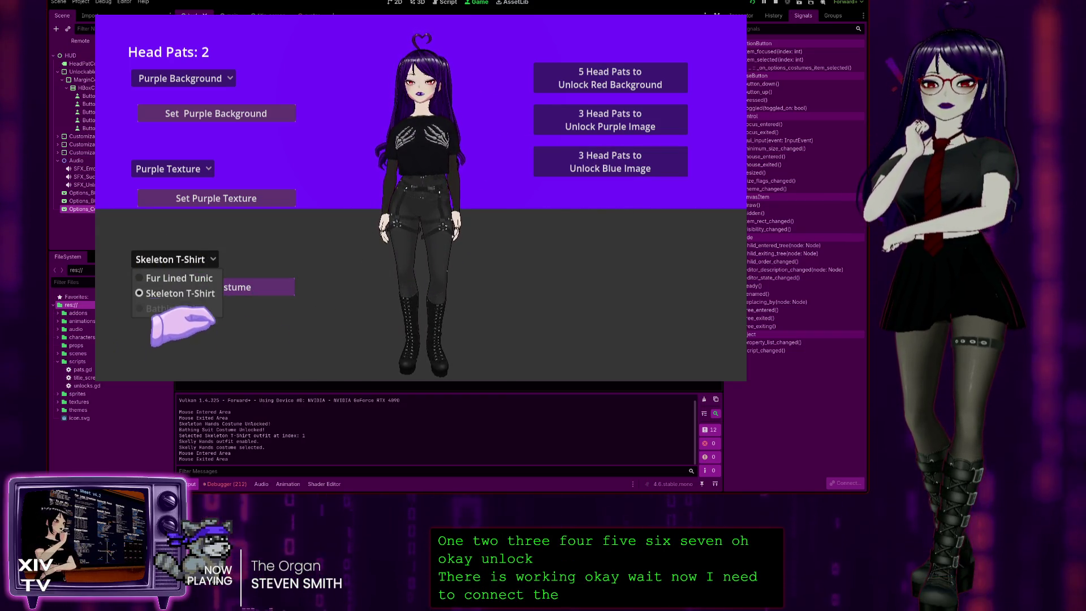
pyautogui.press('F8')
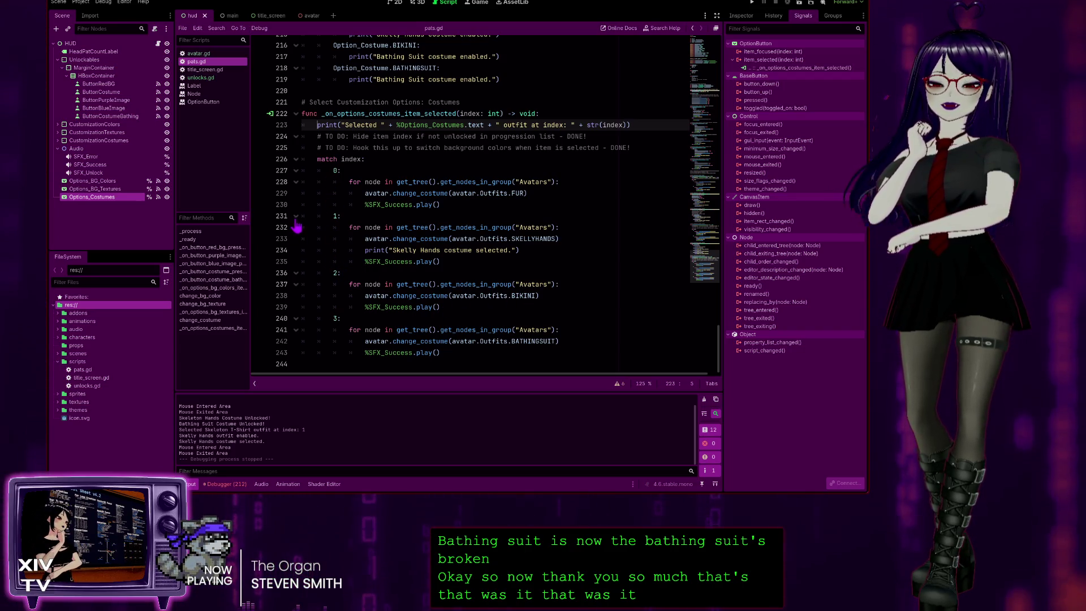
pyautogui.scroll(3, 509, 314)
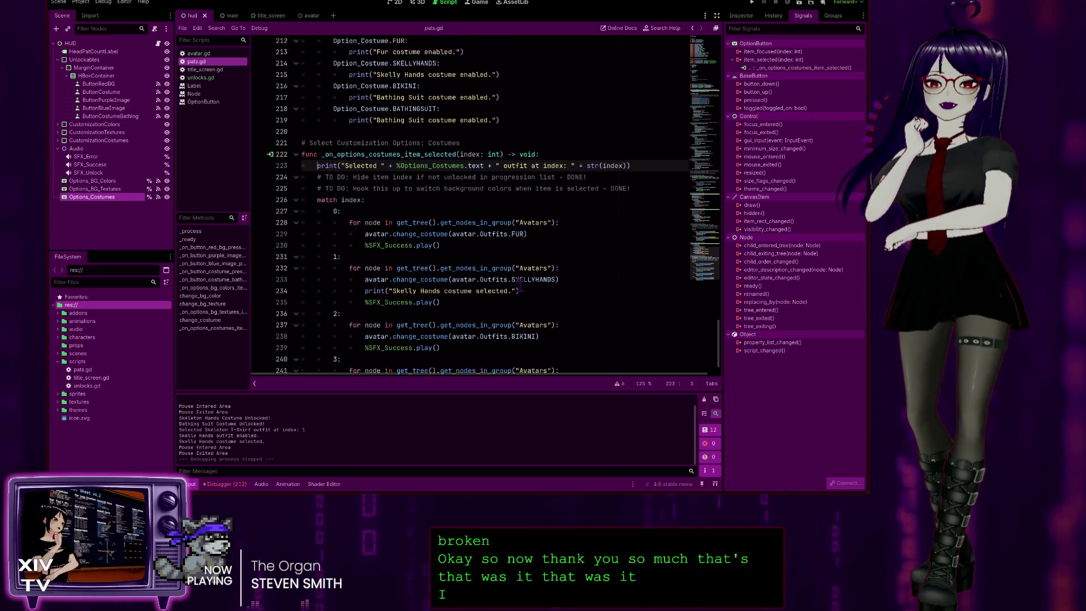
pyautogui.scroll(-3, 637, 328)
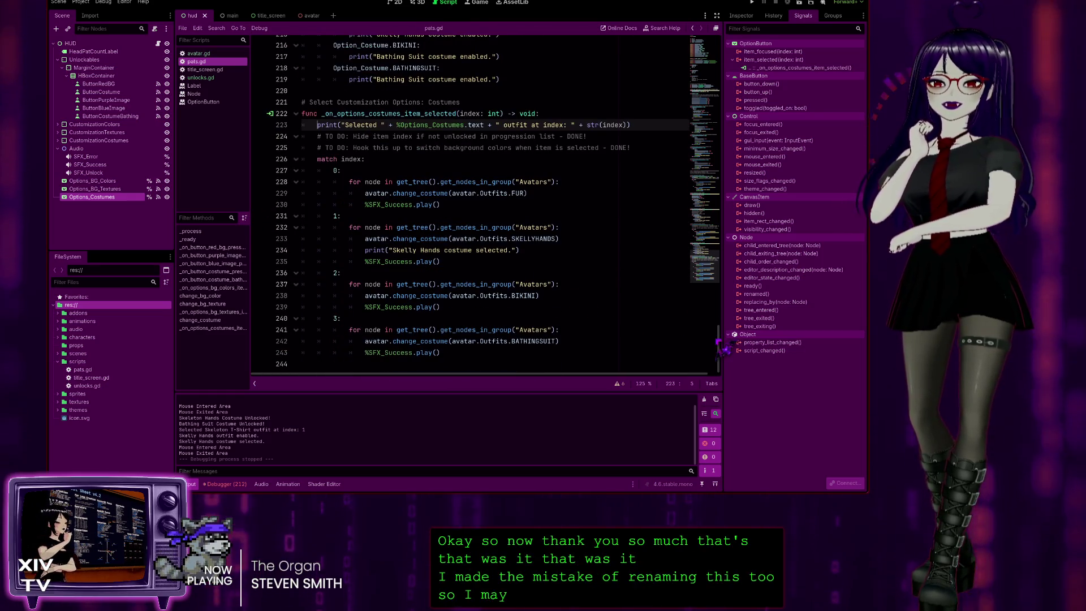
pyautogui.moveTo(722, 340)
pyautogui.mouseDown()
pyautogui.moveTo(741, 68)
pyautogui.moveTo(748, 90)
pyautogui.mouseUp()
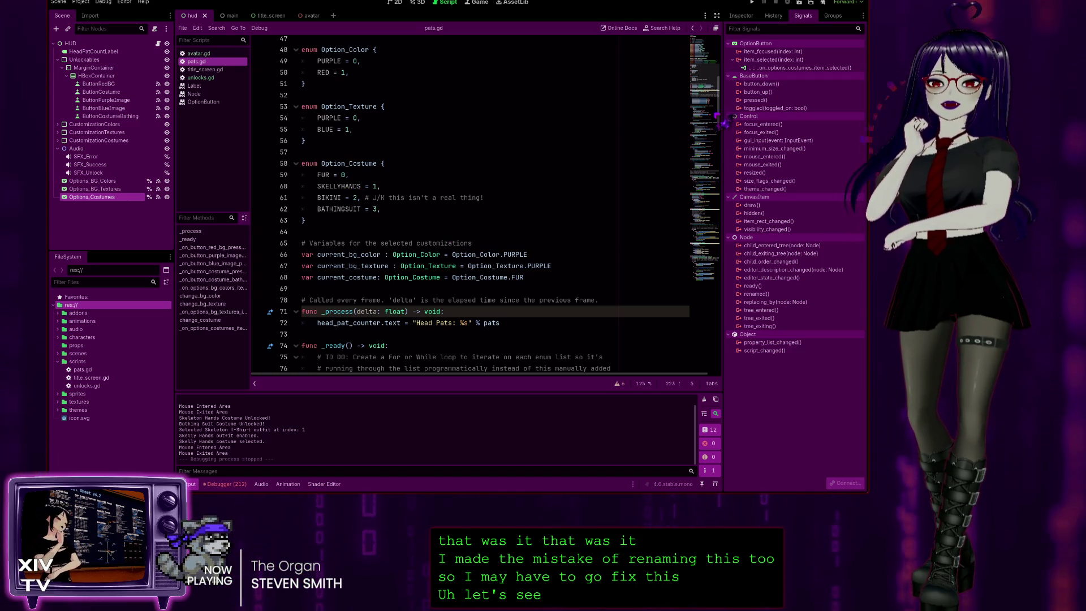
pyautogui.moveTo(726, 115)
pyautogui.mouseDown()
pyautogui.moveTo(720, 175)
pyautogui.moveTo(717, 151)
pyautogui.mouseUp()
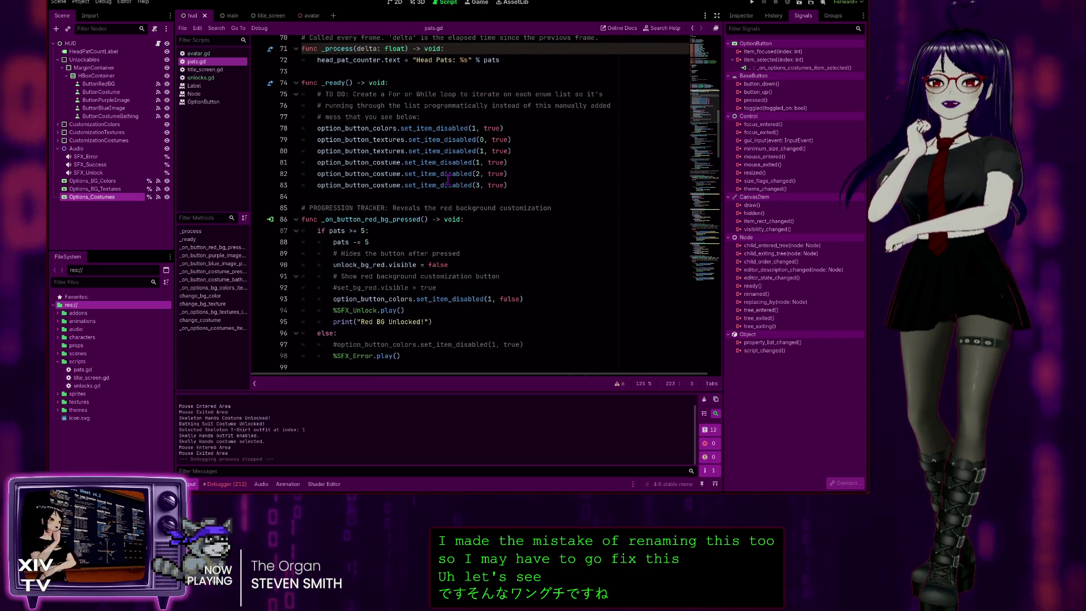
pyautogui.scroll(-6, 412, 170)
pyautogui.scroll(-6, 412, 170)
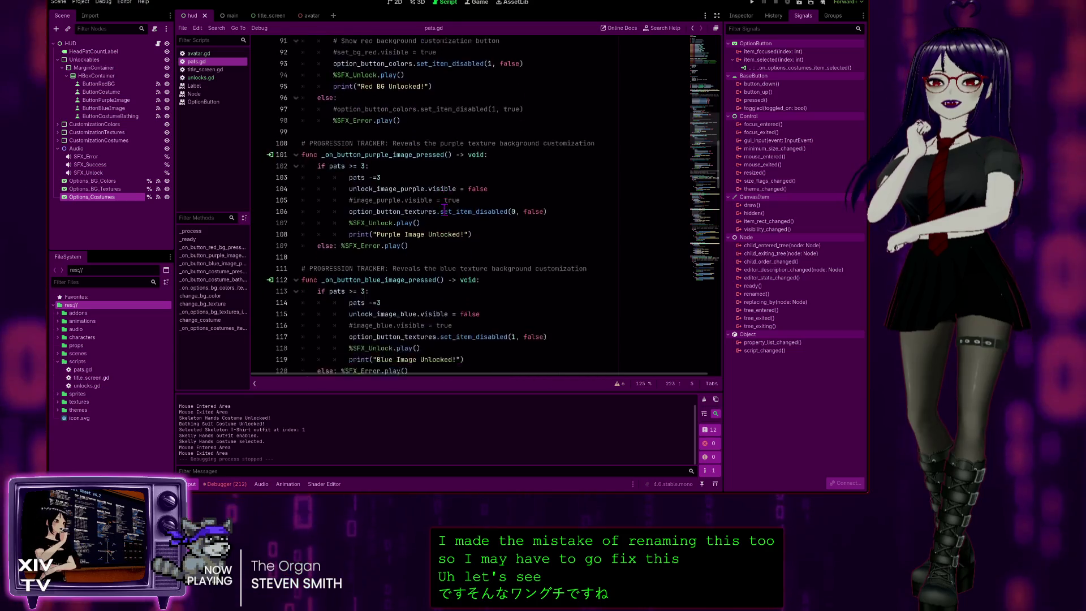
pyautogui.scroll(-15, 469, 238)
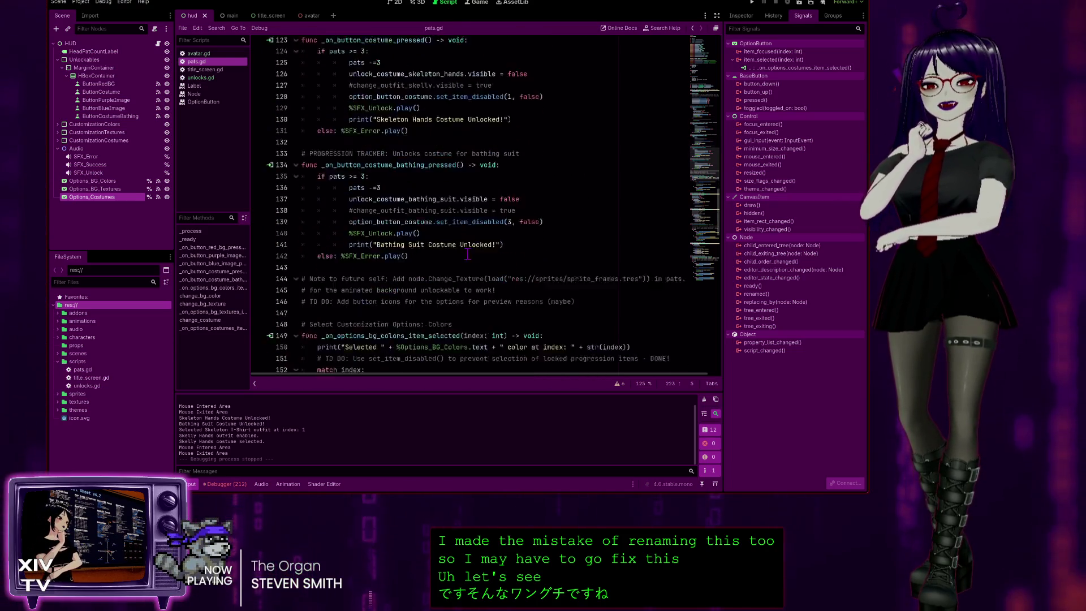
pyautogui.scroll(8, 480, 281)
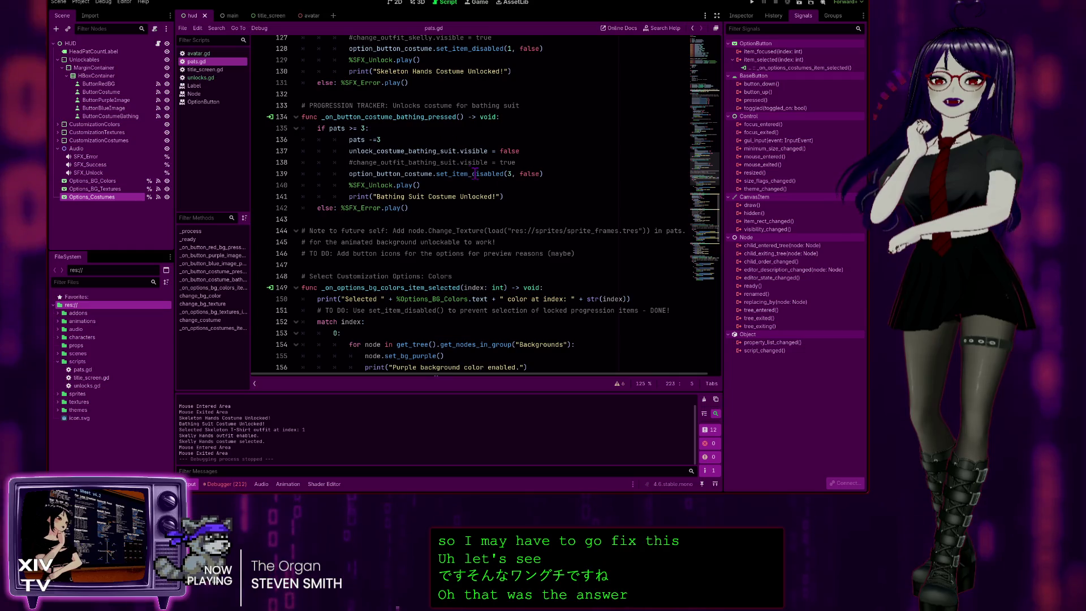
pyautogui.scroll(3, 504, 246)
pyautogui.scroll(3, 501, 243)
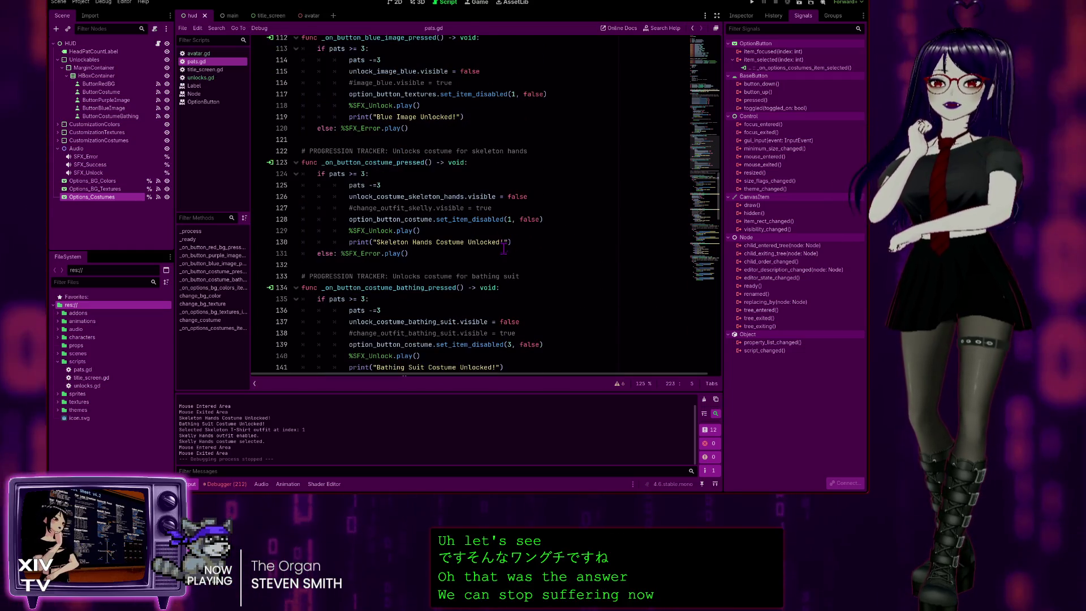
pyautogui.scroll(15, 497, 234)
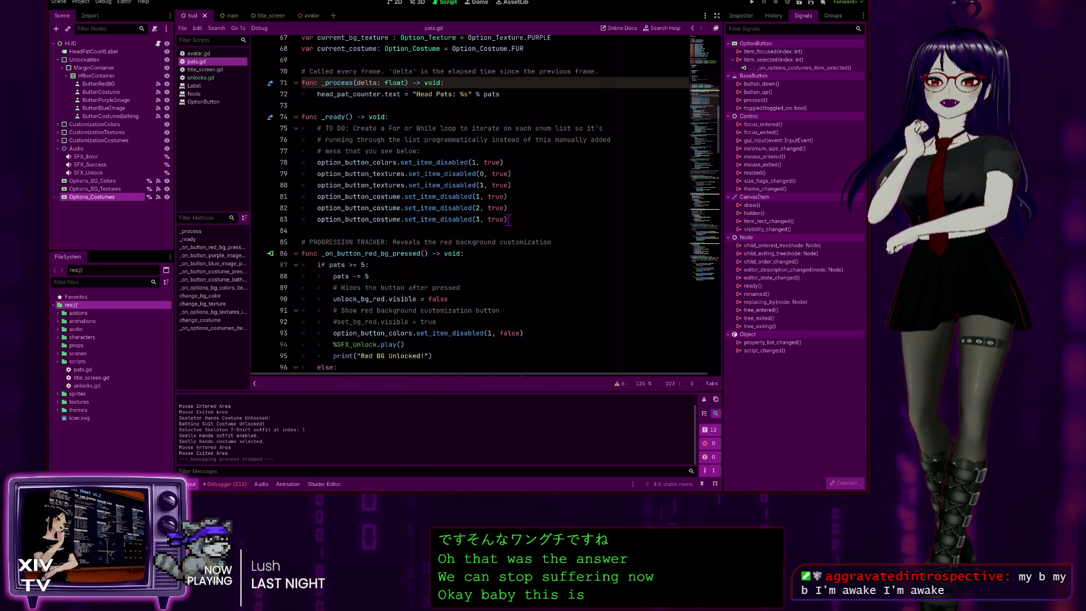
pyautogui.scroll(-20, 525, 202)
pyautogui.scroll(-8, 517, 281)
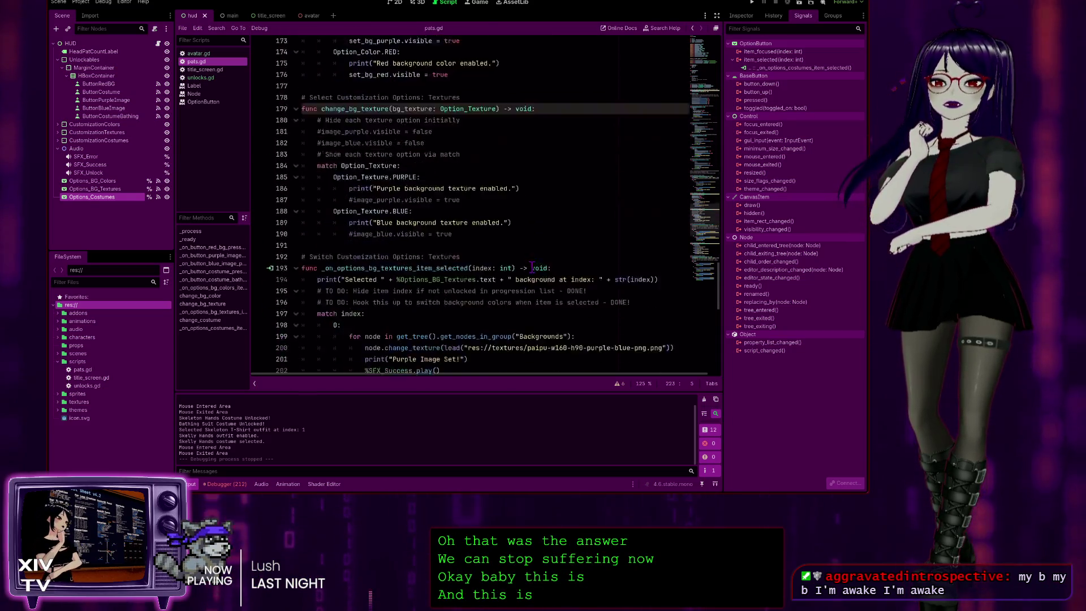
pyautogui.scroll(4, 496, 238)
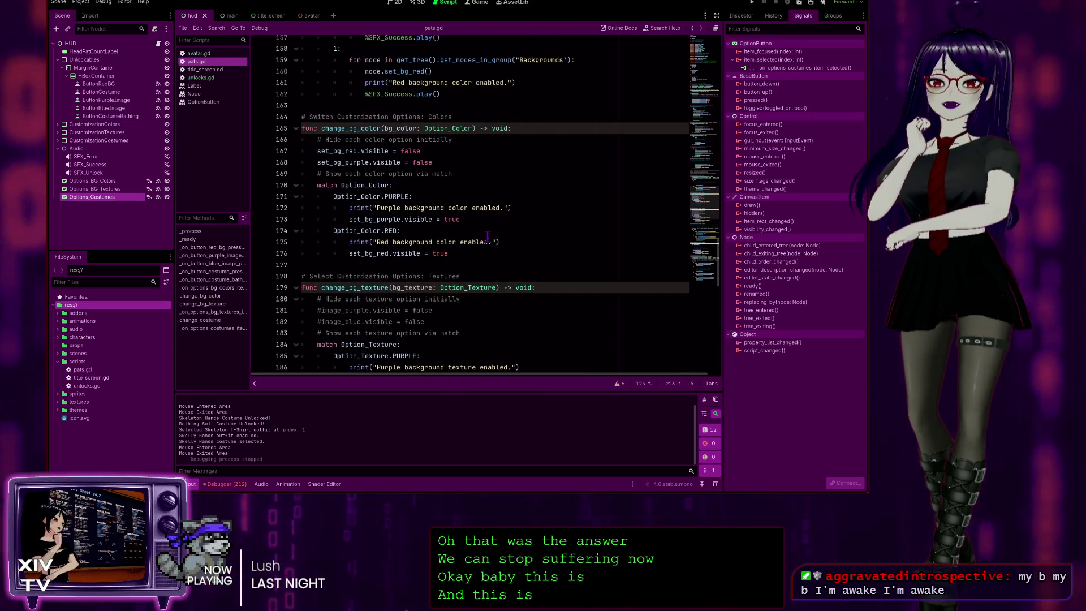
pyautogui.scroll(-8, 390, 140)
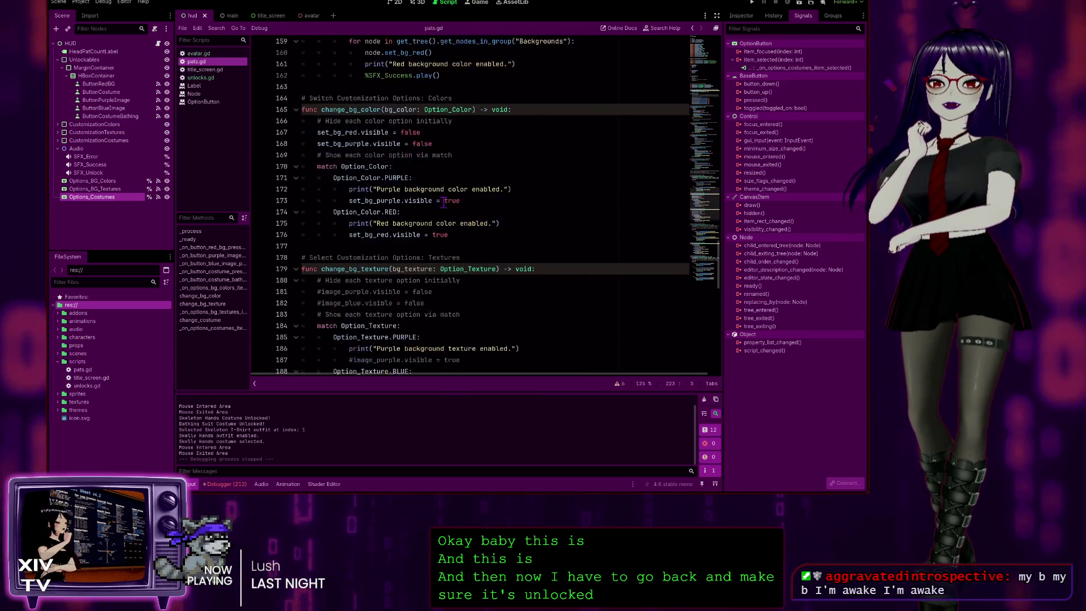
pyautogui.scroll(-2, 462, 216)
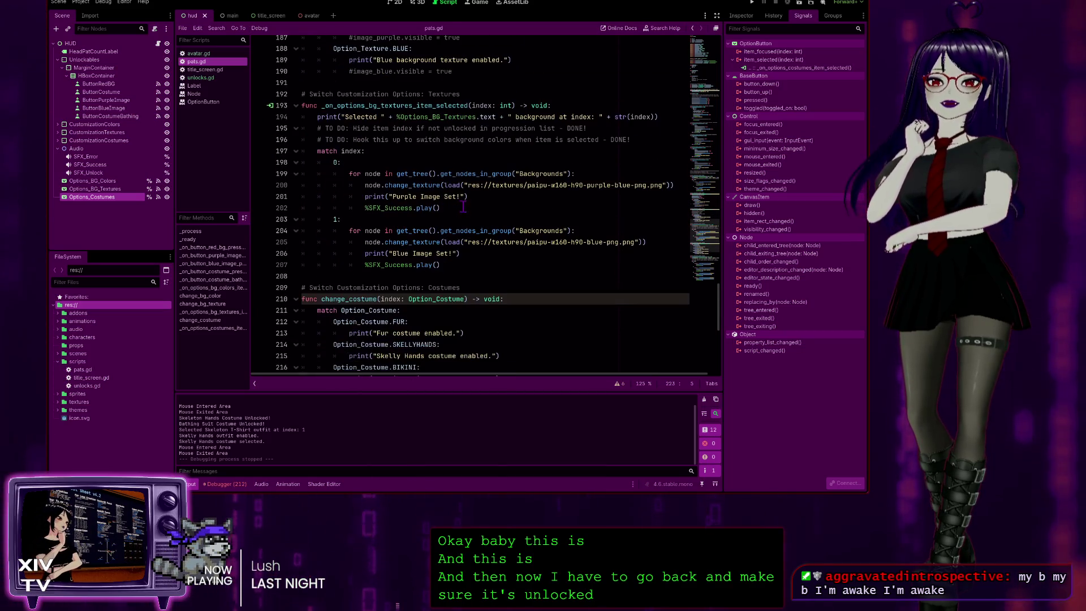
pyautogui.scroll(-7, 443, 120)
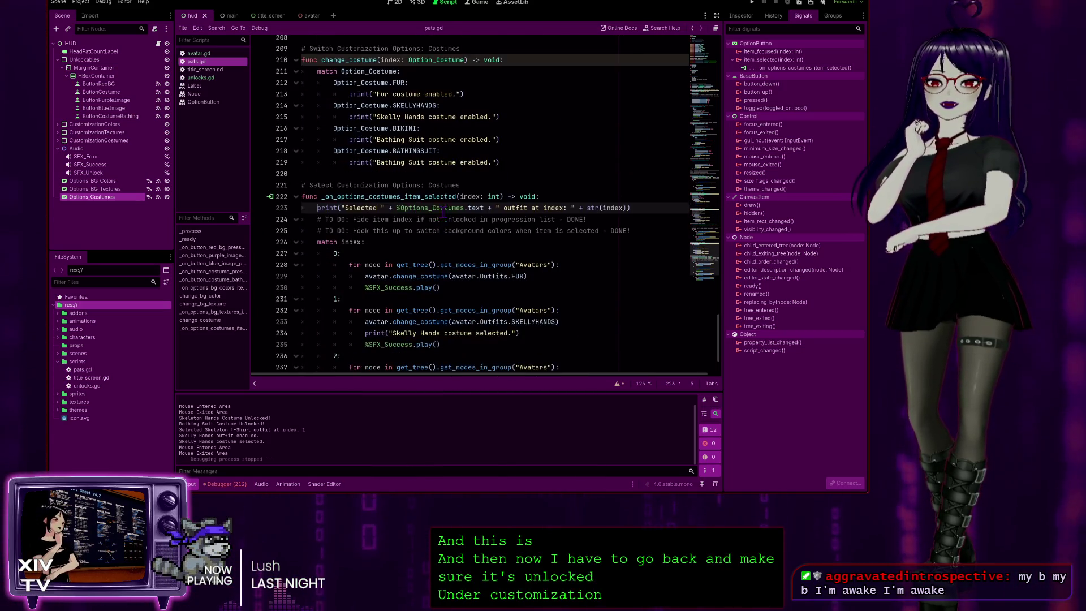
pyautogui.scroll(-3, 410, 181)
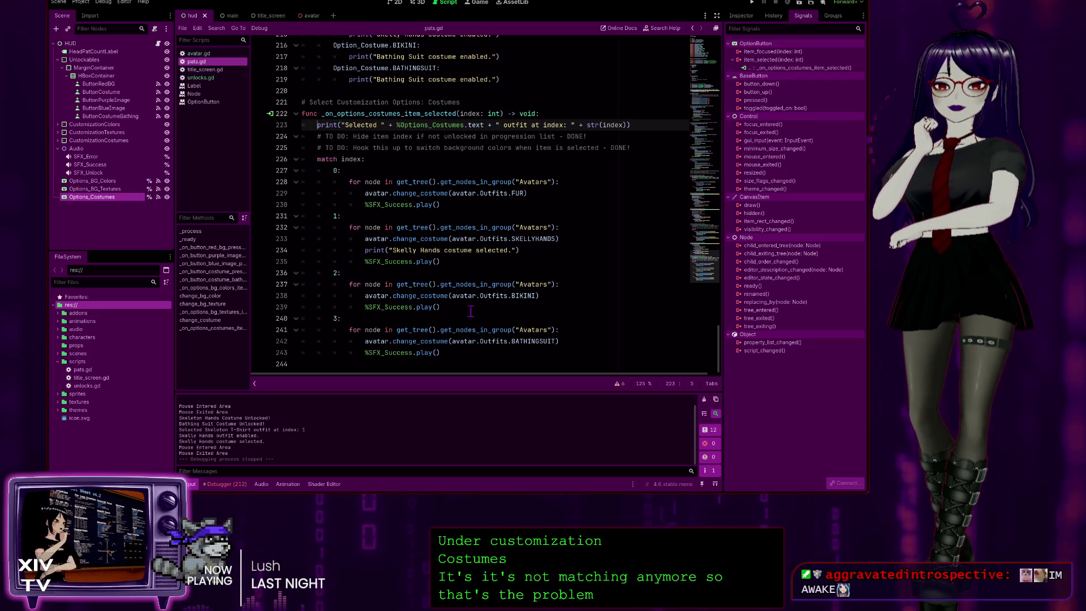
pyautogui.scroll(3, 442, 266)
pyautogui.scroll(4, 418, 260)
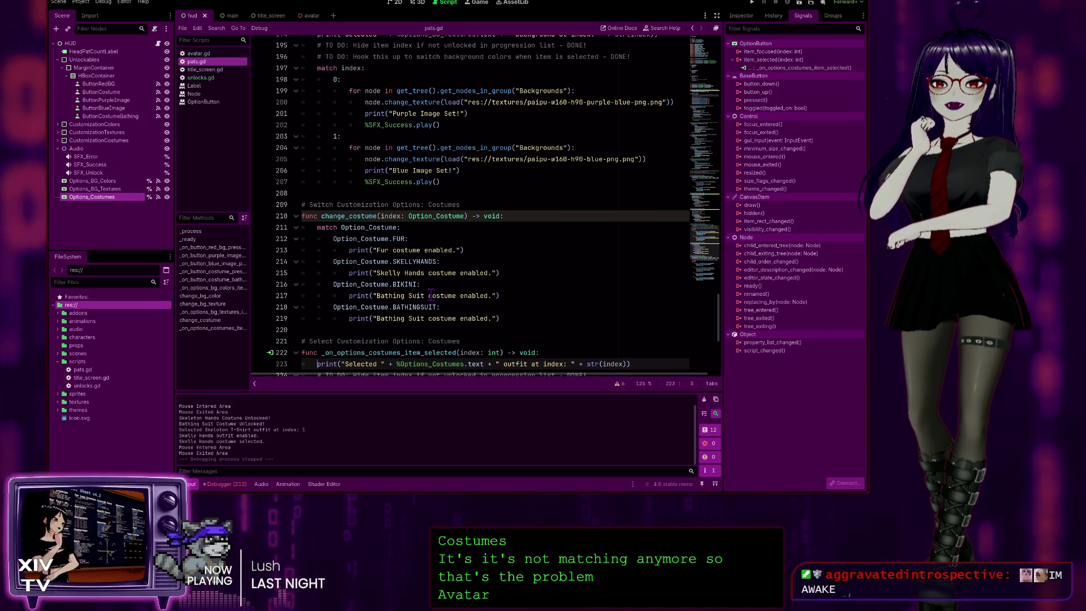
pyautogui.scroll(2, 446, 276)
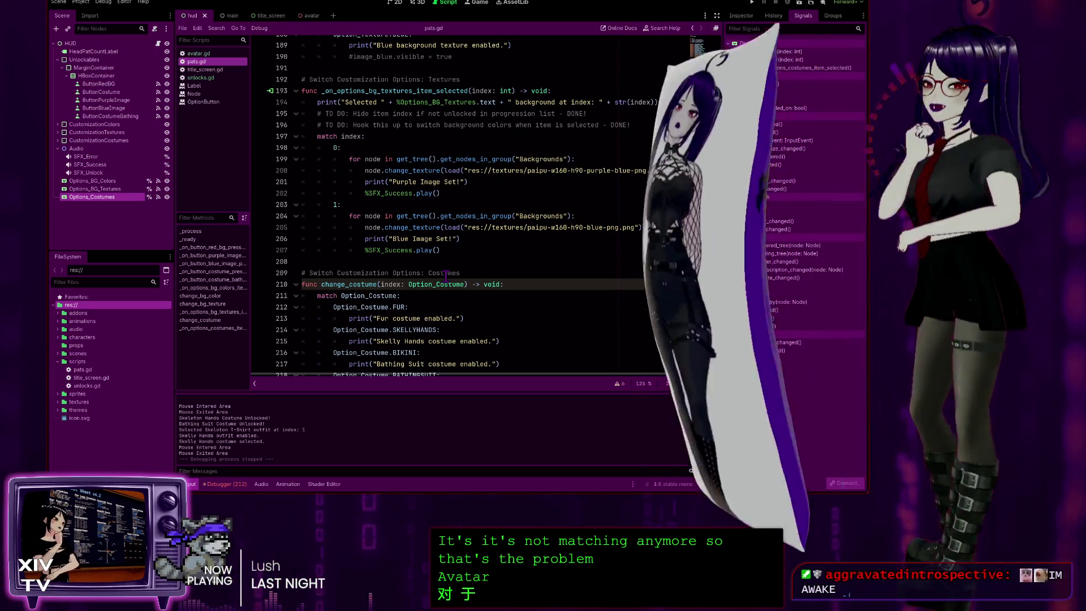
pyautogui.scroll(3, 446, 276)
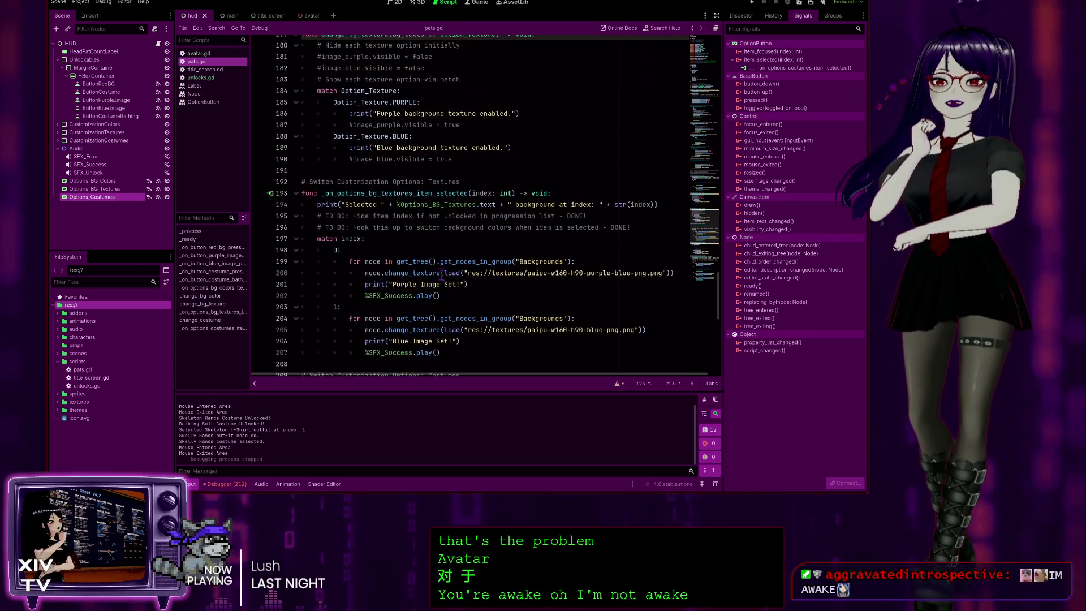
pyautogui.scroll(10, 395, 264)
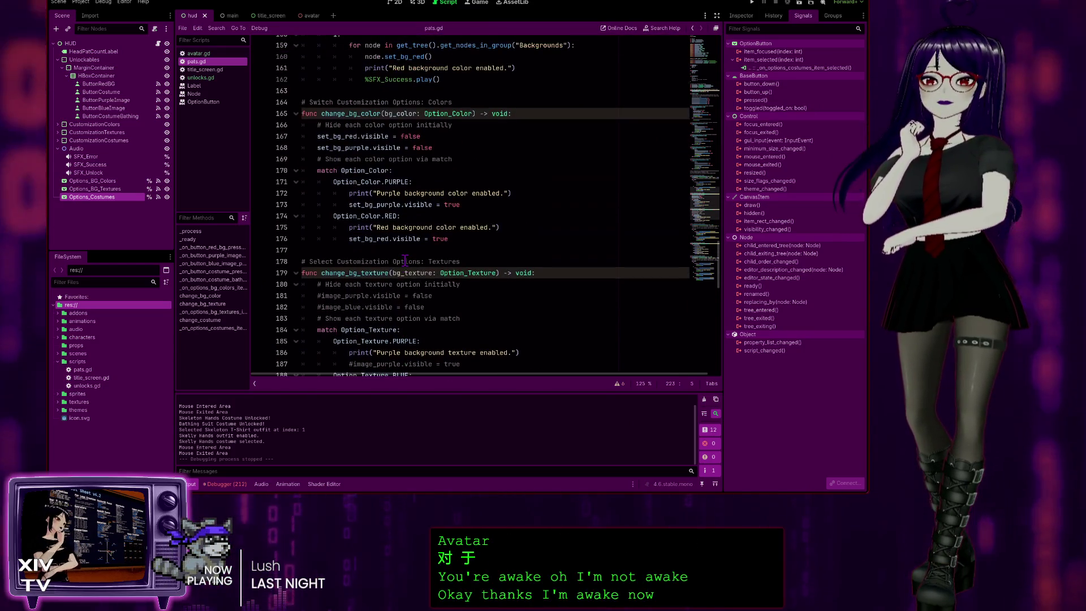
pyautogui.scroll(4, 417, 260)
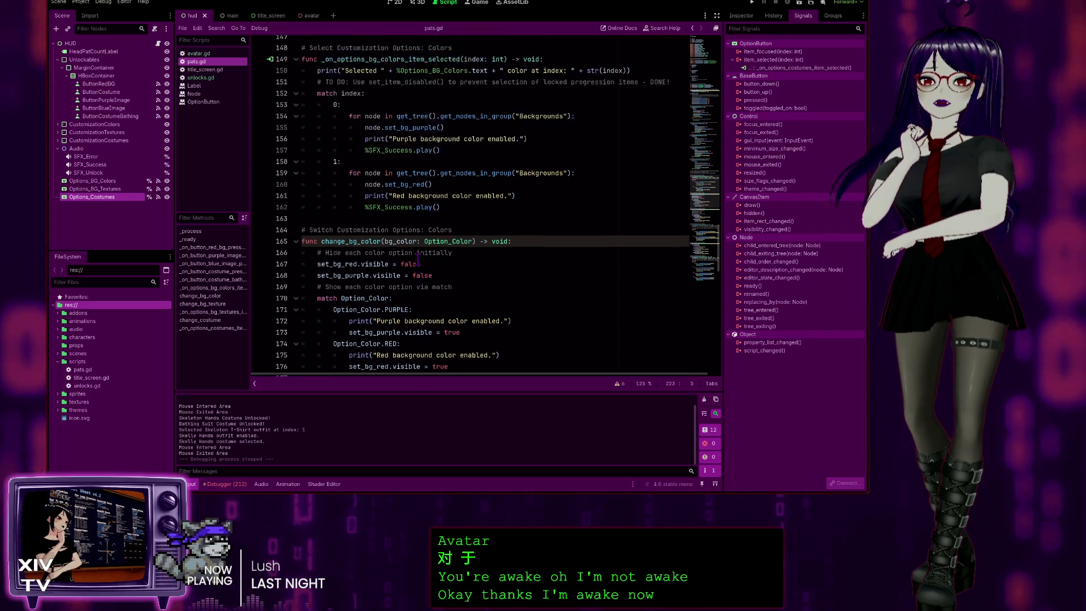
pyautogui.scroll(3, 418, 257)
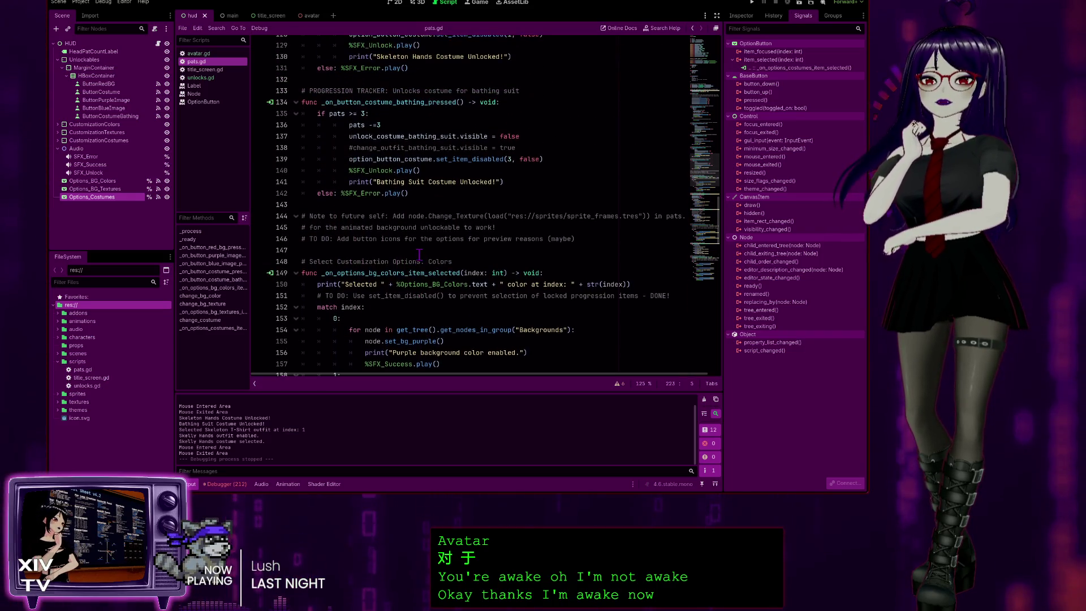
pyautogui.scroll(3, 501, 172)
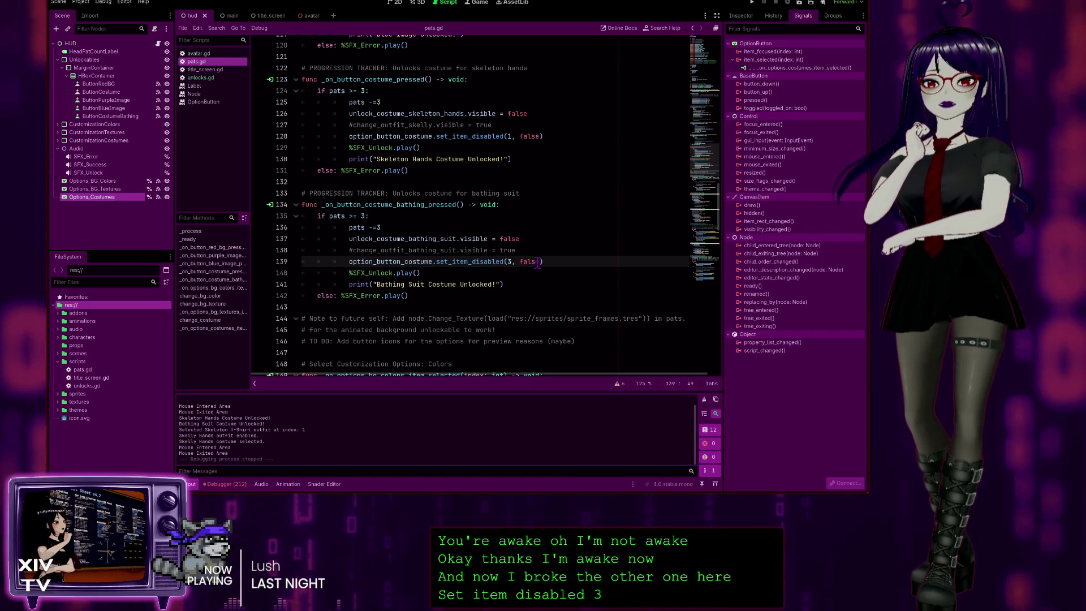
# - Glance at avatar.gd, return to pats.gd, and run the project
pyautogui.scroll(12, 464, 232)
pyautogui.scroll(4, 462, 229)
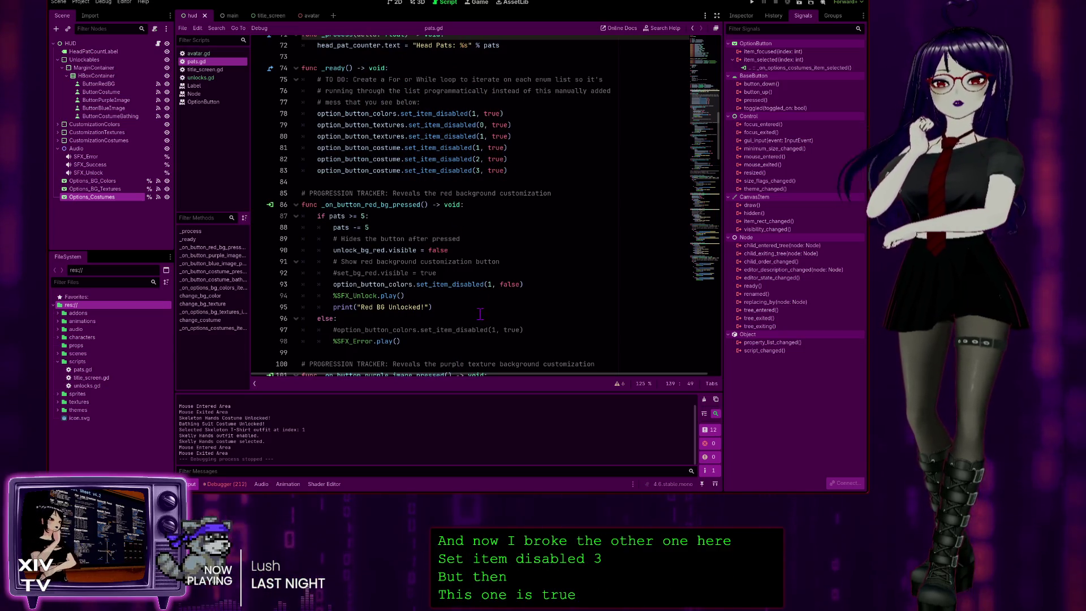
pyautogui.scroll(6, 517, 84)
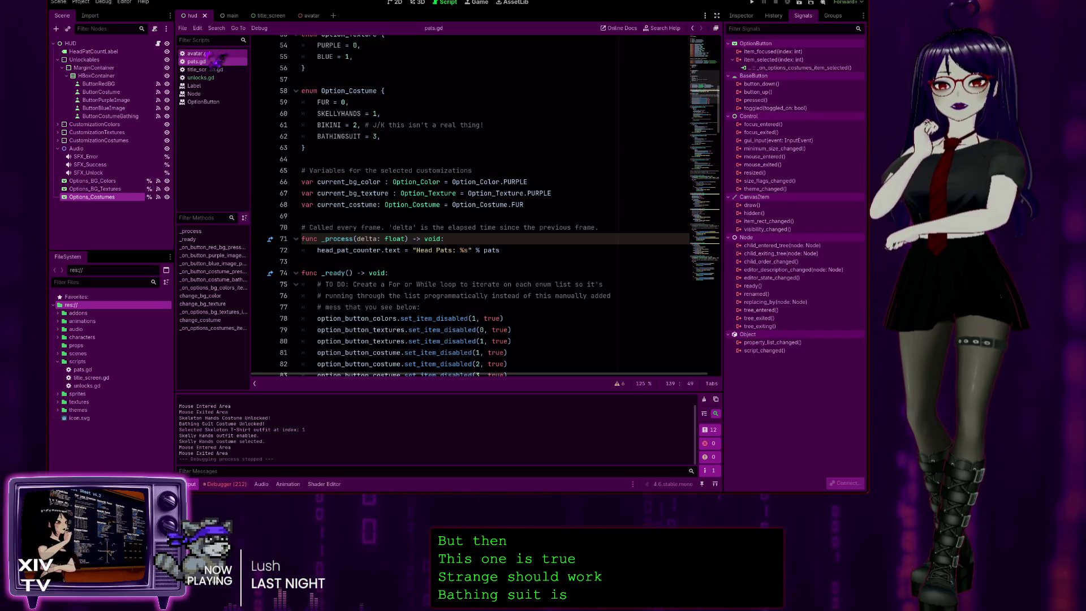
pyautogui.click(211, 54)
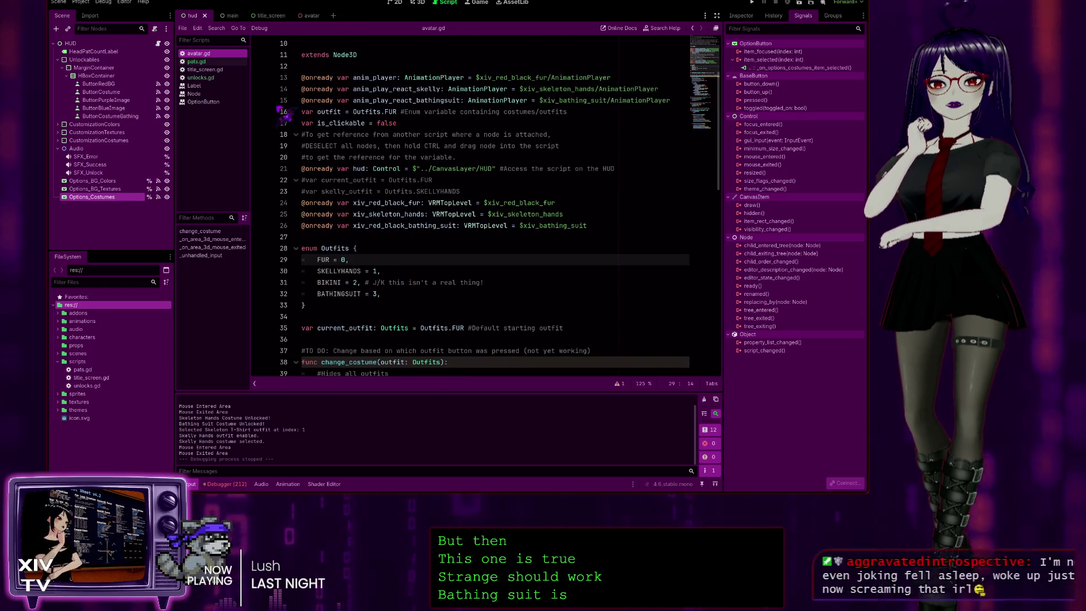
pyautogui.click(196, 61)
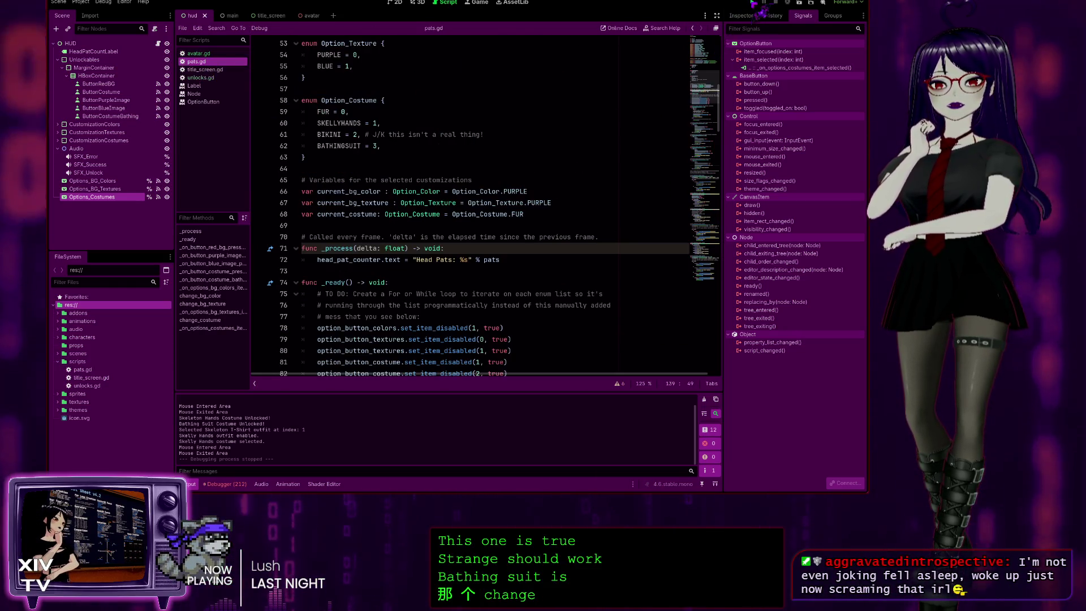
pyautogui.click(754, 3)
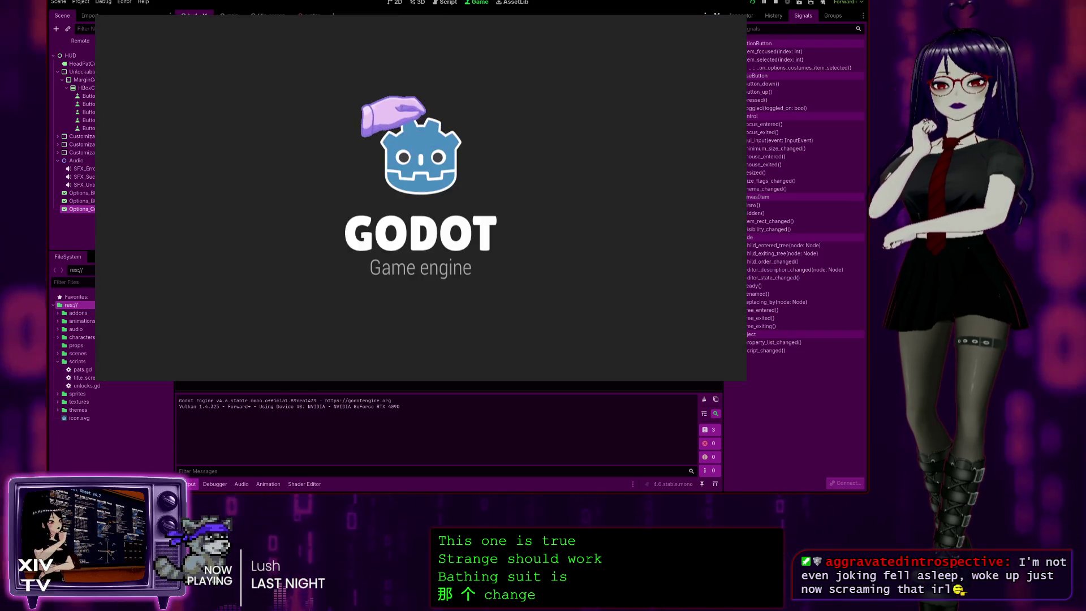
# - Start the game, unlock the Bathing Suit costume, check the costume list, and stop the game
pyautogui.click(396, 173)
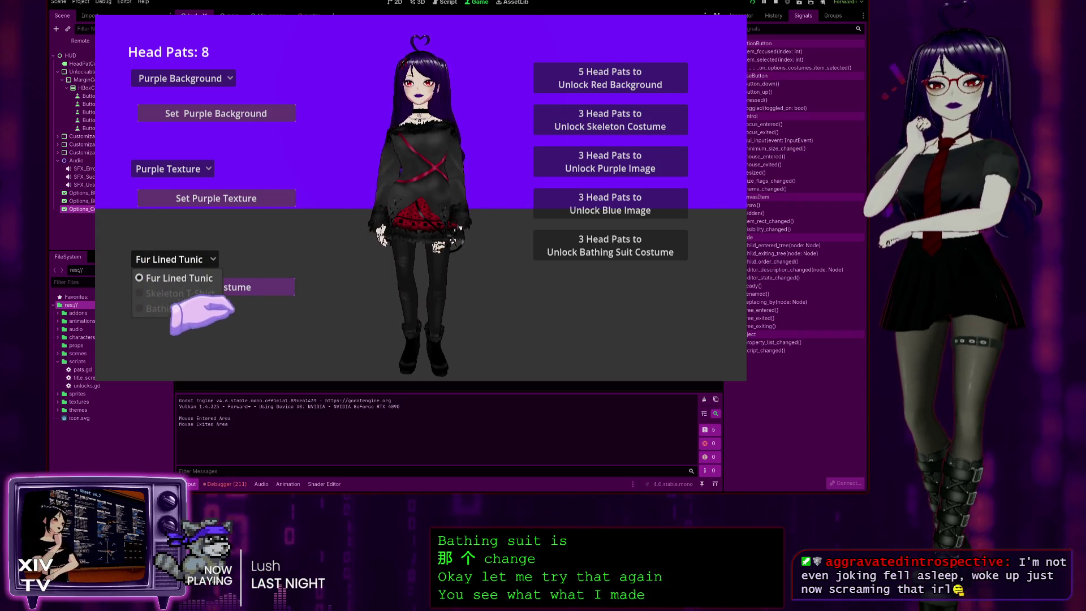
pyautogui.click(573, 252)
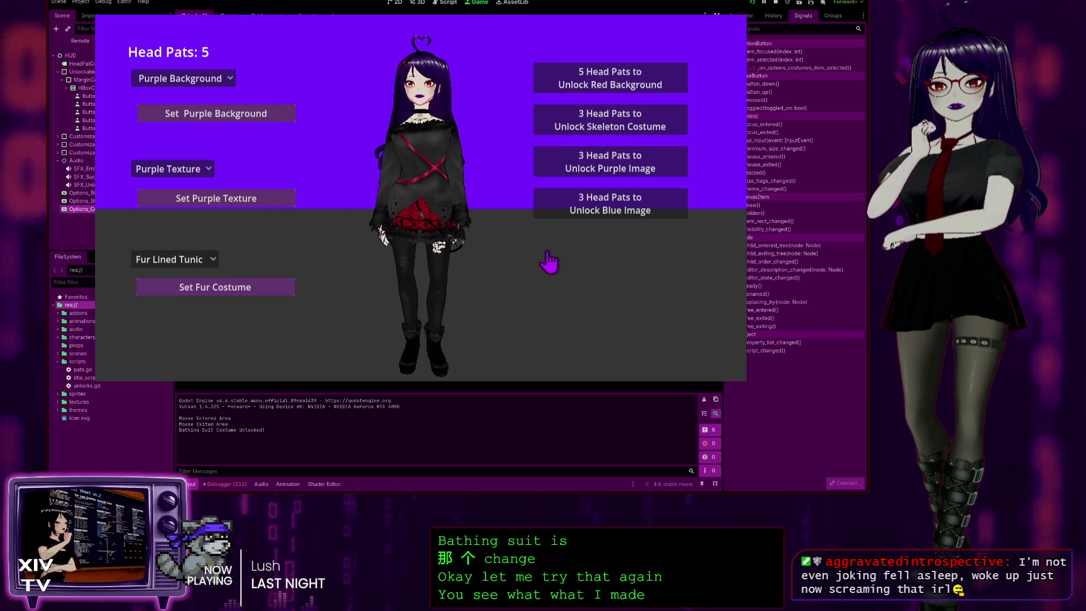
pyautogui.click(573, 252)
pyautogui.click(146, 259)
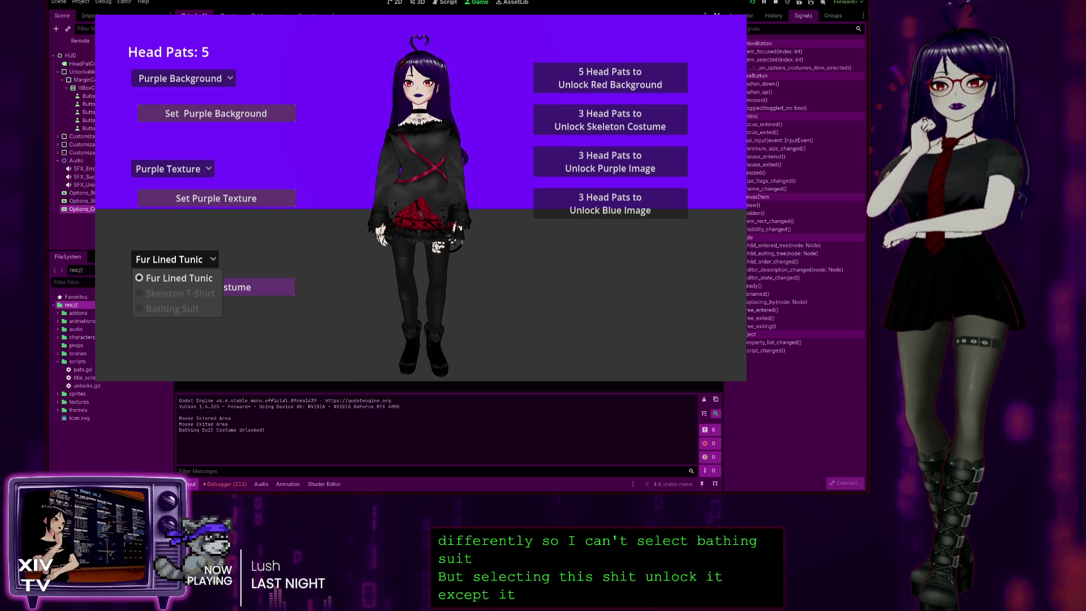
pyautogui.click(776, 3)
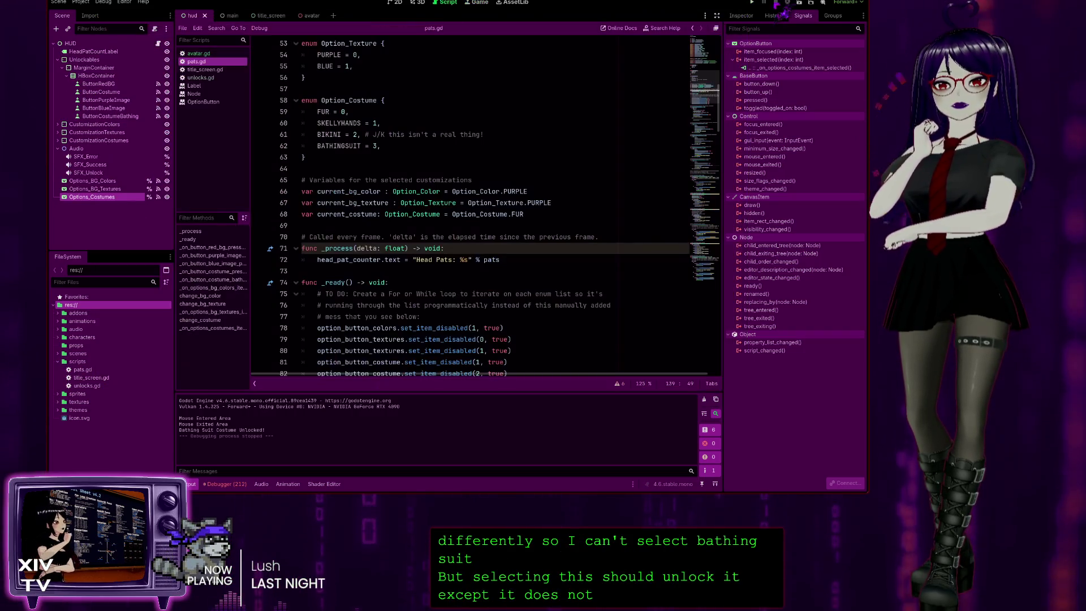
pyautogui.scroll(3, 391, 218)
pyautogui.scroll(-5, 421, 217)
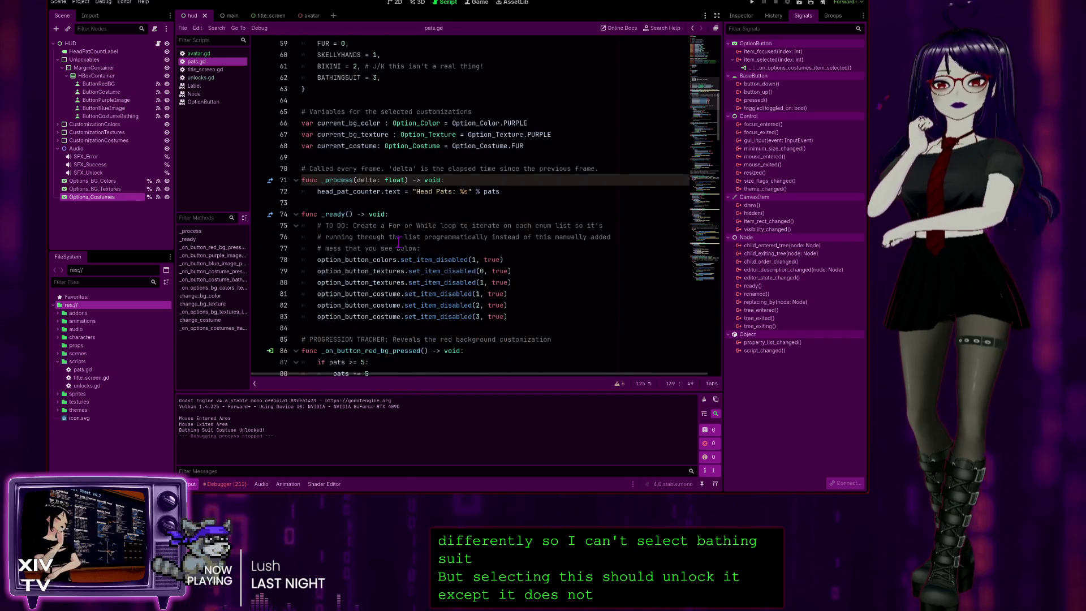
pyautogui.scroll(-3, 421, 217)
pyautogui.scroll(-4, 391, 220)
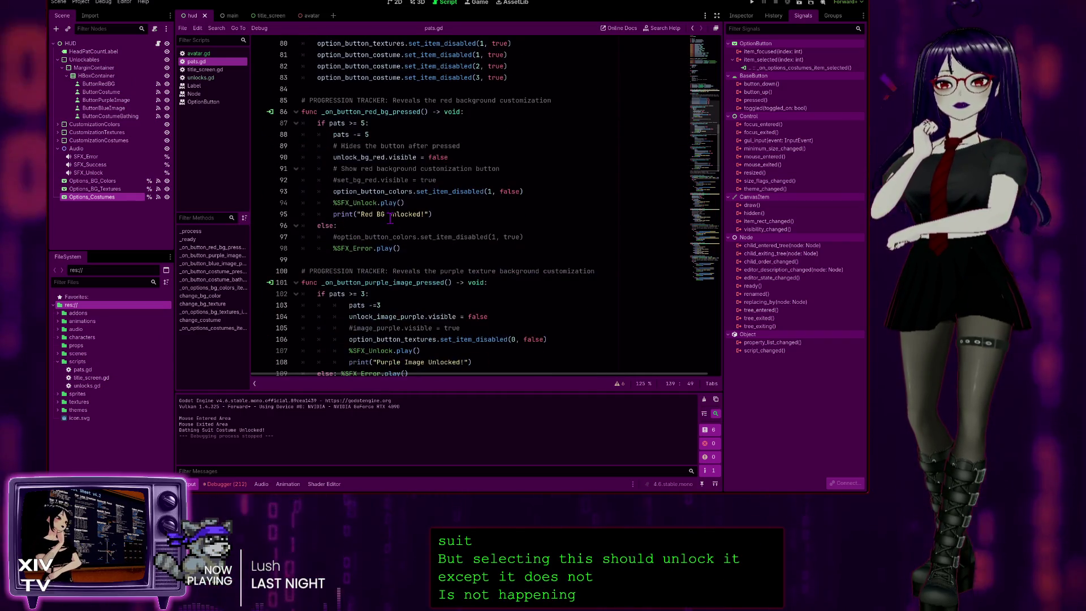
pyautogui.scroll(-7, 392, 212)
pyautogui.scroll(-4, 402, 201)
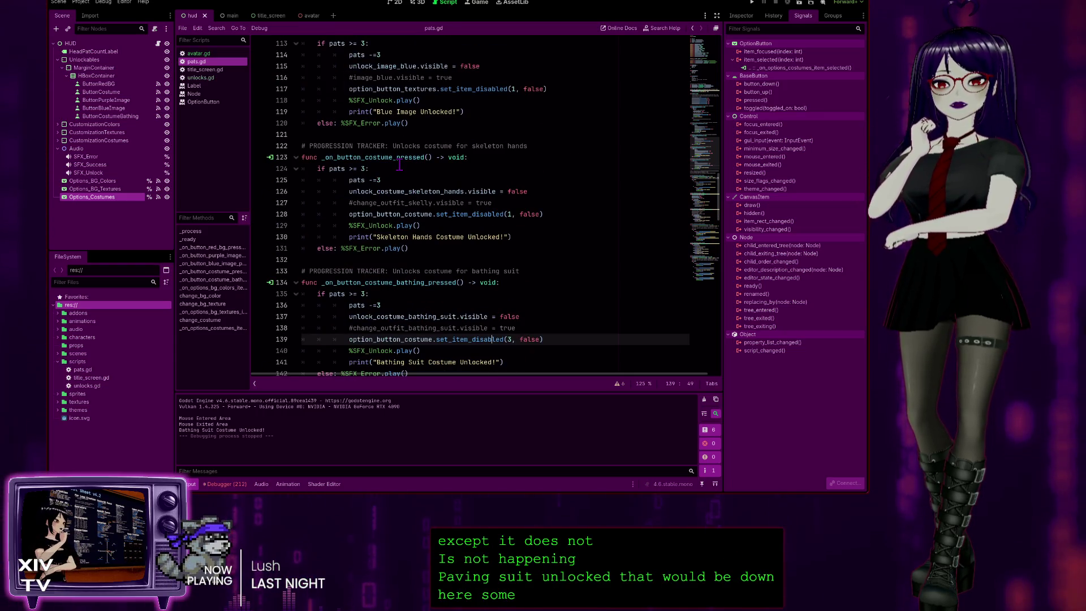
pyautogui.scroll(-1, 396, 187)
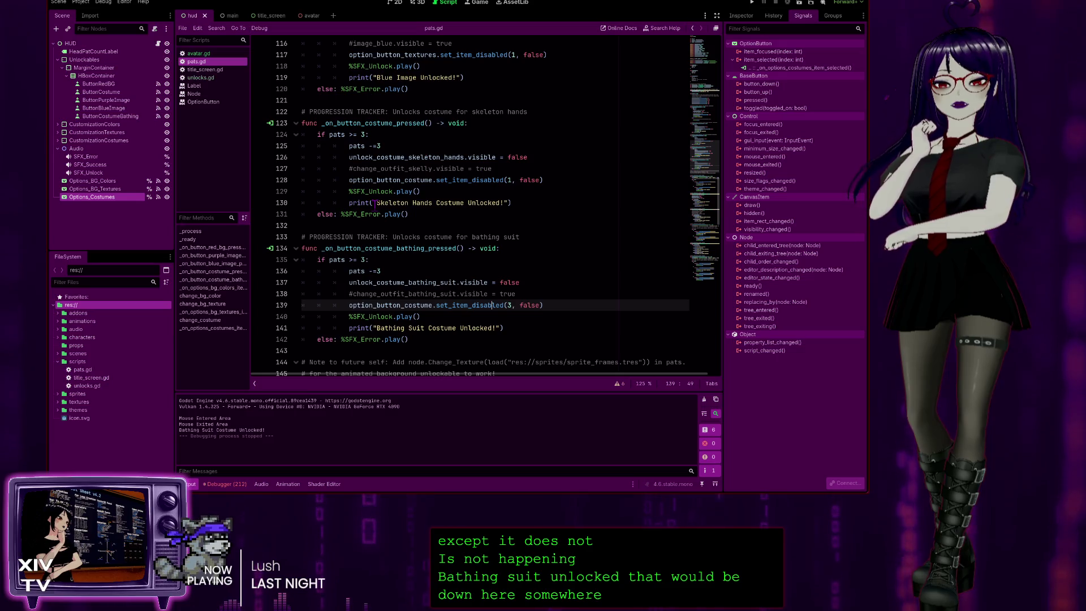
pyautogui.write('3')
pyautogui.click(511, 305)
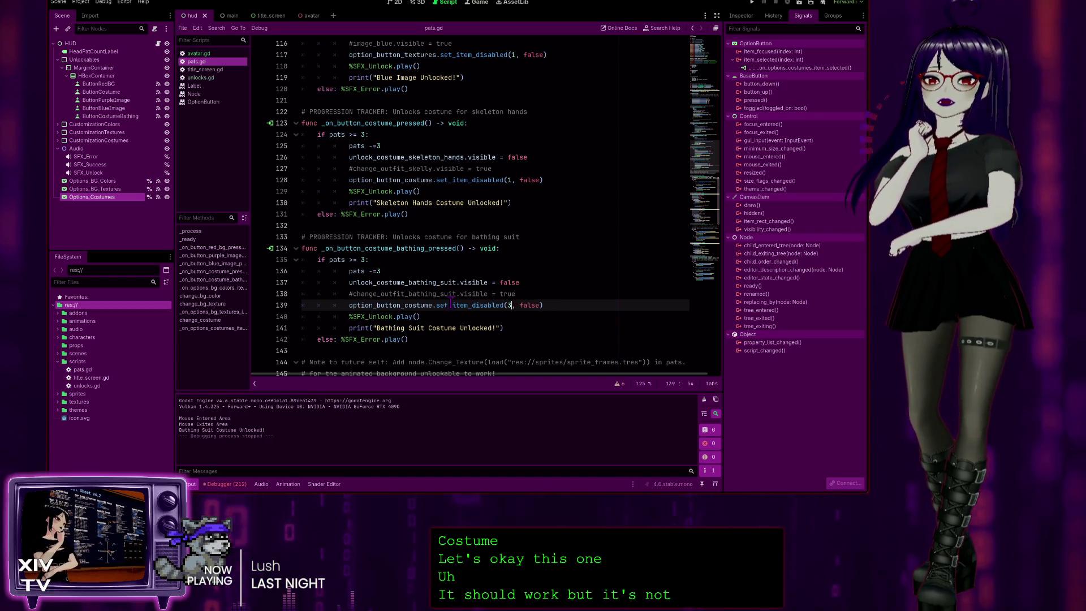
pyautogui.scroll(1, 538, 295)
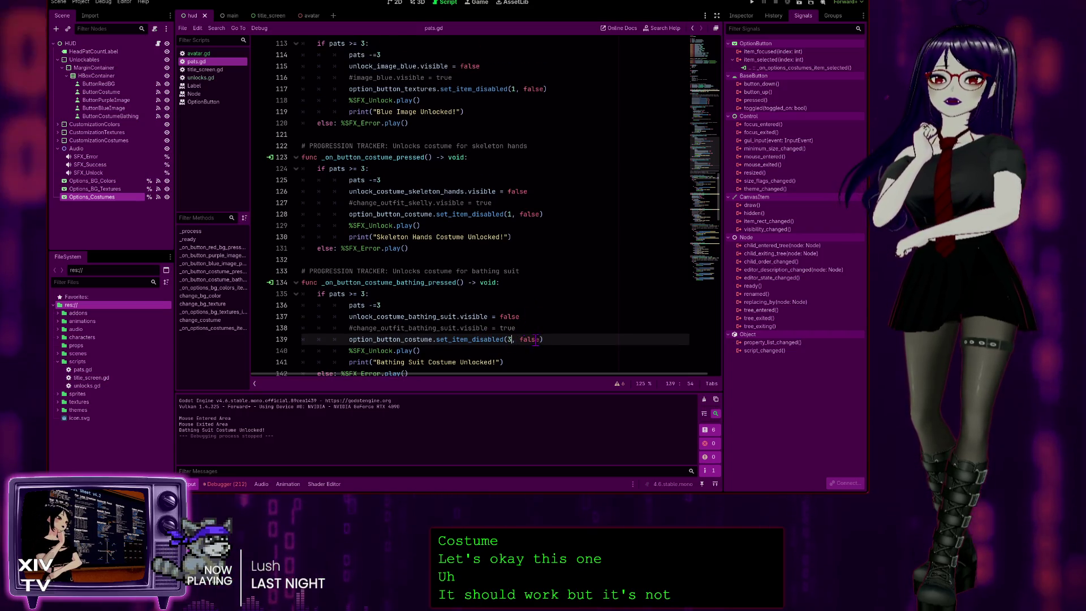
pyautogui.scroll(19, 524, 338)
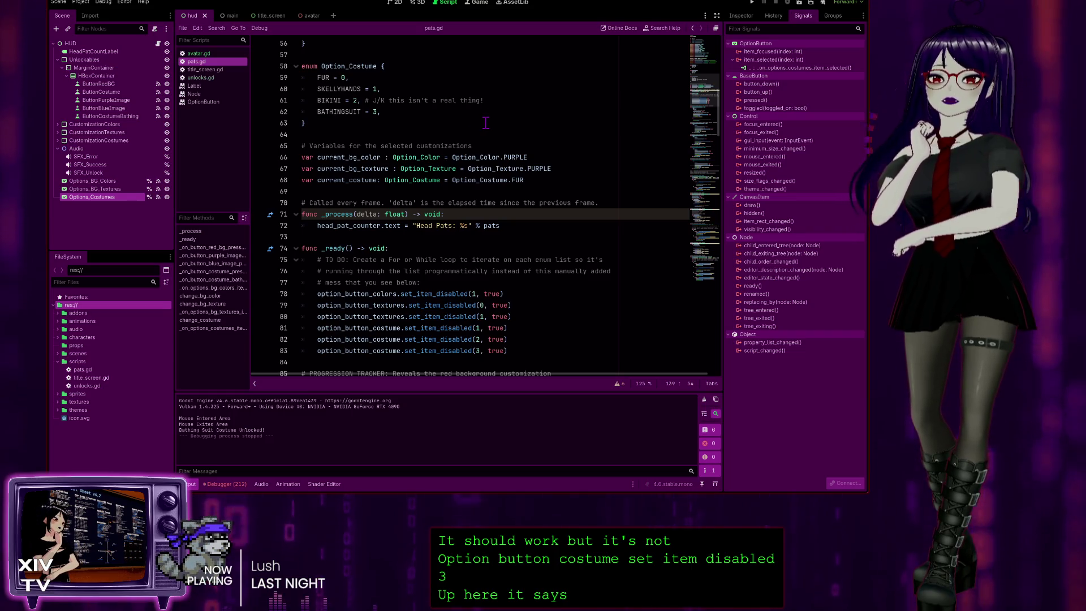
pyautogui.scroll(-16, 484, 144)
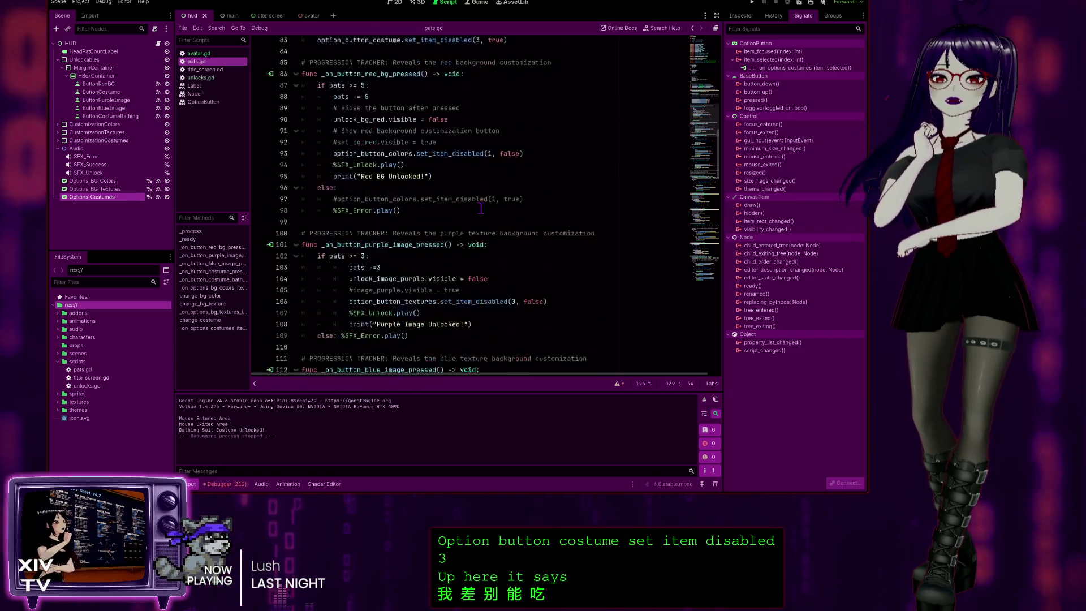
pyautogui.scroll(-12, 485, 212)
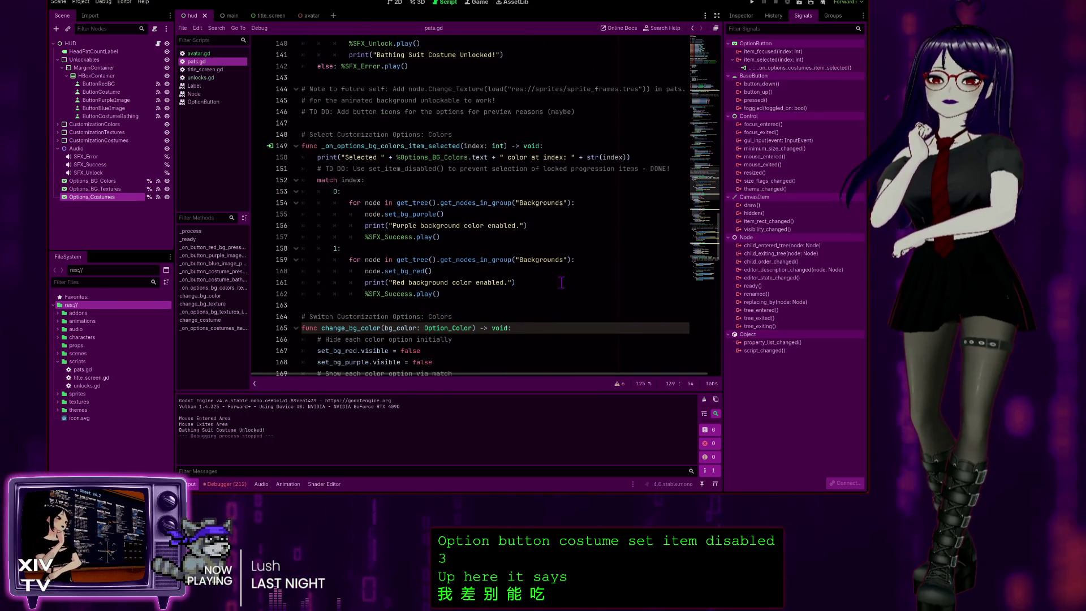
pyautogui.scroll(-5, 554, 259)
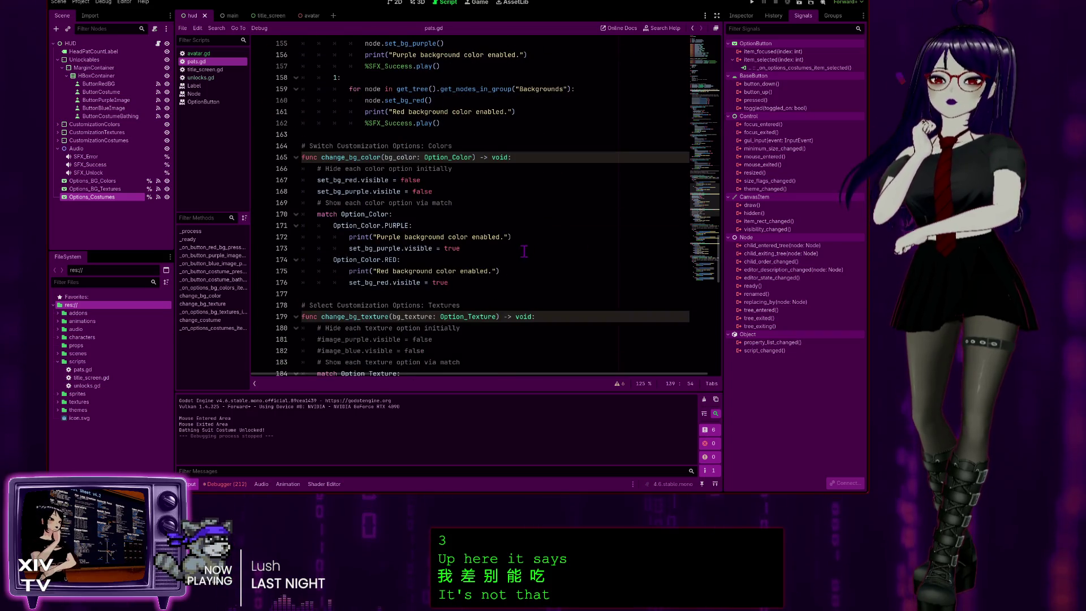
pyautogui.scroll(-3, 484, 257)
pyautogui.scroll(20, 523, 283)
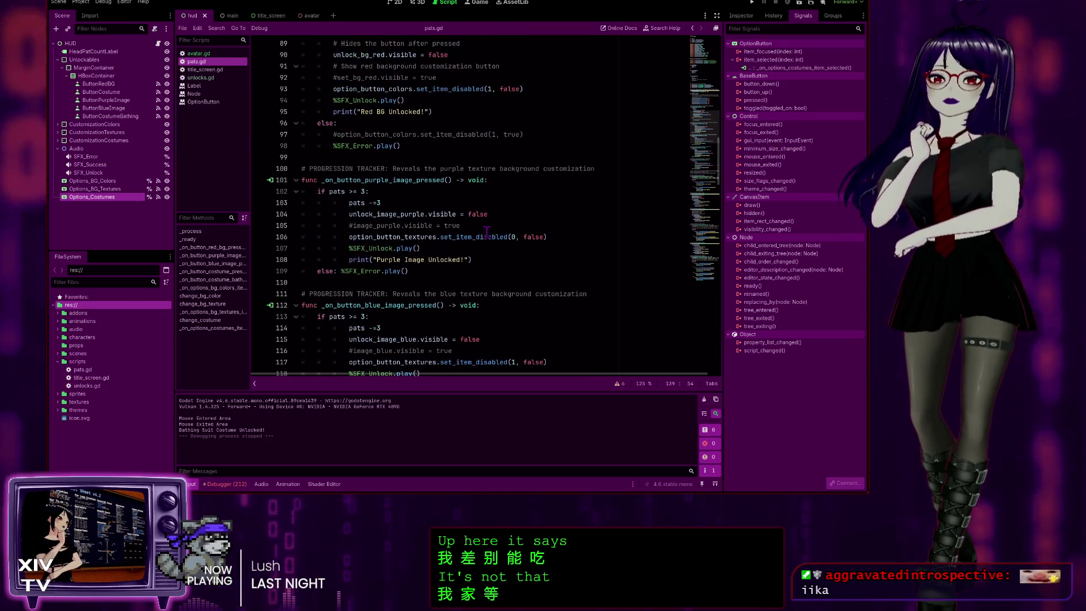
pyautogui.scroll(-3, 510, 243)
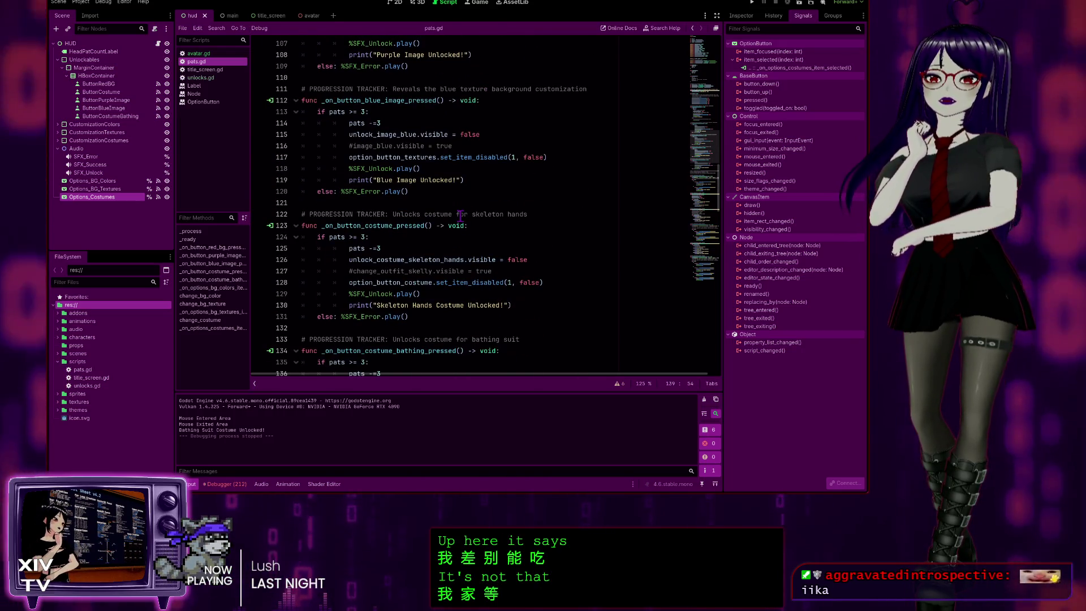
pyautogui.scroll(-4, 518, 248)
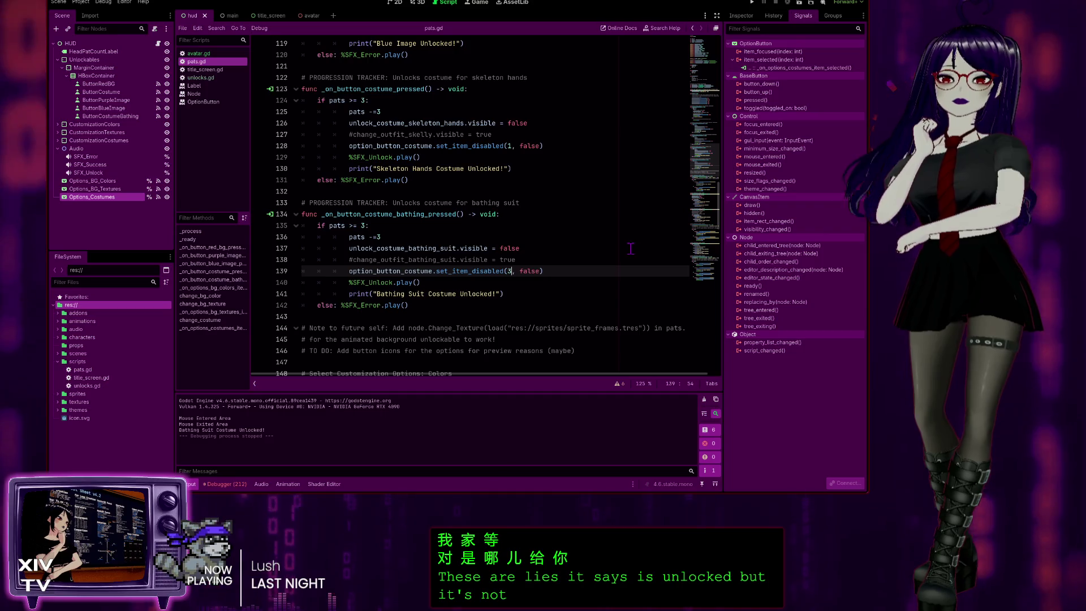
pyautogui.scroll(15, 610, 253)
pyautogui.scroll(12, 610, 253)
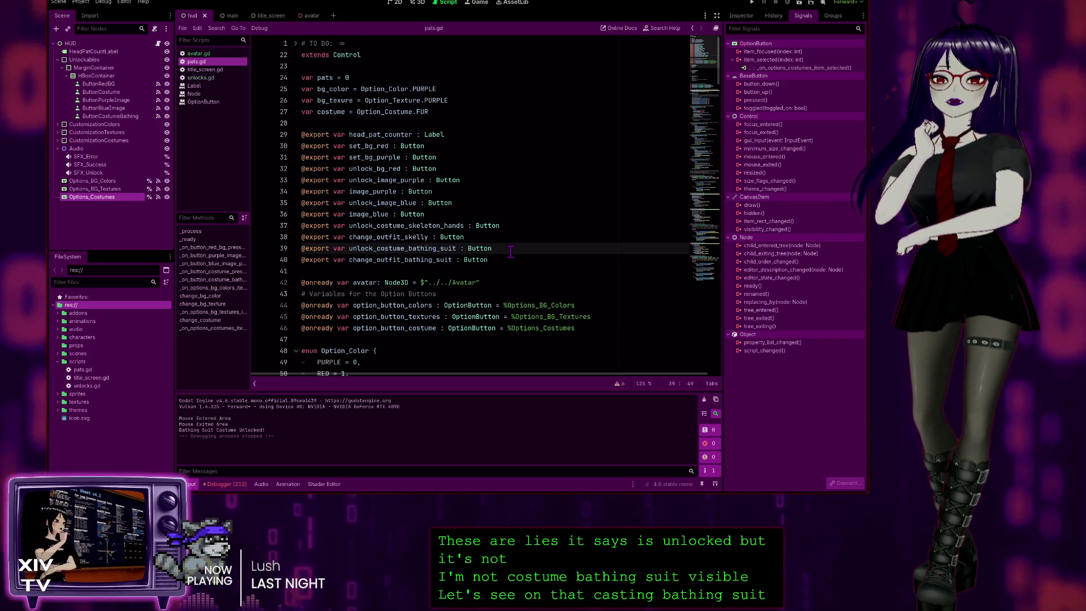
pyautogui.scroll(-12, 521, 258)
pyautogui.scroll(12, 526, 263)
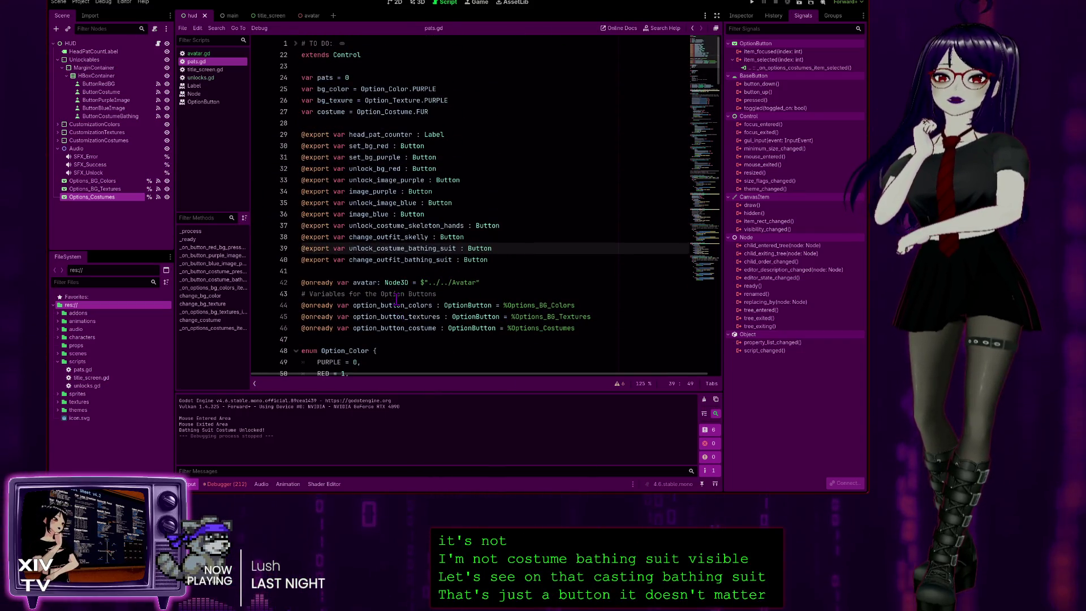
pyautogui.scroll(-8, 390, 243)
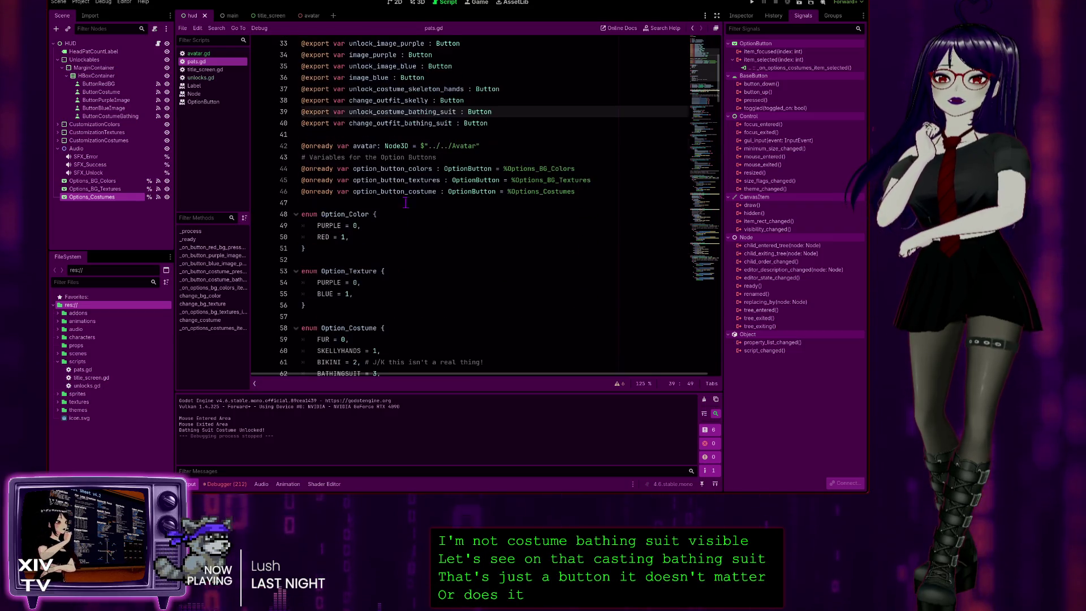
pyautogui.scroll(-5, 389, 243)
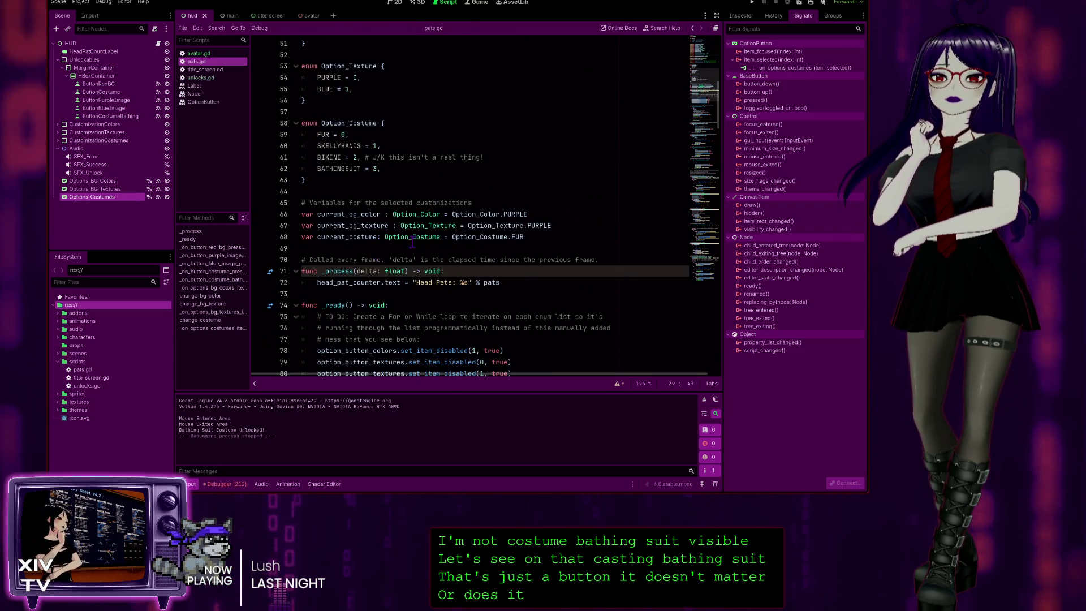
pyautogui.scroll(-10, 551, 250)
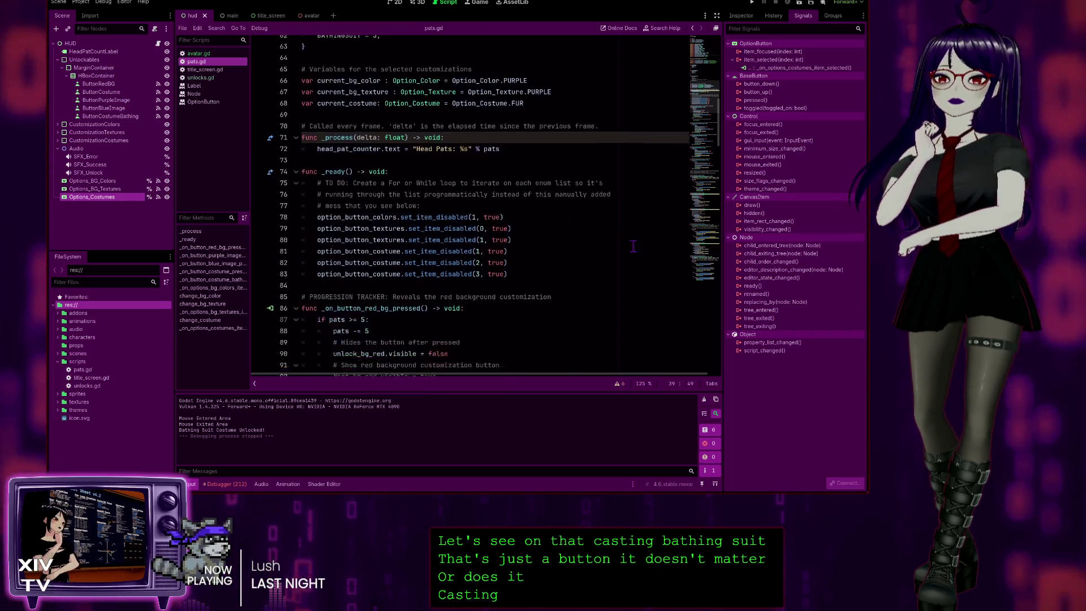
pyautogui.moveTo(717, 172); pyautogui.dragTo(712, 378)
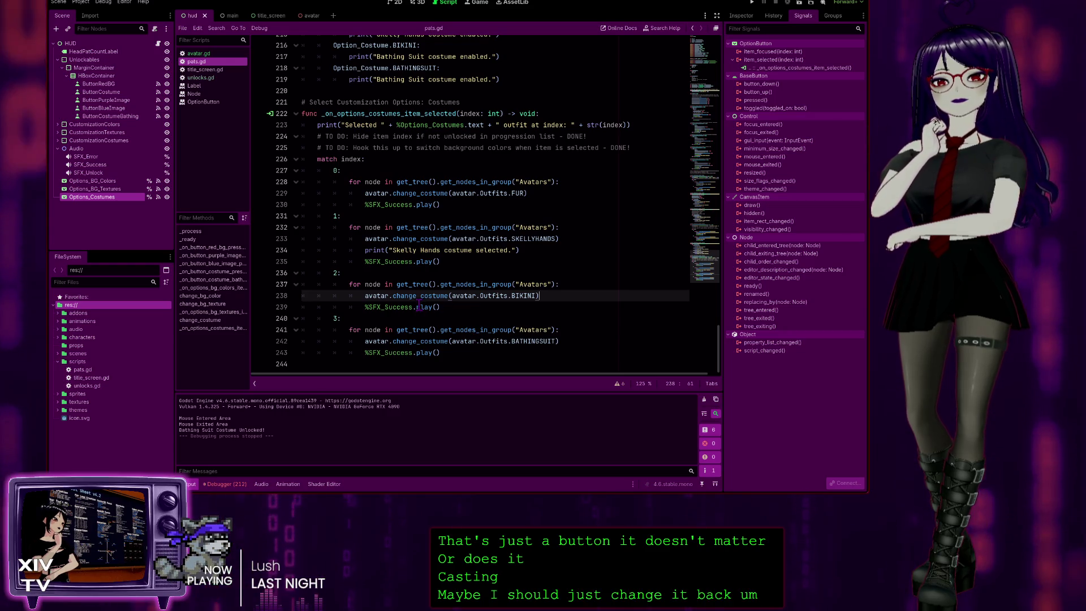
pyautogui.scroll(4, 382, 229)
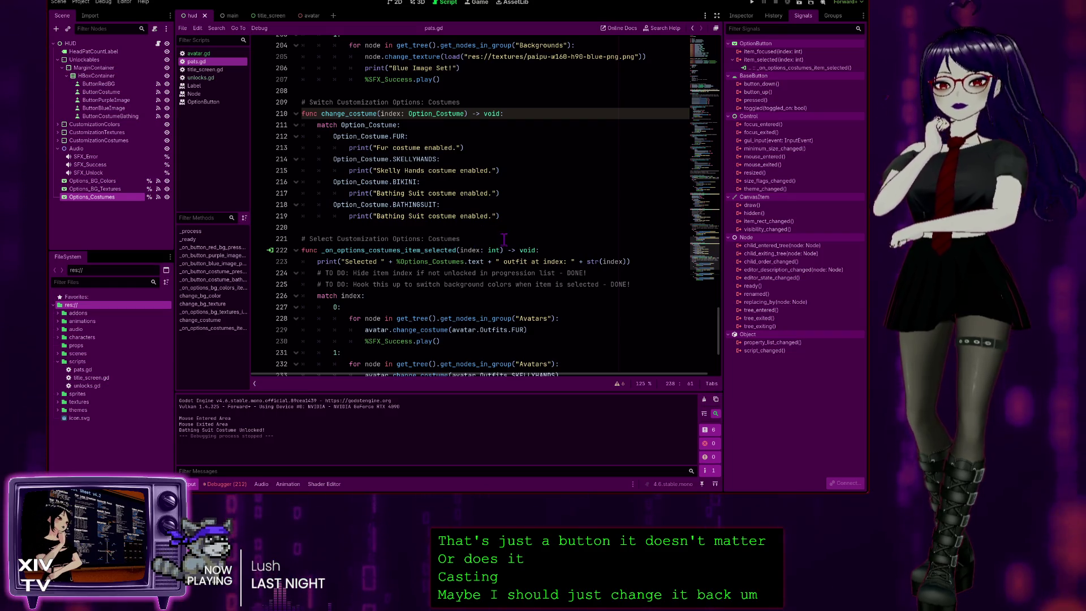
pyautogui.scroll(-3, 464, 270)
pyautogui.scroll(-1, 400, 247)
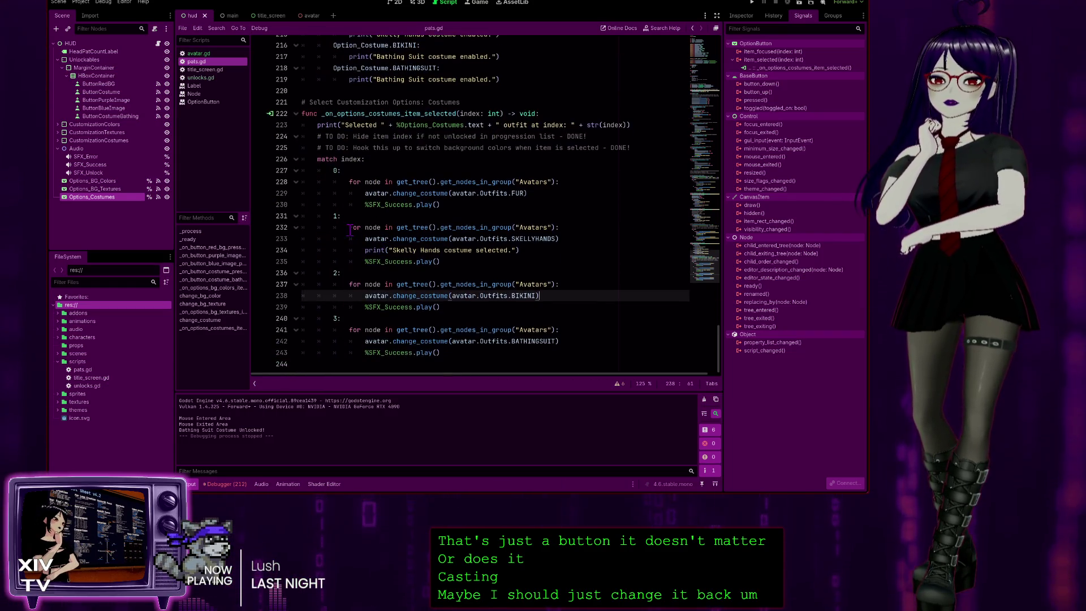
pyautogui.click(359, 322)
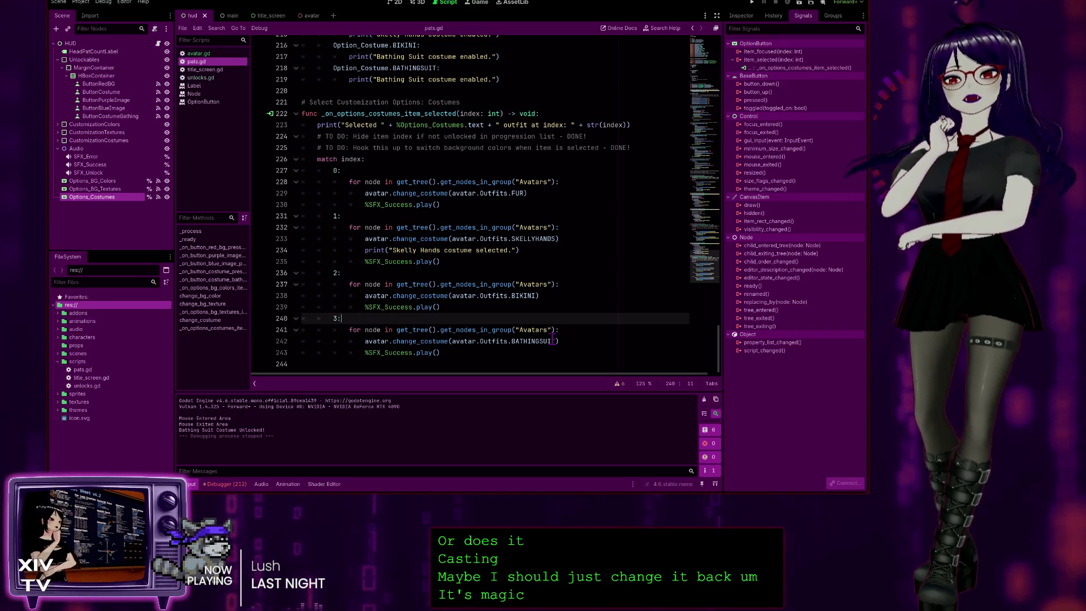
pyautogui.scroll(1, 552, 339)
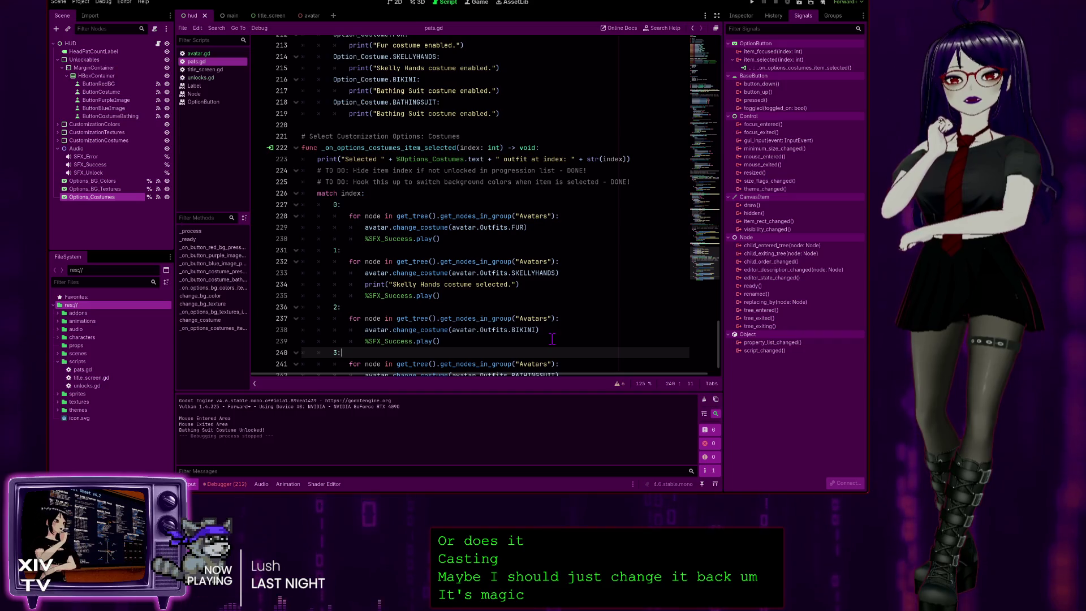
pyautogui.scroll(3, 482, 254)
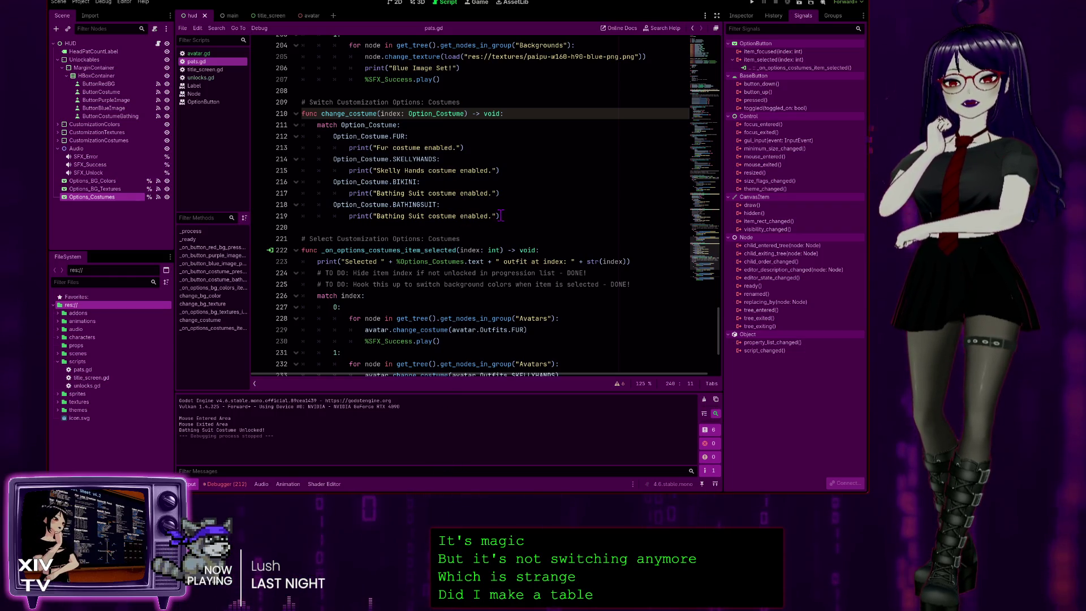
pyautogui.scroll(14, 501, 216)
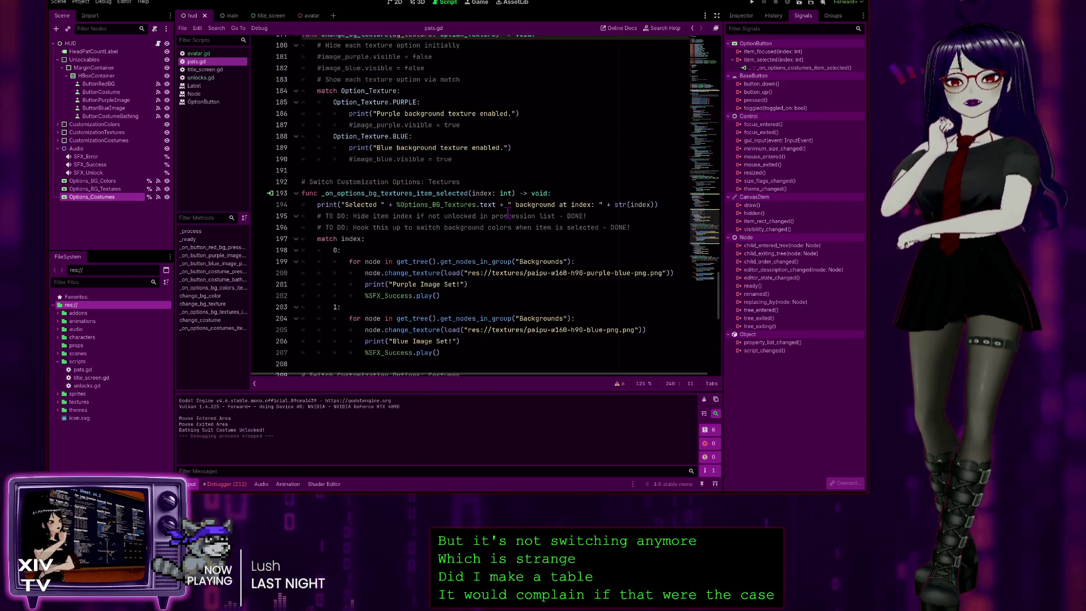
# - Delete the index 3 in the bathing suit handler's set_item_disabled(3, false) call on line 139
pyautogui.scroll(1, 573, 338)
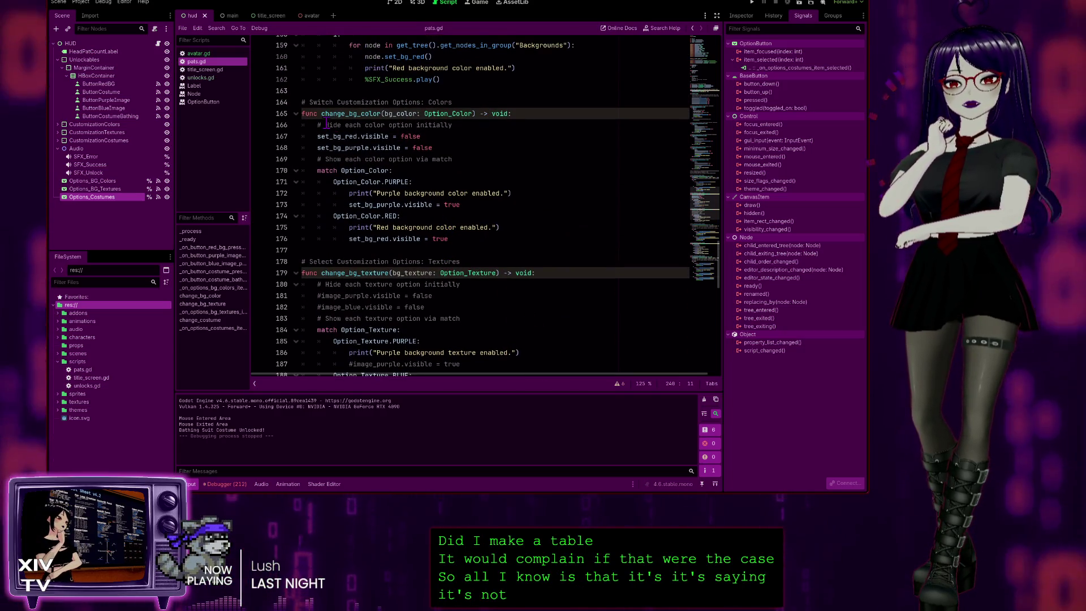
pyautogui.scroll(7, 509, 335)
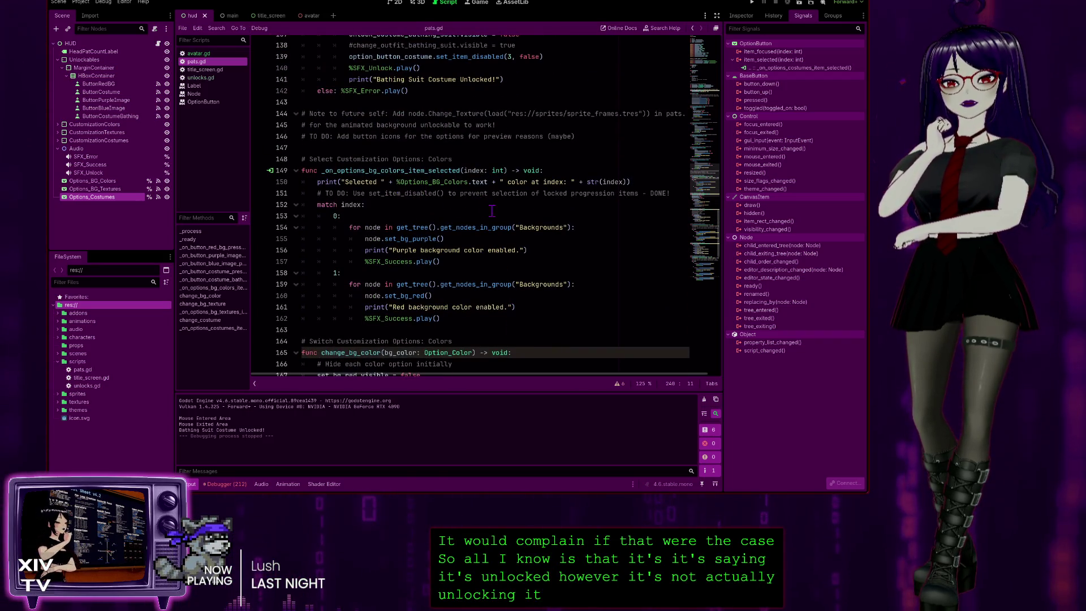
pyautogui.scroll(7, 485, 210)
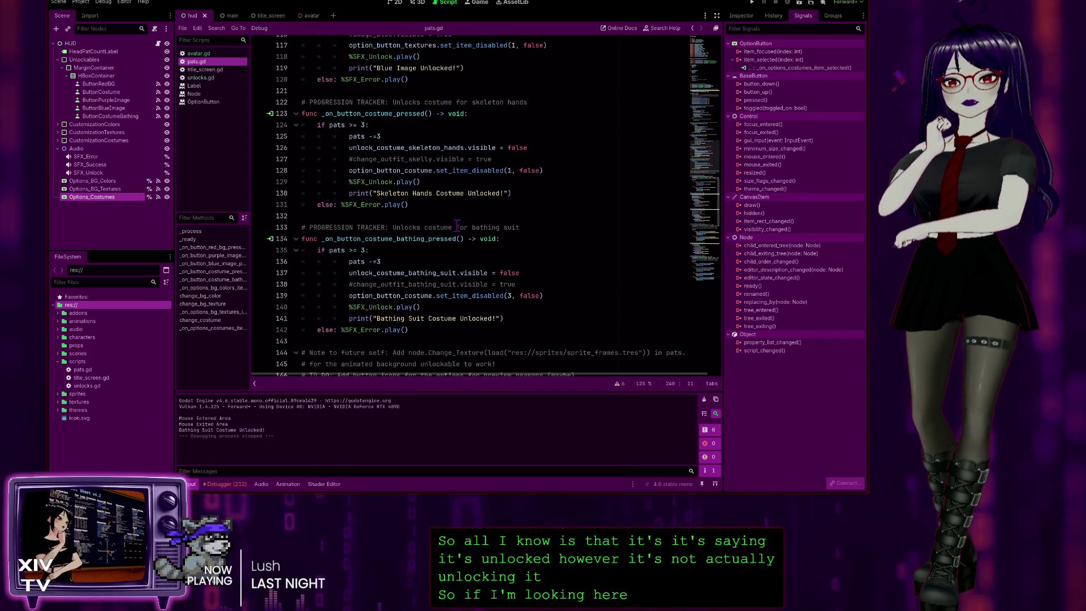
pyautogui.click(408, 330)
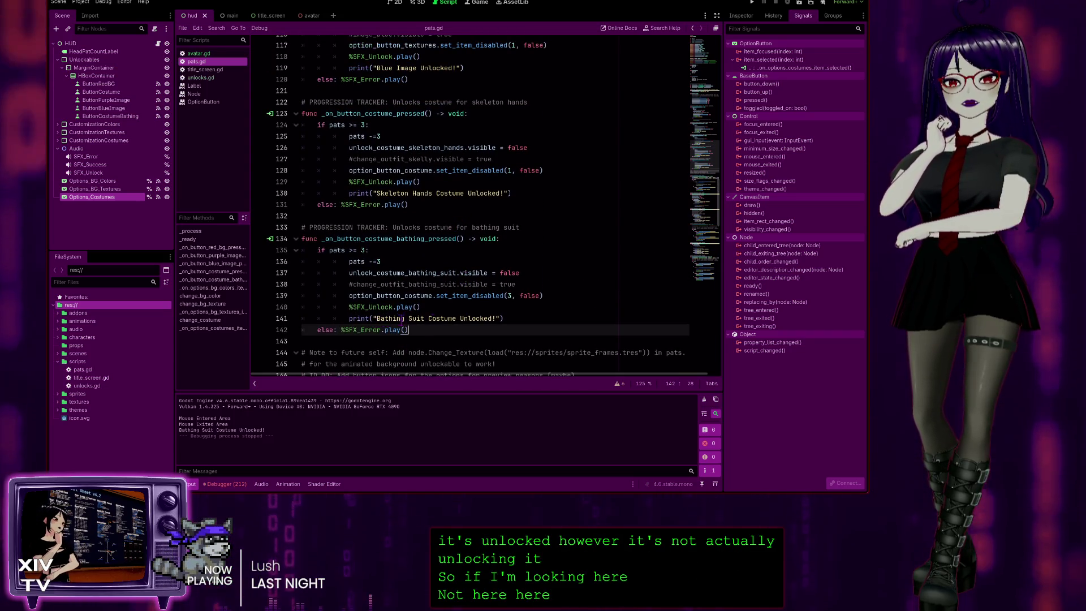
pyautogui.click(500, 319)
pyautogui.press('Up')
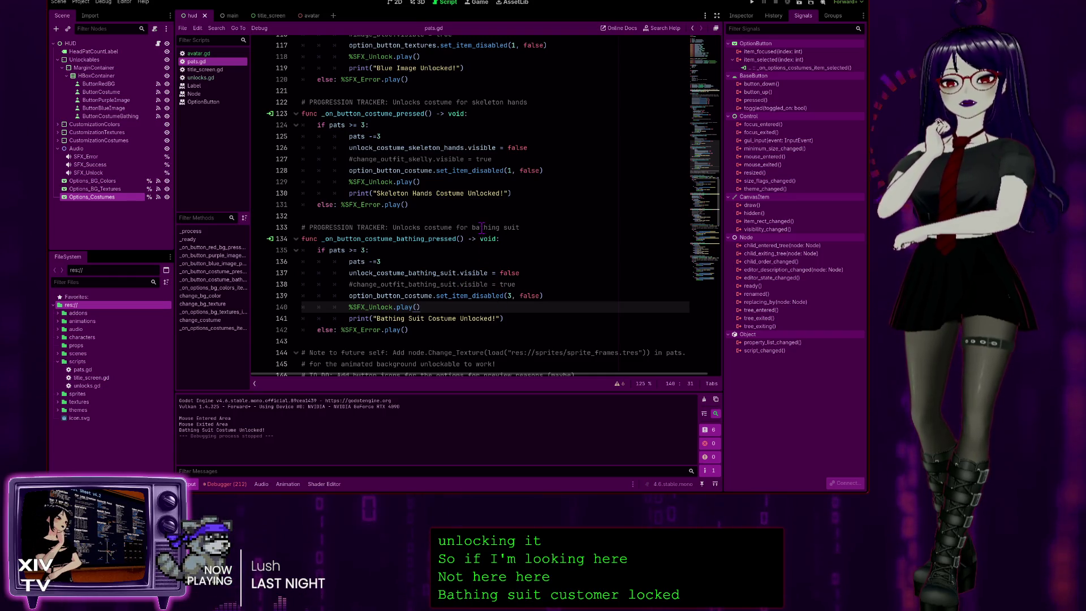
pyautogui.click(513, 296)
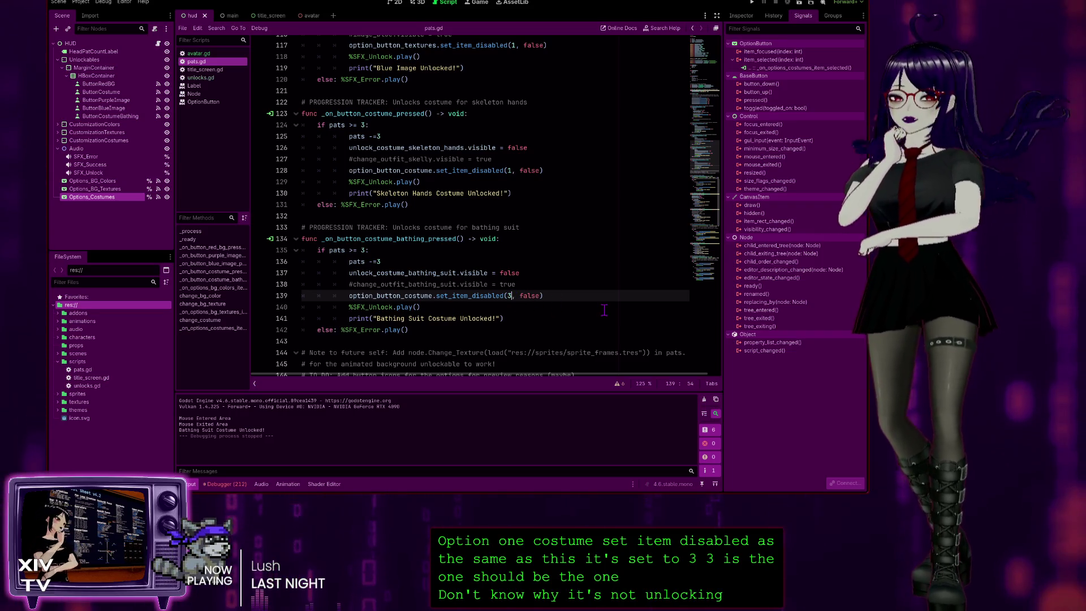
pyautogui.press('BackSpace')
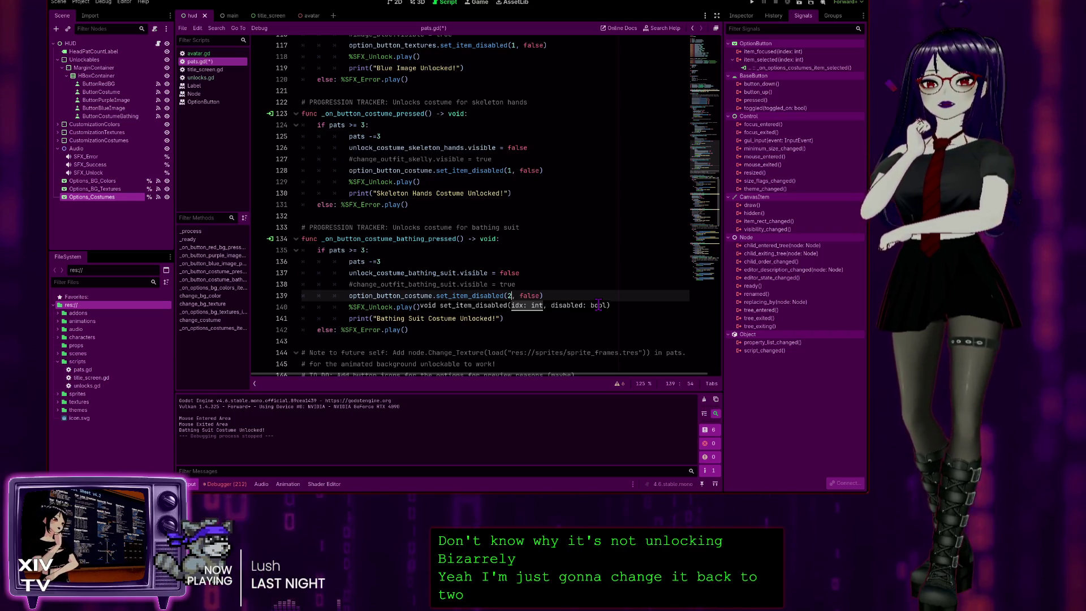
# - In Option_Costume, move BATHINGSUIT up to the value 2 line and BIKINI down to value 3
pyautogui.scroll(12, 585, 293)
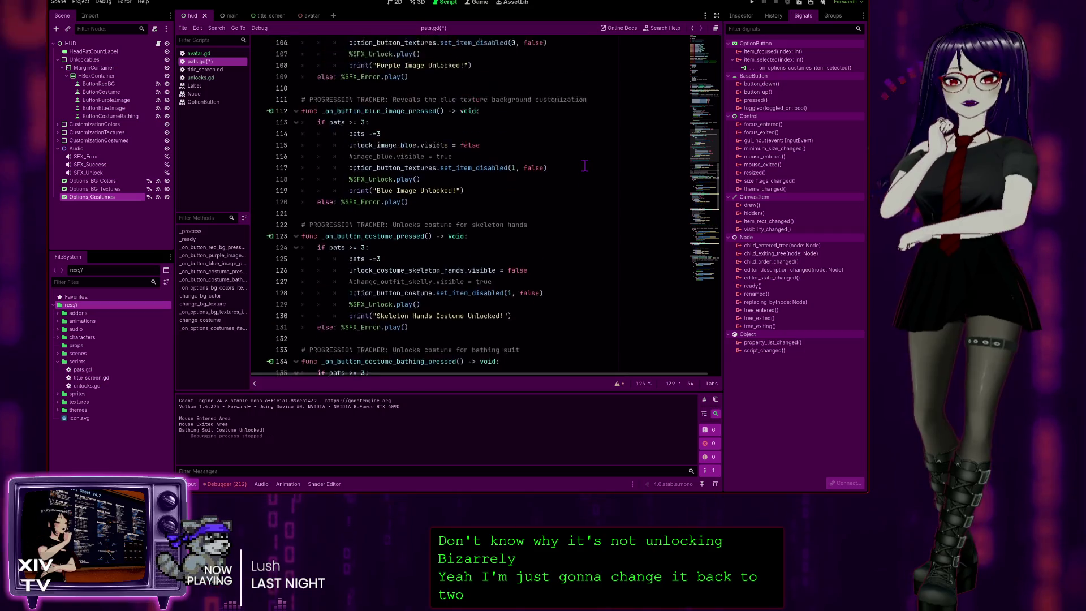
pyautogui.scroll(3, 561, 161)
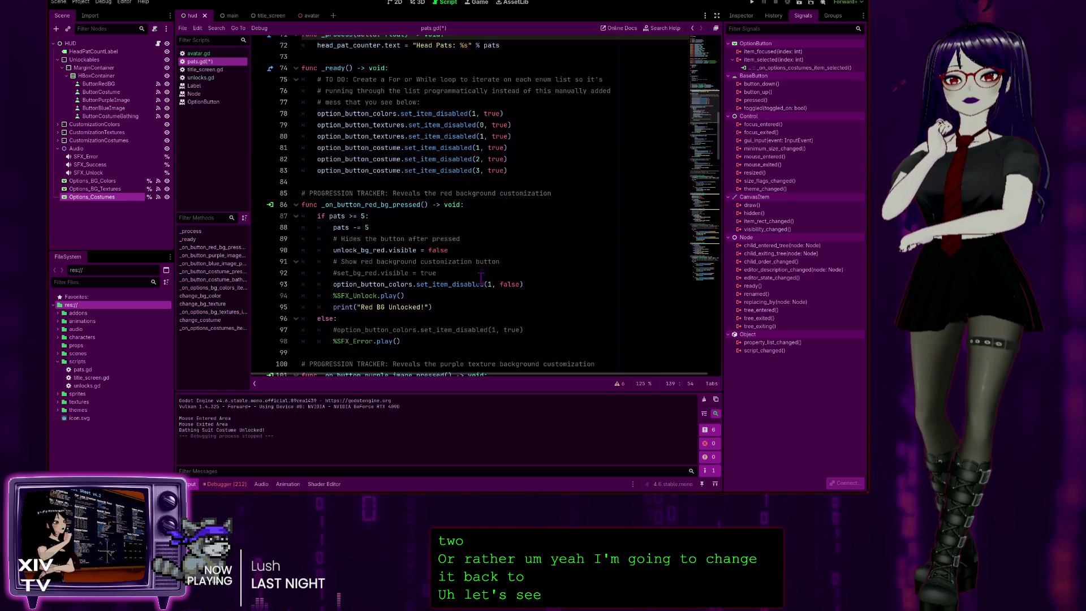
pyautogui.scroll(10, 481, 281)
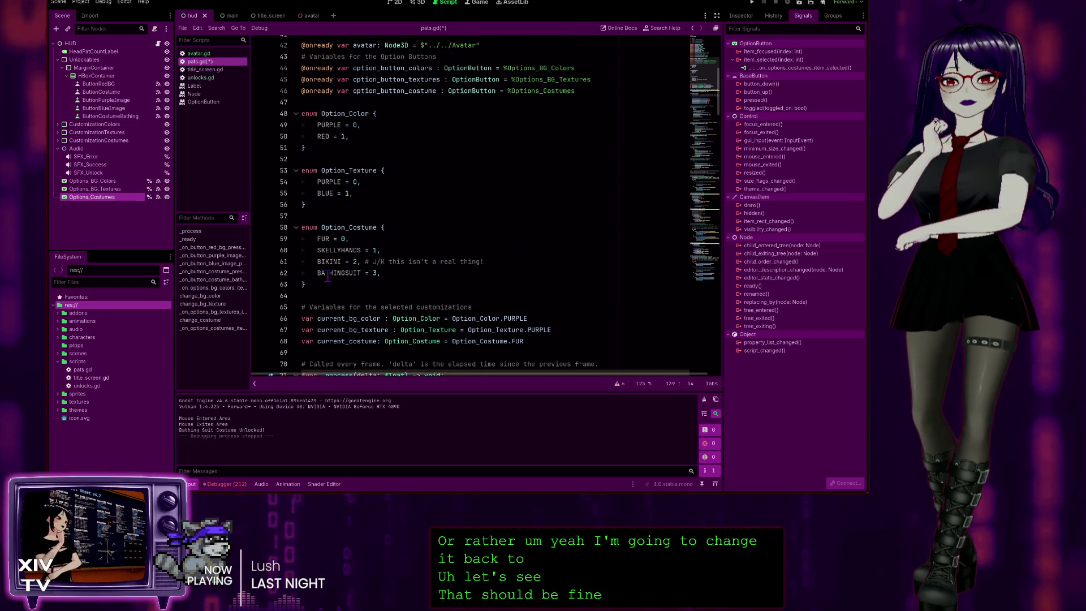
pyautogui.doubleClick(331, 273)
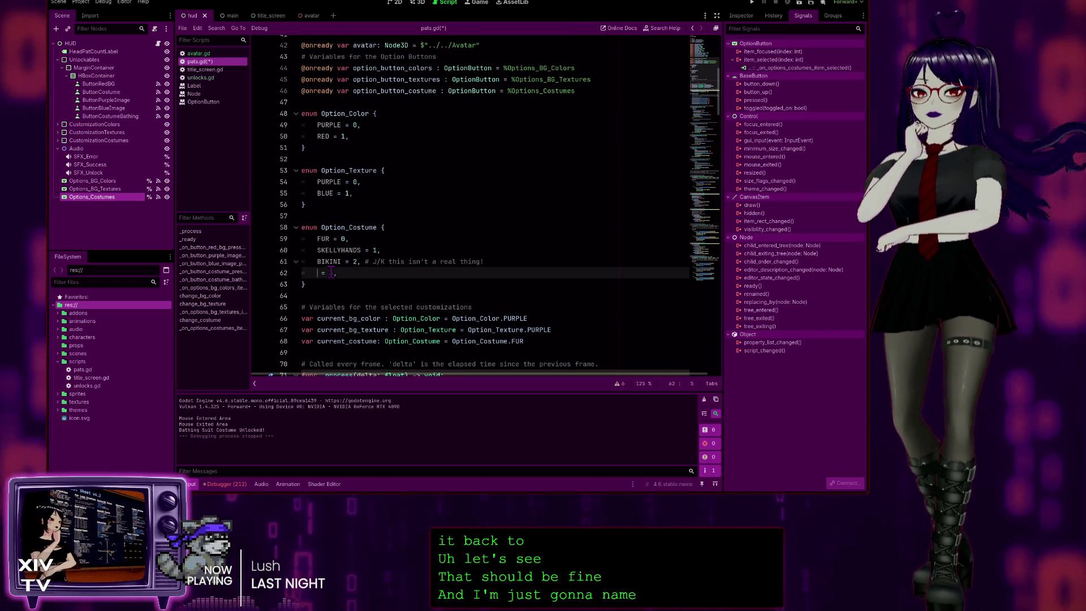
pyautogui.moveTo(331, 272); pyautogui.dragTo(318, 261)
pyautogui.write('BATHINGSUIT')
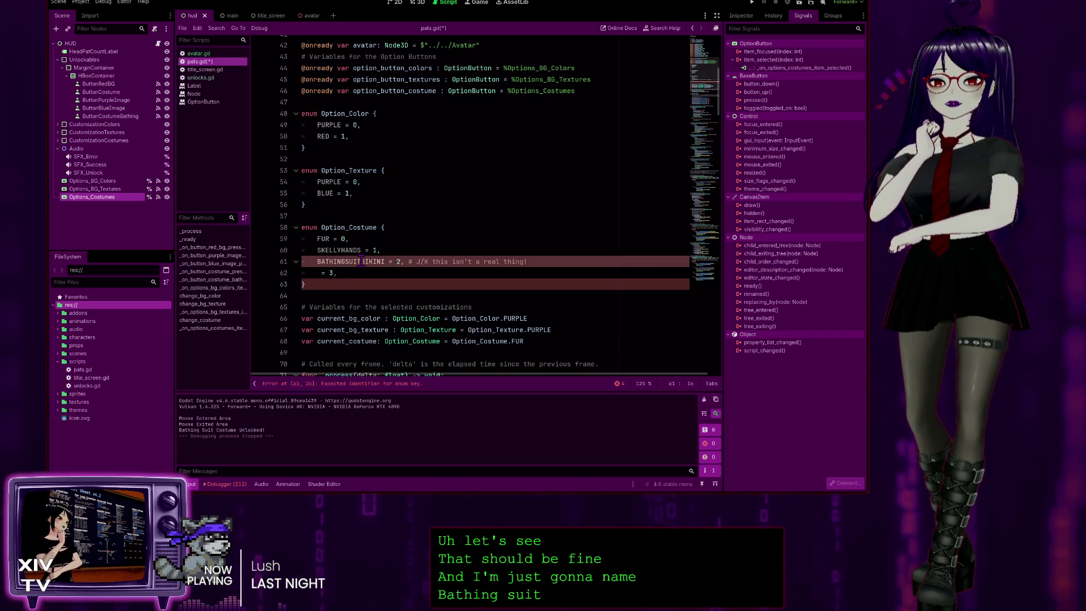
pyautogui.press('Left')
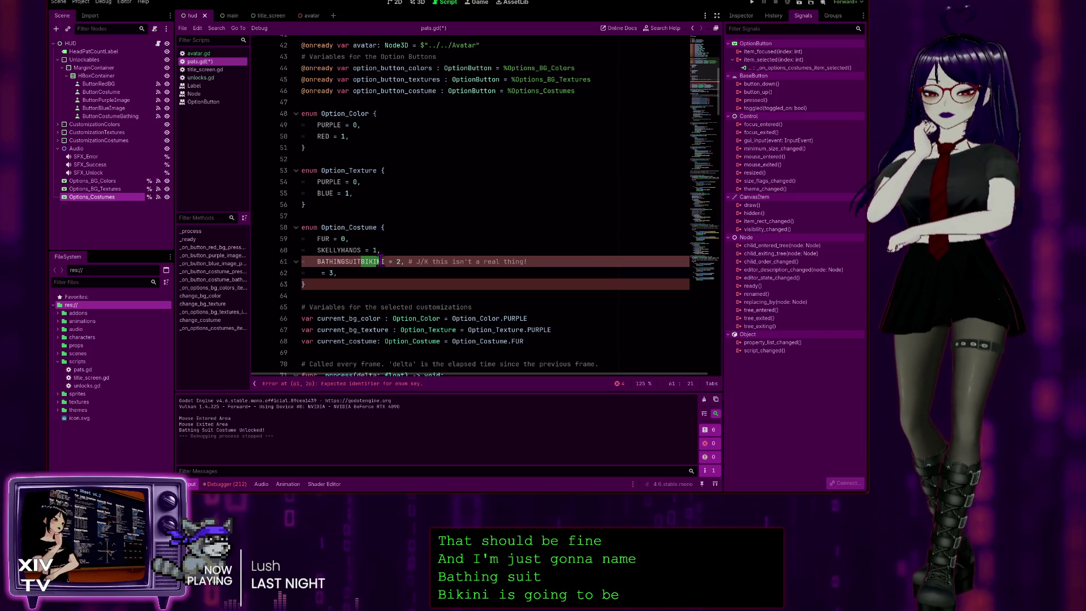
pyautogui.click(322, 272)
pyautogui.hotkey('ctrl', 'v')
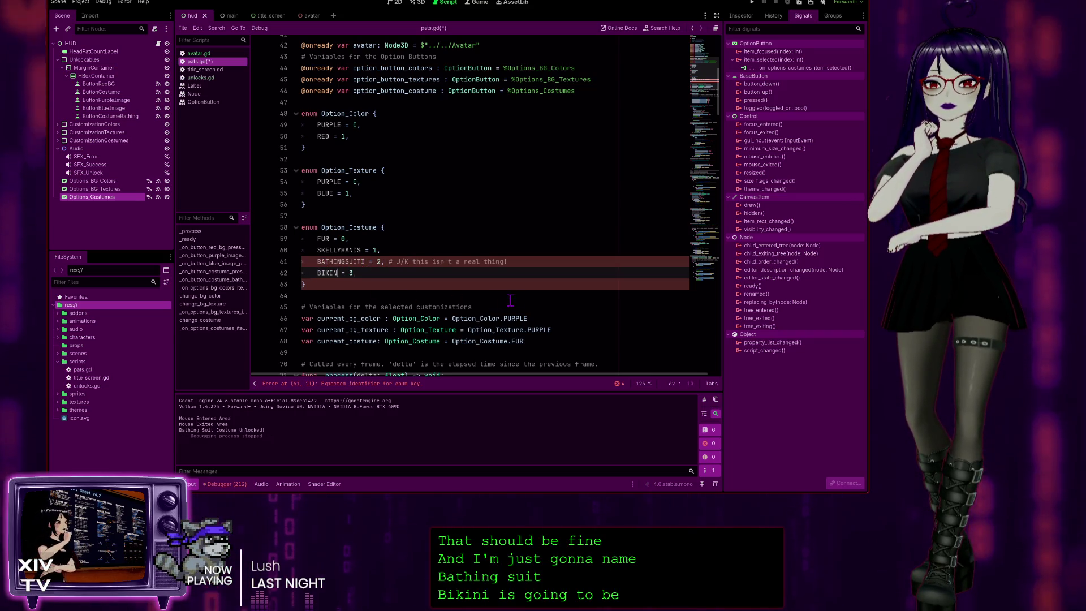
pyautogui.click(547, 268)
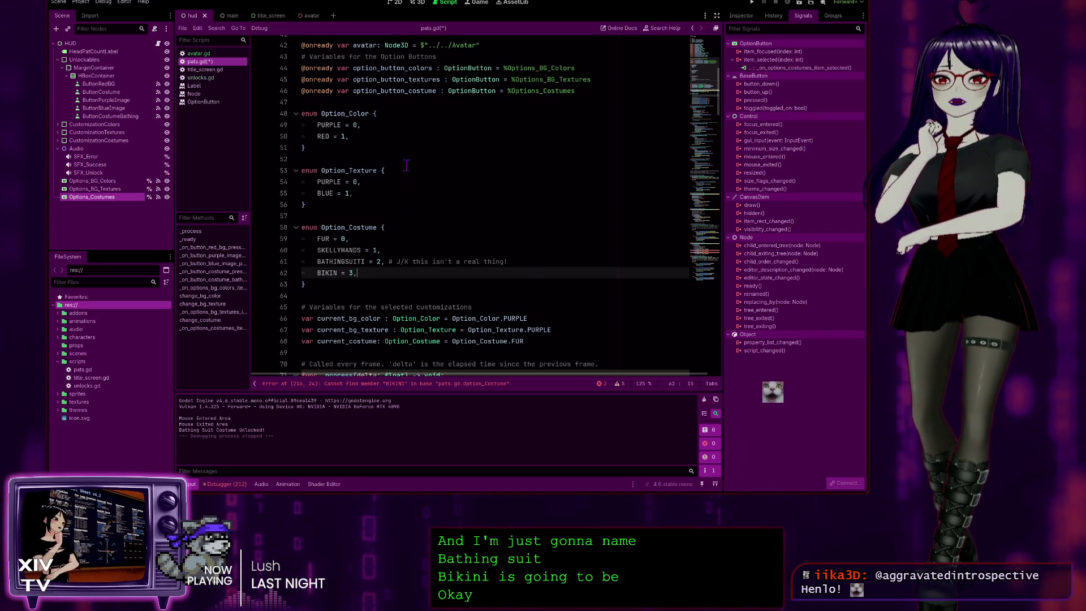
# - Check the BATHINGSUIT and BIKINI cases in change_costume, then save pats.gd
pyautogui.scroll(10, 404, 169)
pyautogui.scroll(-10, 526, 237)
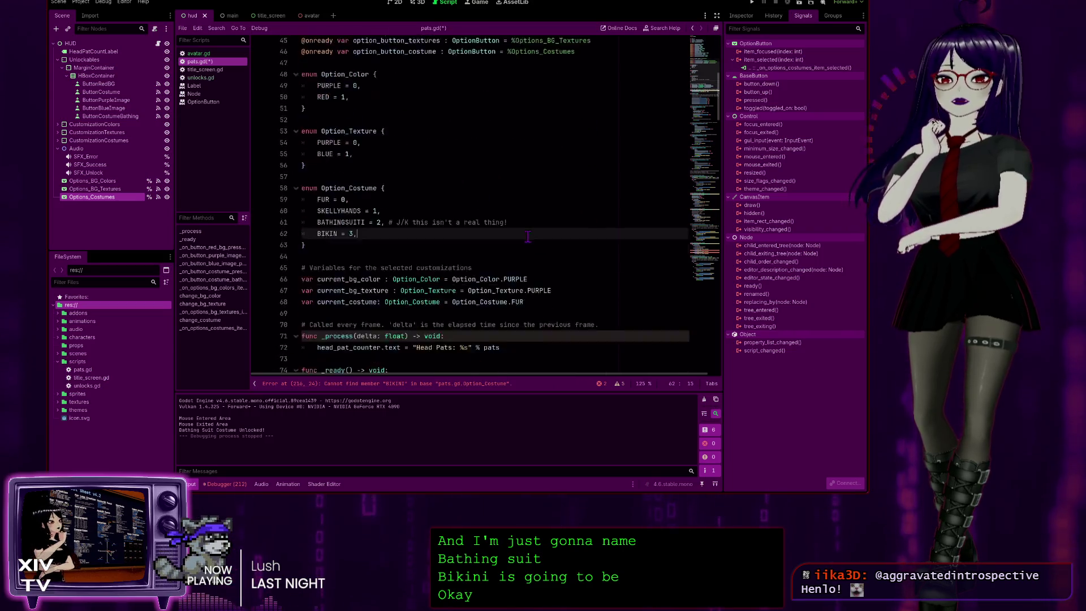
pyautogui.scroll(-20, 527, 236)
pyautogui.scroll(-8, 611, 307)
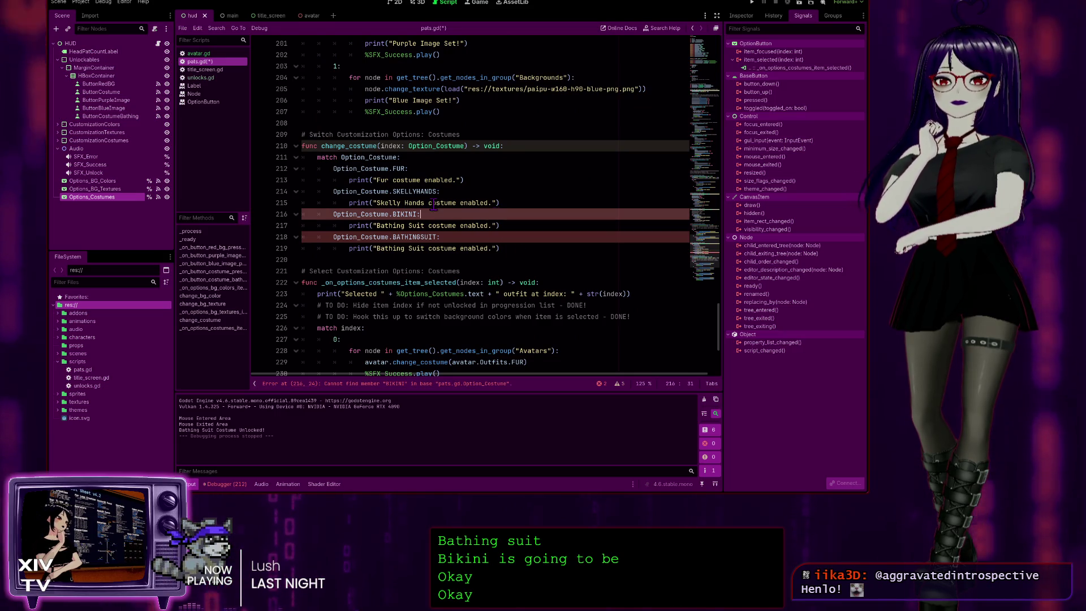
pyautogui.click(504, 238)
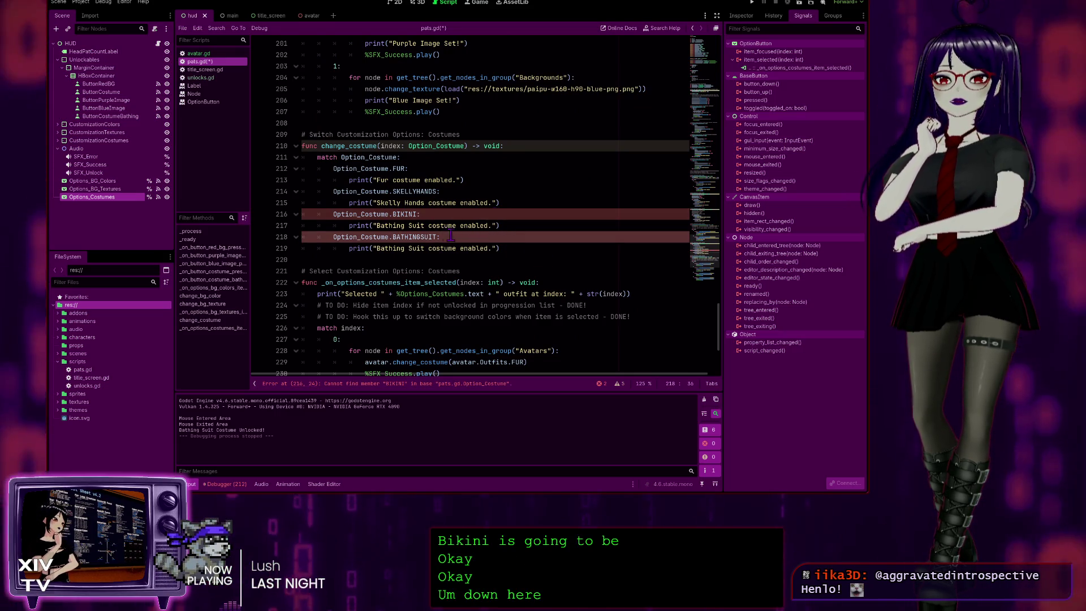
pyautogui.click(436, 202)
pyautogui.click(429, 216)
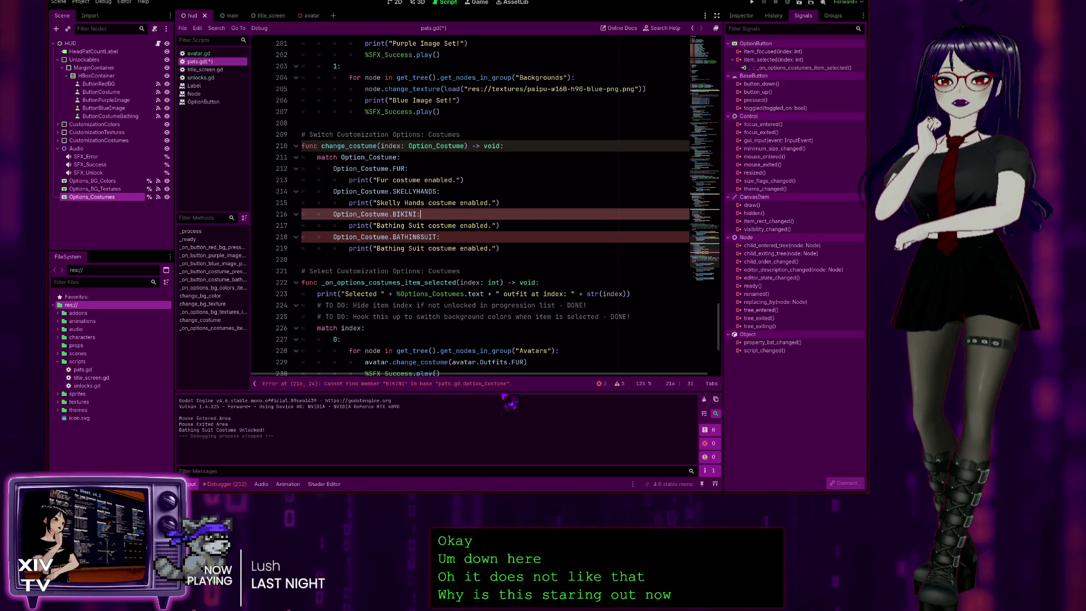
pyautogui.hotkey('ctrl', 's')
# - Review the costume selection handler against the BIKINI and BATHINGSUIT parse errors
pyautogui.scroll(-3, 512, 308)
pyautogui.click(512, 283)
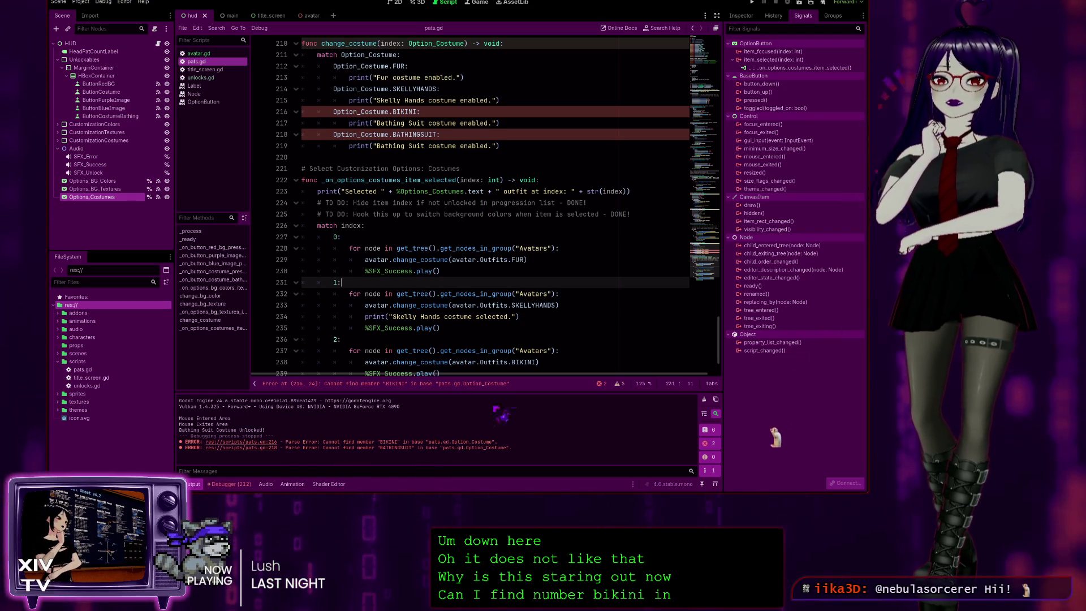
pyautogui.scroll(-2, 555, 280)
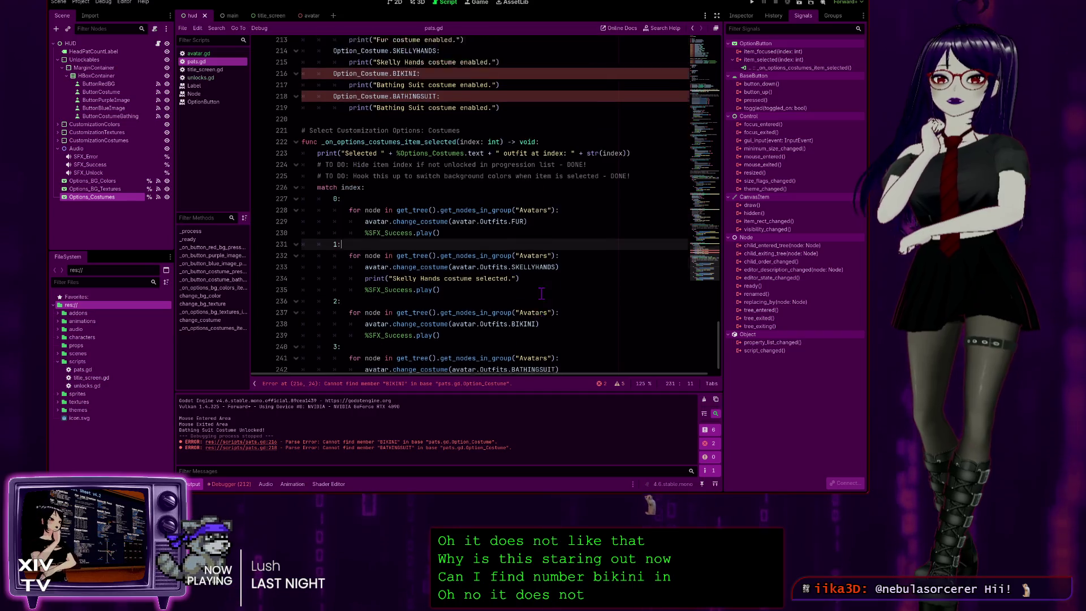
pyautogui.scroll(4, 538, 295)
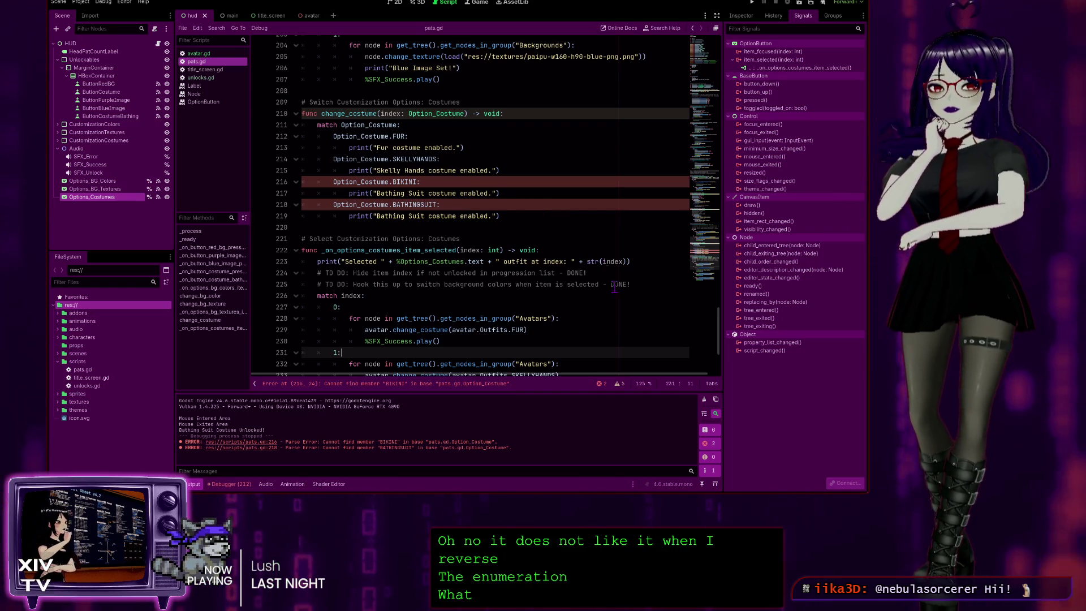
pyautogui.scroll(1, 607, 266)
pyautogui.scroll(20, 632, 269)
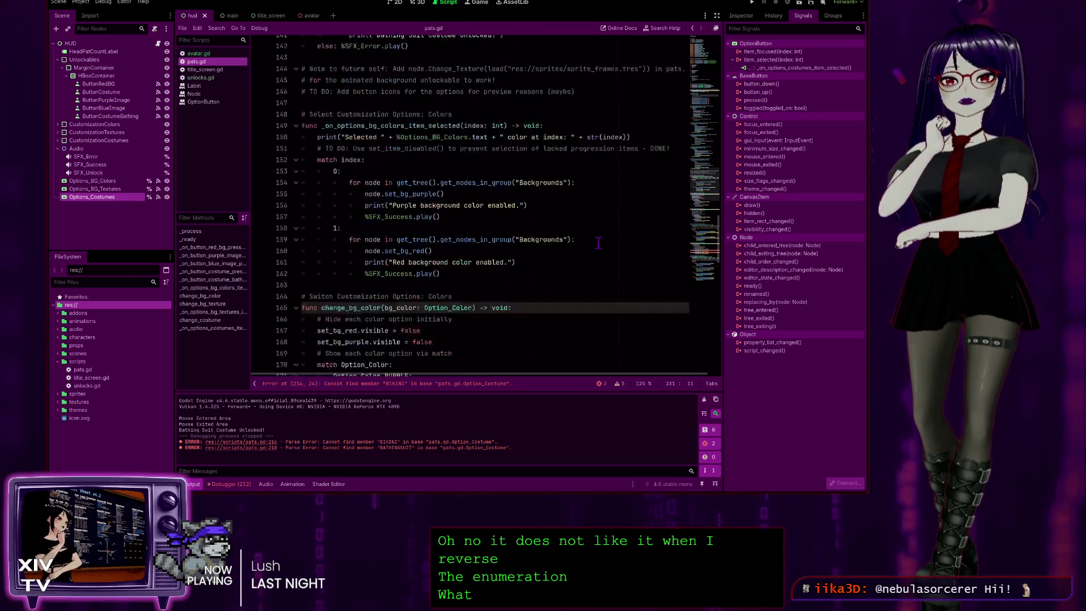
pyautogui.scroll(17, 588, 249)
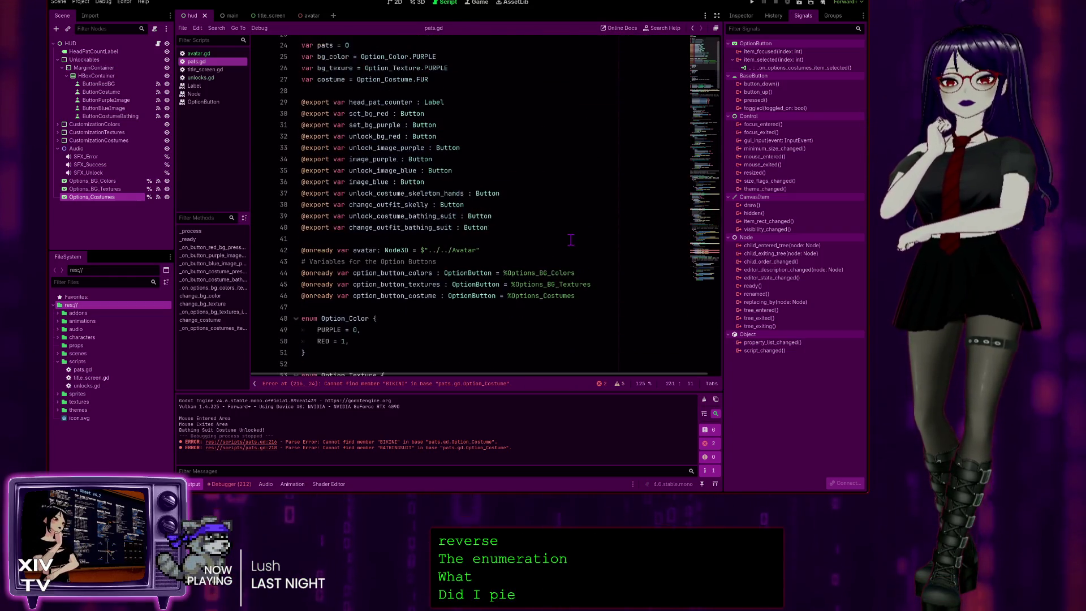
pyautogui.scroll(-19, 570, 239)
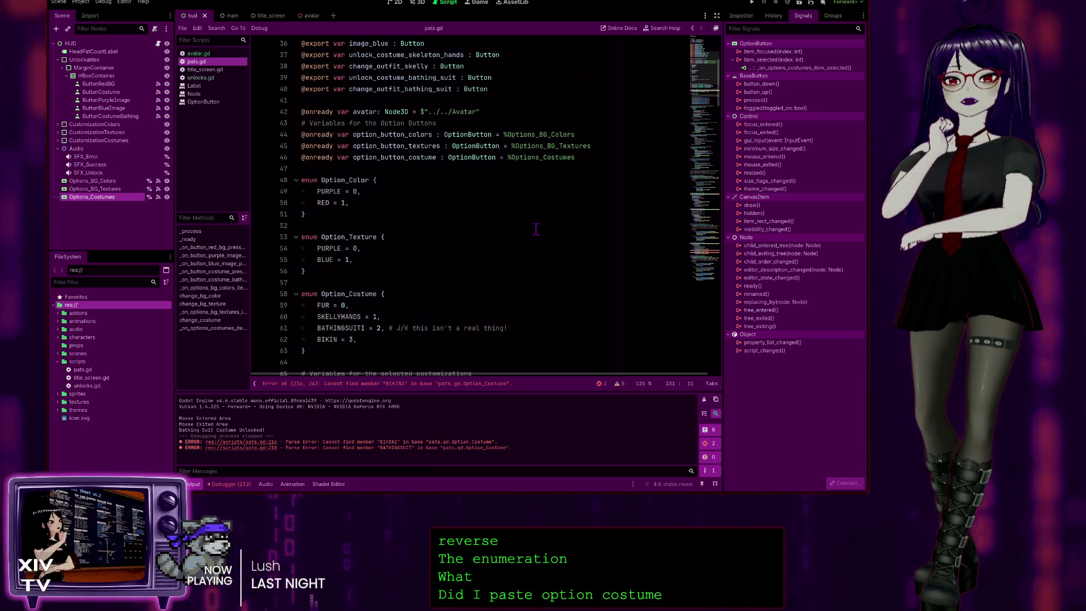
pyautogui.scroll(19, 532, 210)
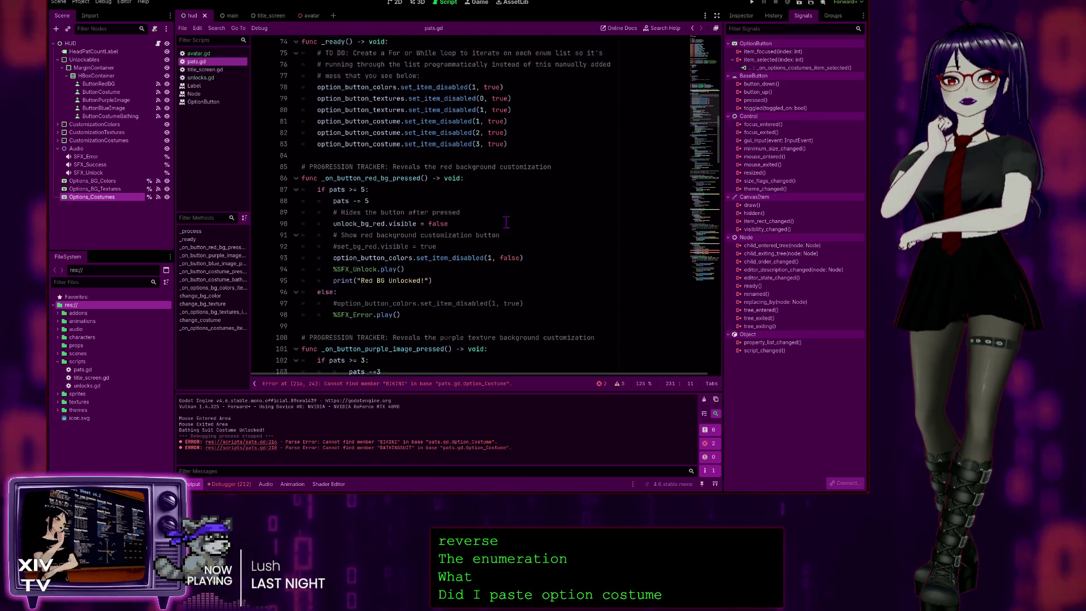
pyautogui.scroll(-3, 549, 183)
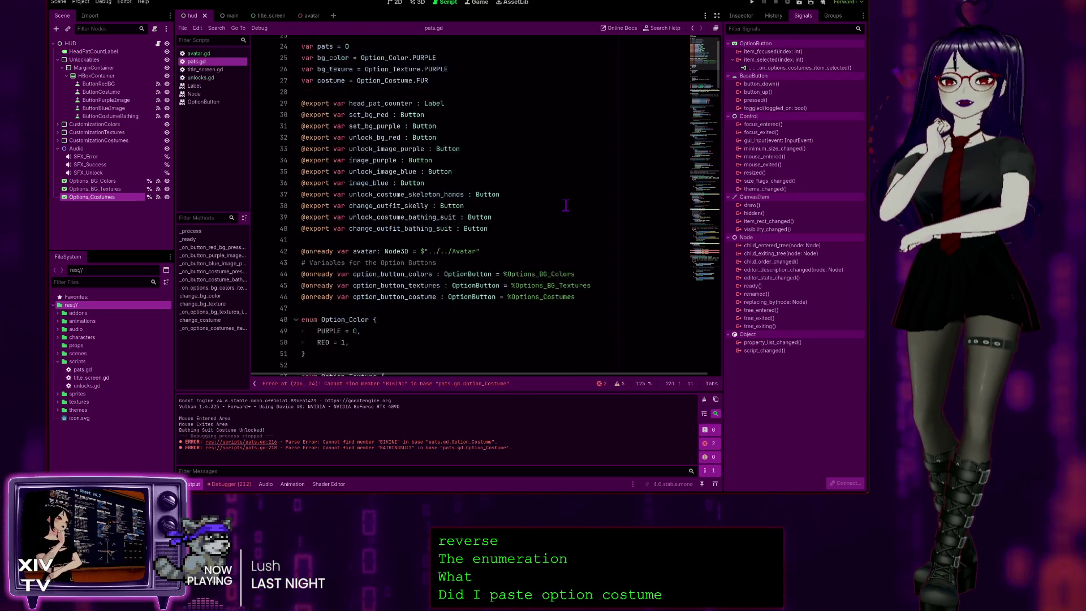
# - Compare with the Outfits enum in avatar.gd, then return to pats.gd
pyautogui.click(201, 54)
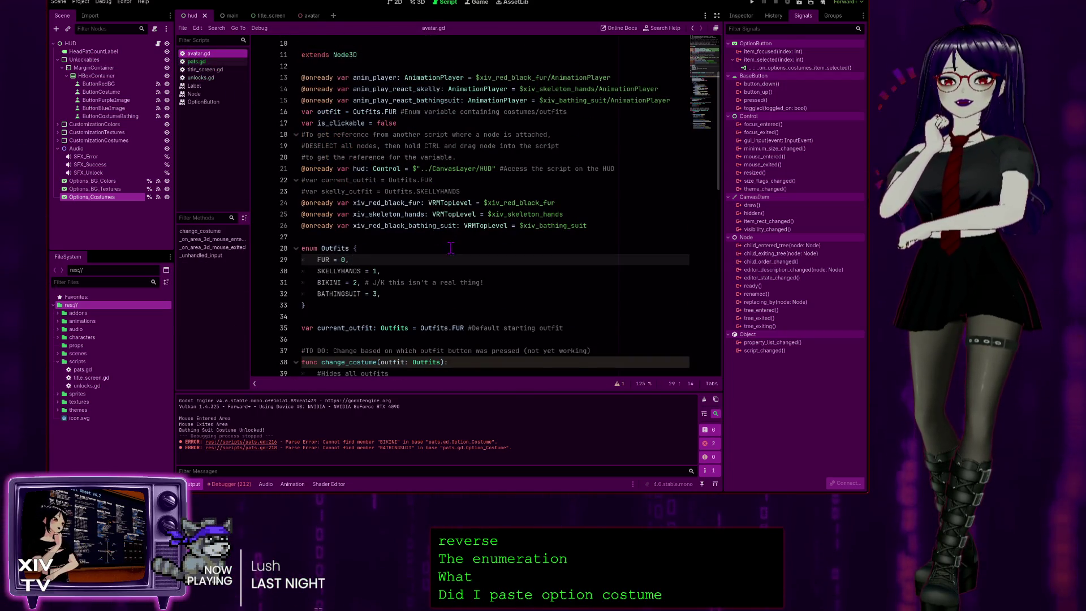
pyautogui.scroll(-2, 451, 246)
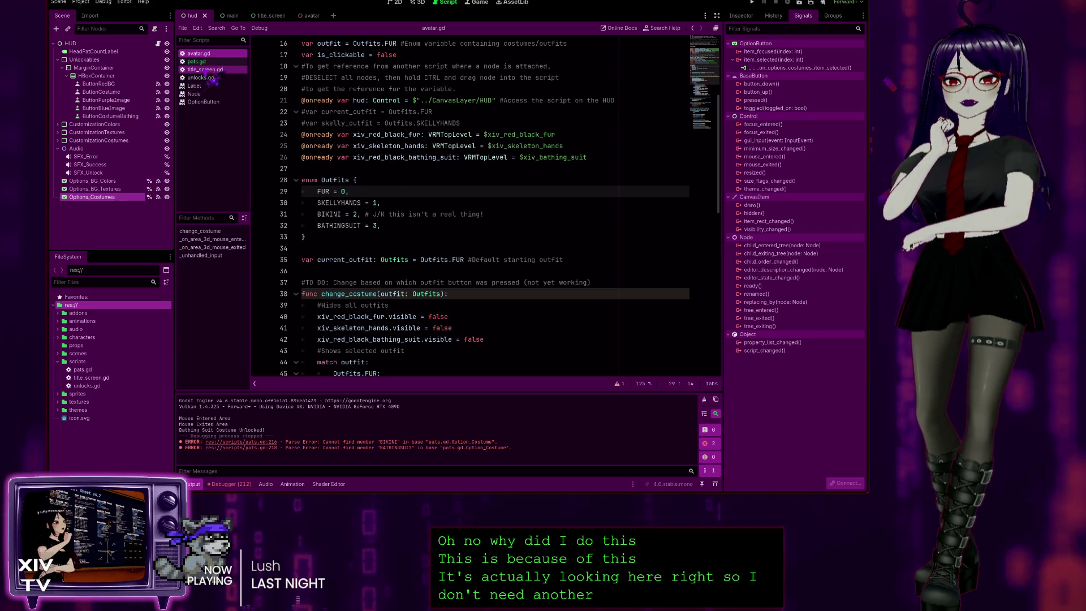
pyautogui.click(200, 62)
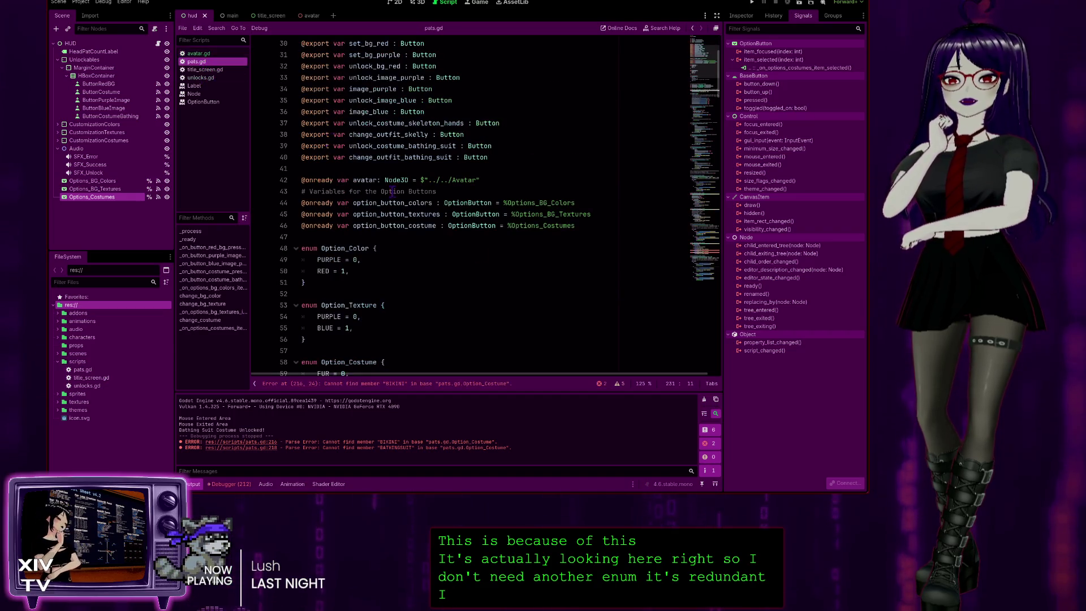
# - Undo the enum renaming and delete the BIKINI entry from Option_Costume
pyautogui.hotkey('ctrl', 'z')
pyautogui.hotkey('ctrl', 'z')
pyautogui.hotkey('ctrl', 'z')
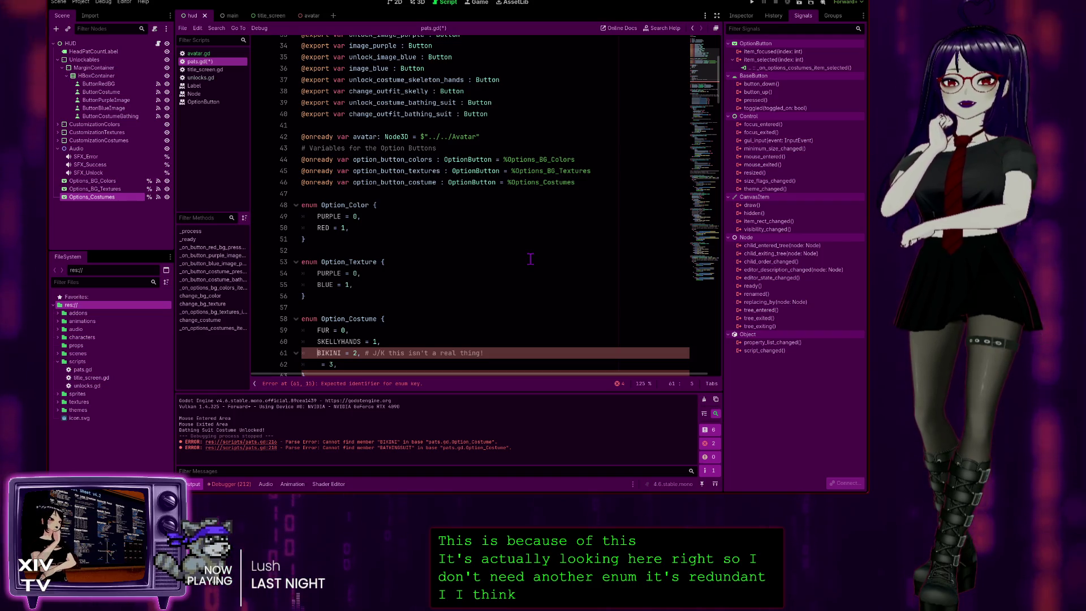
pyautogui.hotkey('ctrl', 'z')
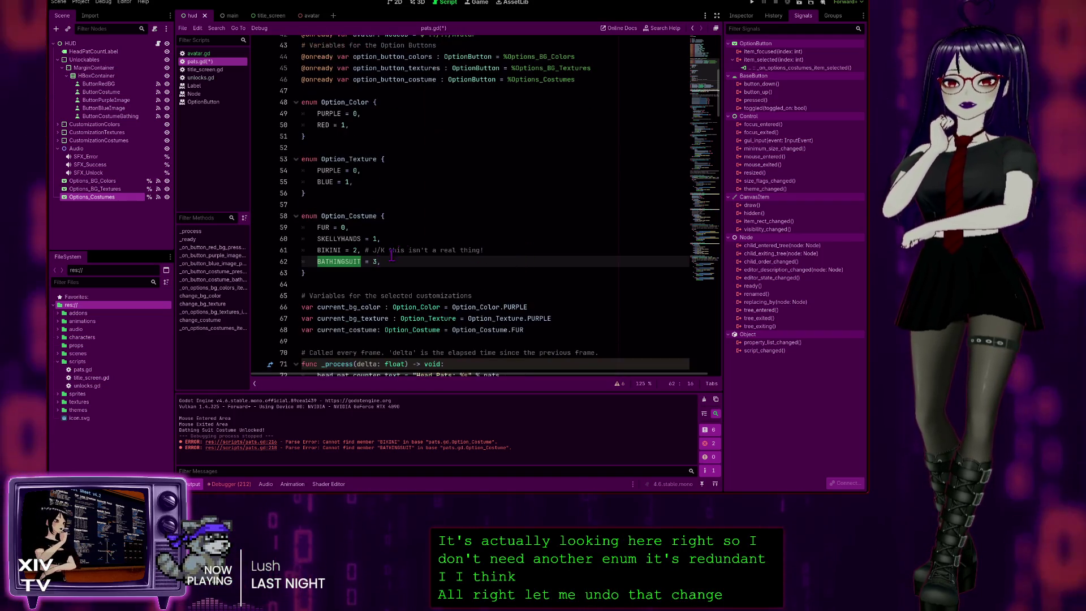
pyautogui.moveTo(309, 273)
pyautogui.mouseDown()
pyautogui.moveTo(317, 263)
pyautogui.moveTo(258, 215)
pyautogui.mouseUp()
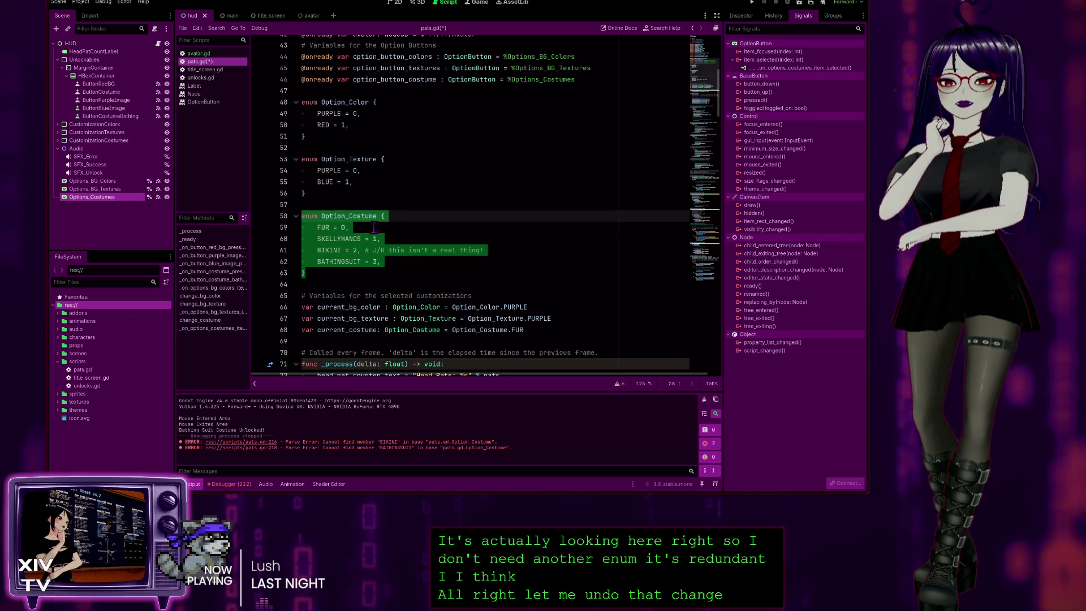
pyautogui.hotkey('ctrl', 'z')
pyautogui.hotkey('ctrl', 'z')
pyautogui.hotkey('ctrl', 'z')
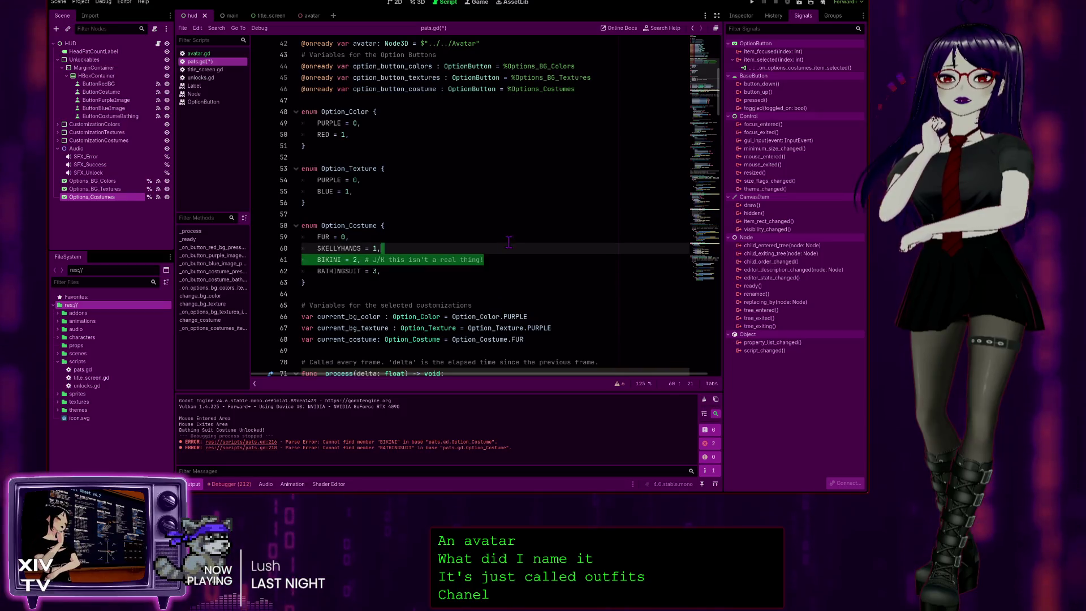
pyautogui.click(390, 258)
pyautogui.hotkey('ctrl', 'shift', 'k')
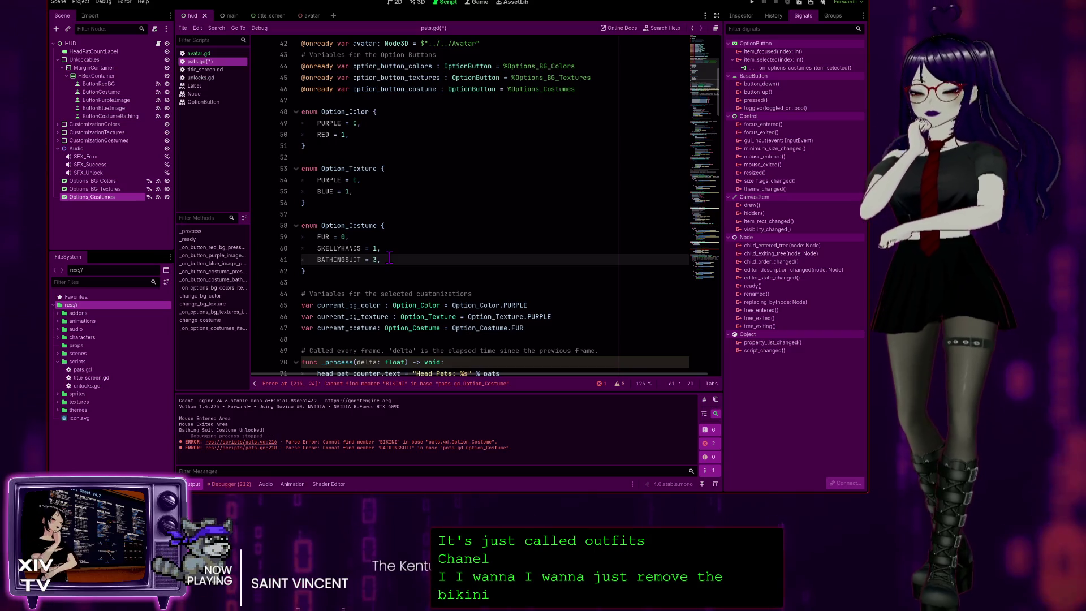
pyautogui.write('2')
# - Delete the BIKINI case from change_costume and the BIKINI branch from the selection handler
pyautogui.click(500, 225)
pyautogui.scroll(-5, 566, 220)
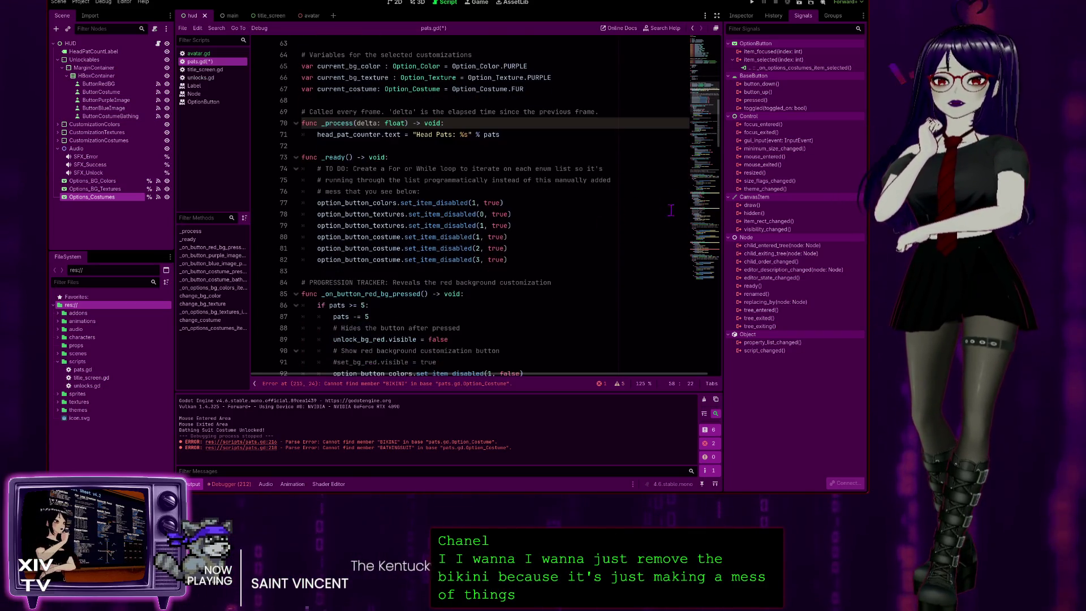
pyautogui.moveTo(726, 136)
pyautogui.mouseDown()
pyautogui.moveTo(721, 358)
pyautogui.moveTo(720, 334)
pyautogui.mouseUp()
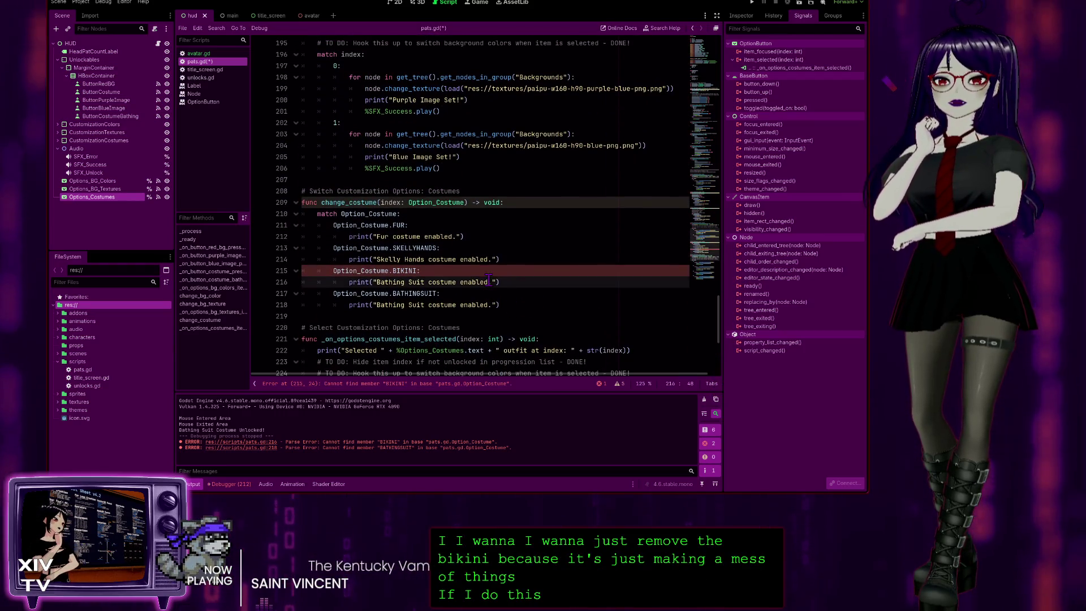
pyautogui.click(548, 260)
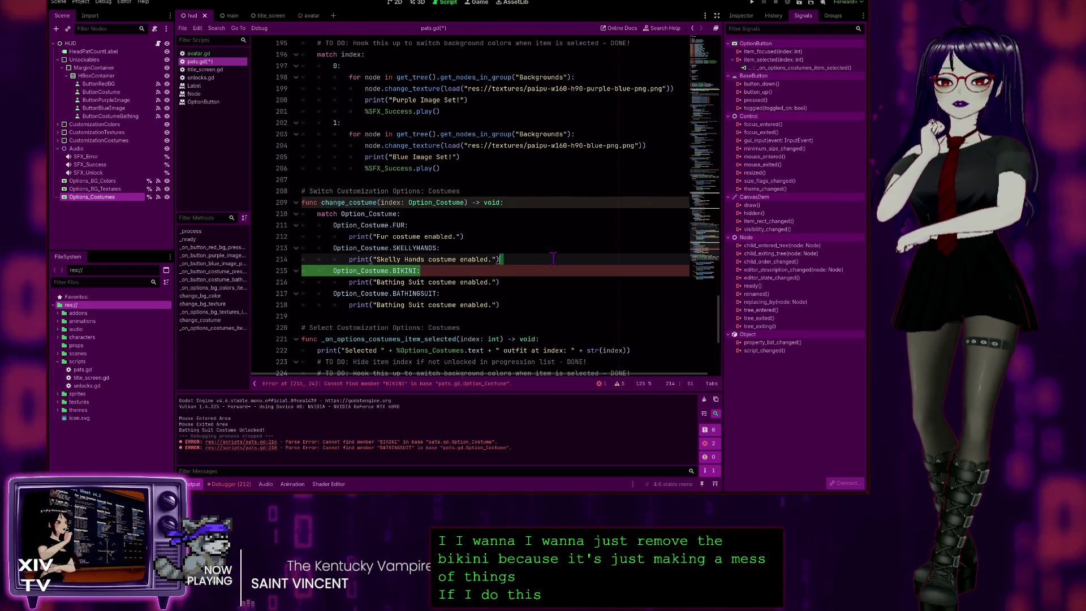
pyautogui.moveTo(515, 282); pyautogui.dragTo(527, 262)
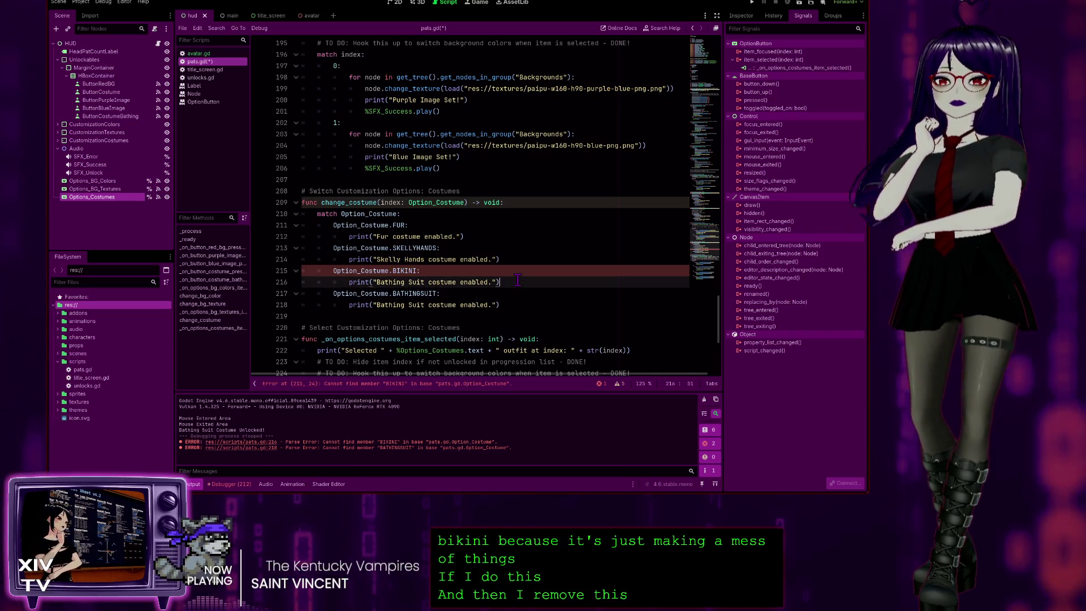
pyautogui.press('Delete')
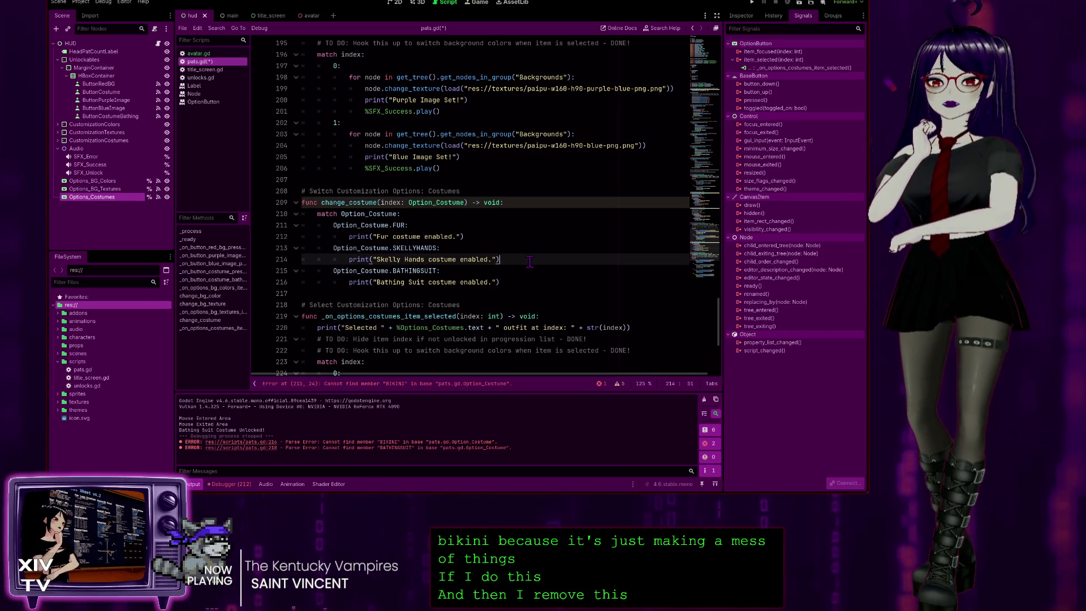
pyautogui.scroll(-6, 557, 280)
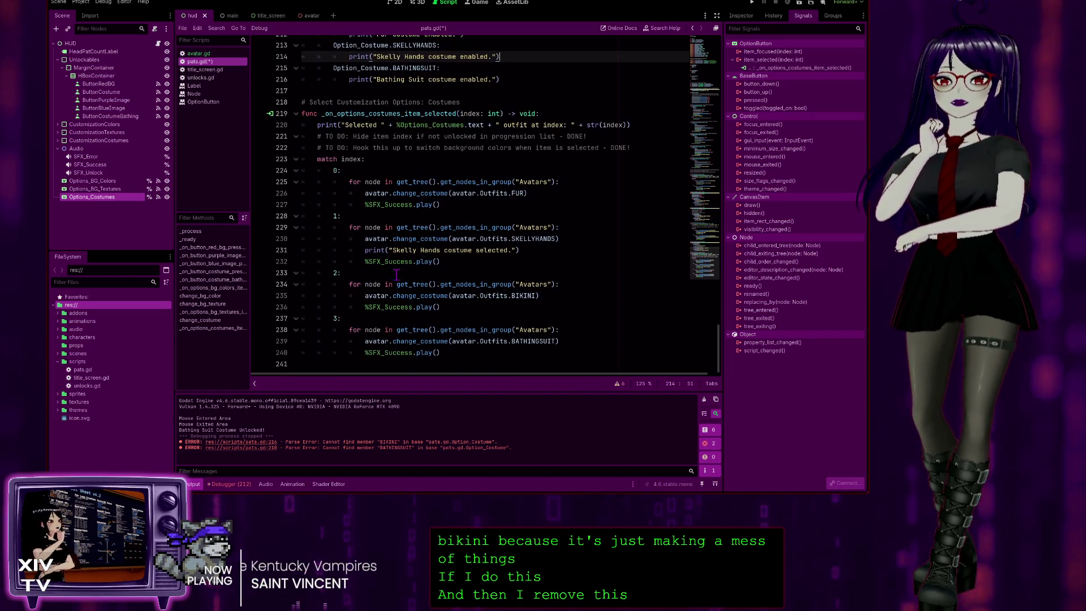
pyautogui.moveTo(440, 306)
pyautogui.mouseDown()
pyautogui.moveTo(334, 295)
pyautogui.moveTo(347, 325)
pyautogui.moveTo(350, 285)
pyautogui.mouseUp()
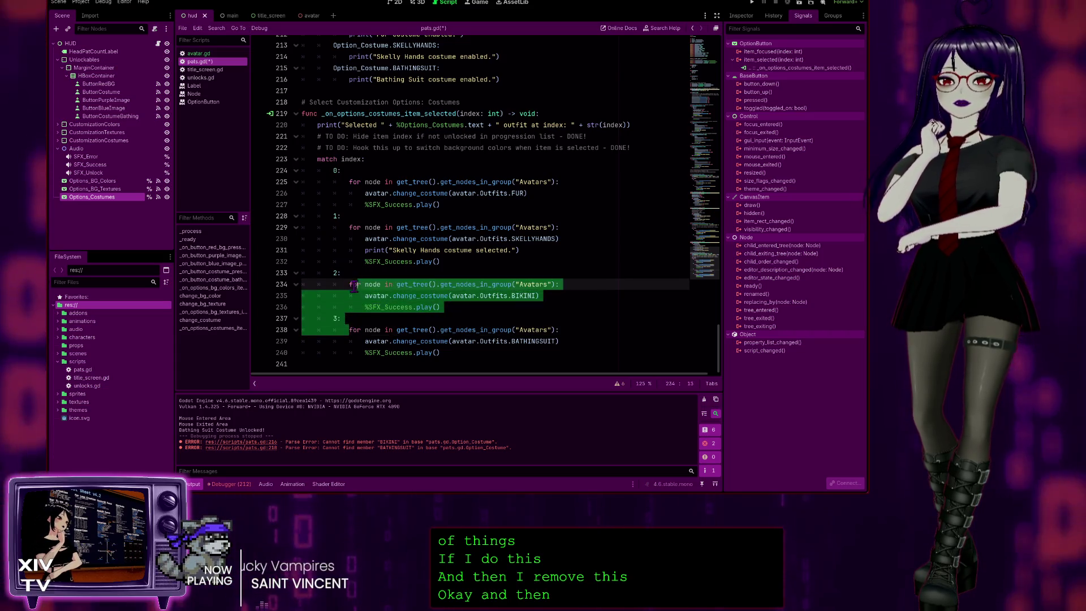
pyautogui.press('Delete')
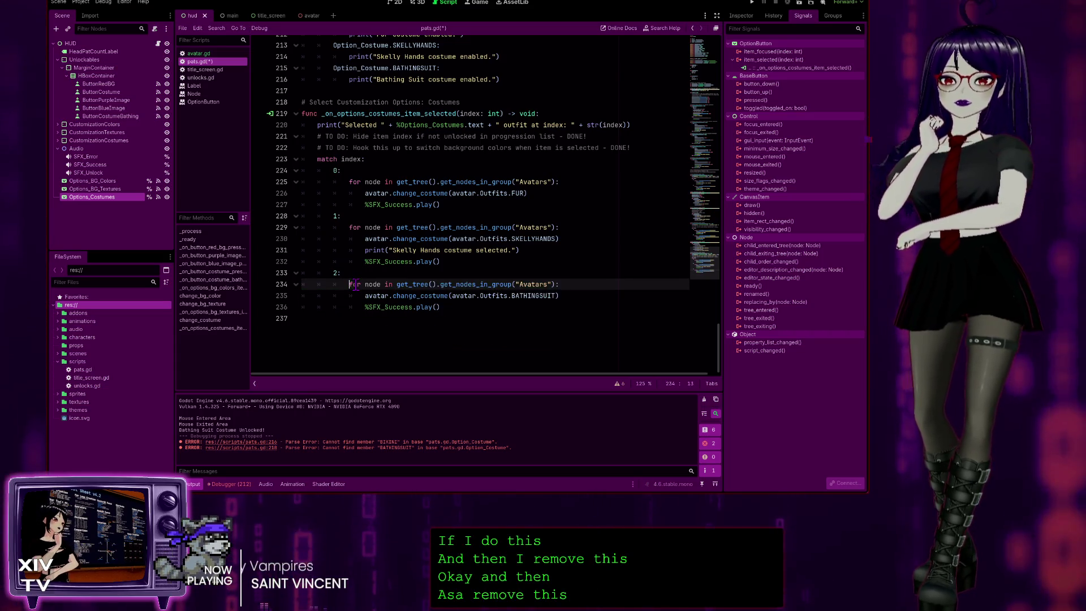
# - Delete the _ready line option_button_costume.set_item_disabled(3, true)
pyautogui.scroll(6, 547, 271)
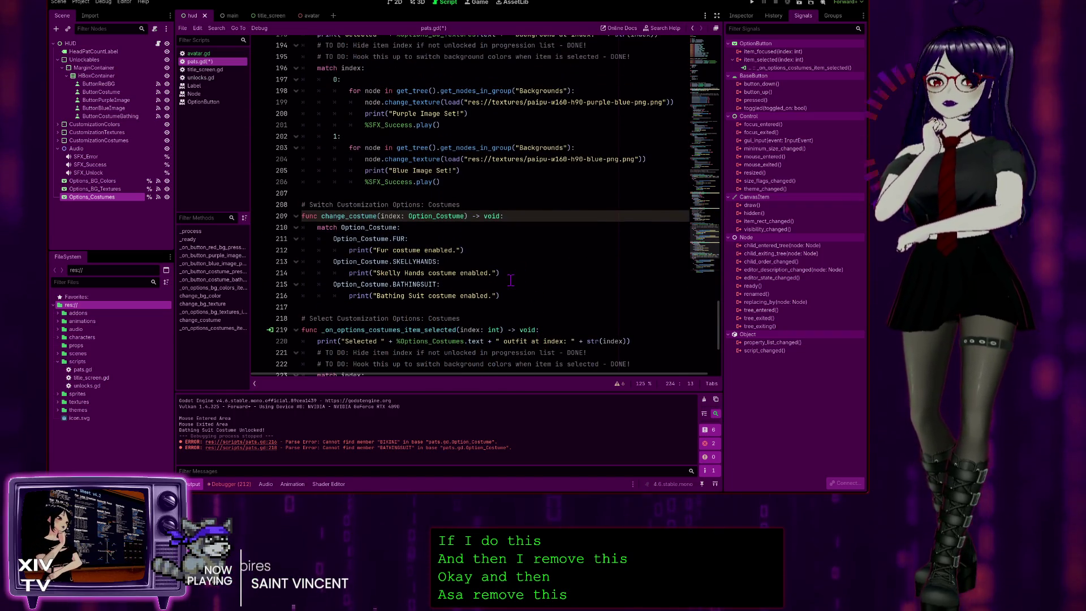
pyautogui.scroll(-4, 514, 281)
pyautogui.scroll(15, 527, 280)
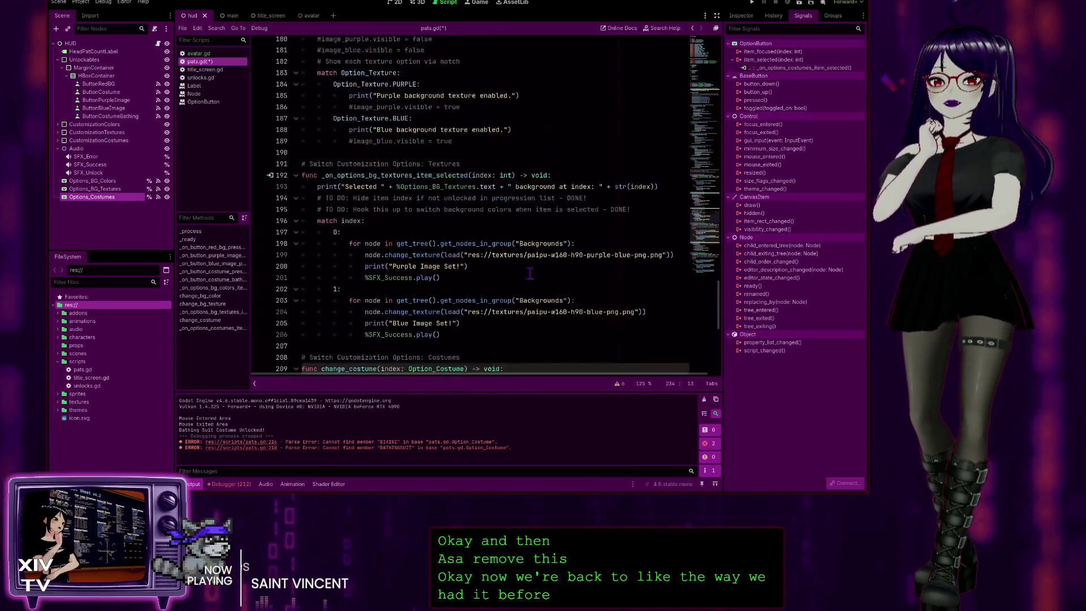
pyautogui.scroll(10, 527, 276)
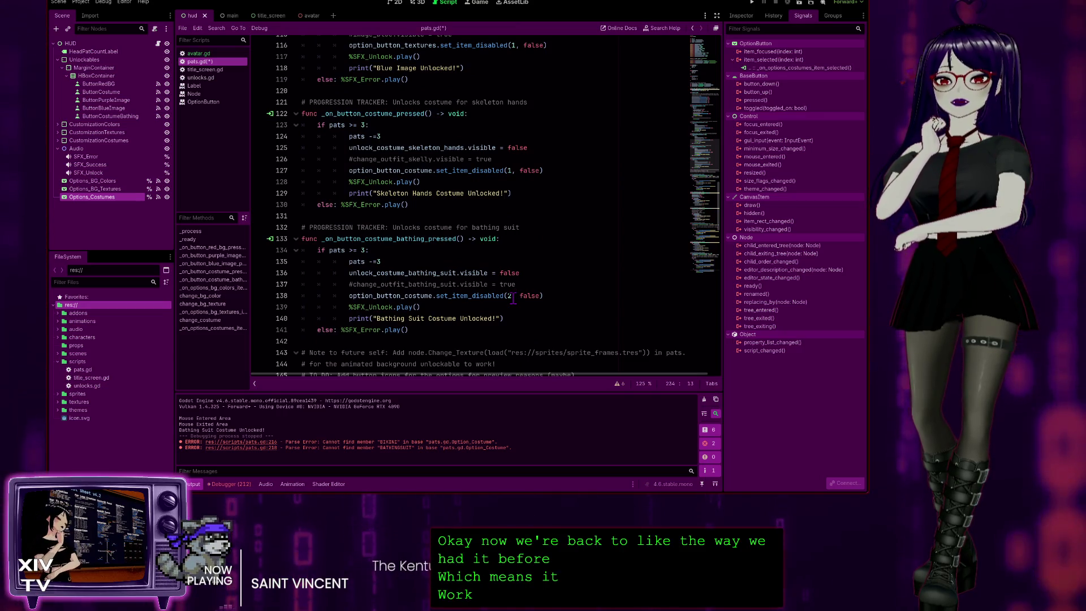
pyautogui.scroll(2, 512, 298)
pyautogui.scroll(20, 512, 295)
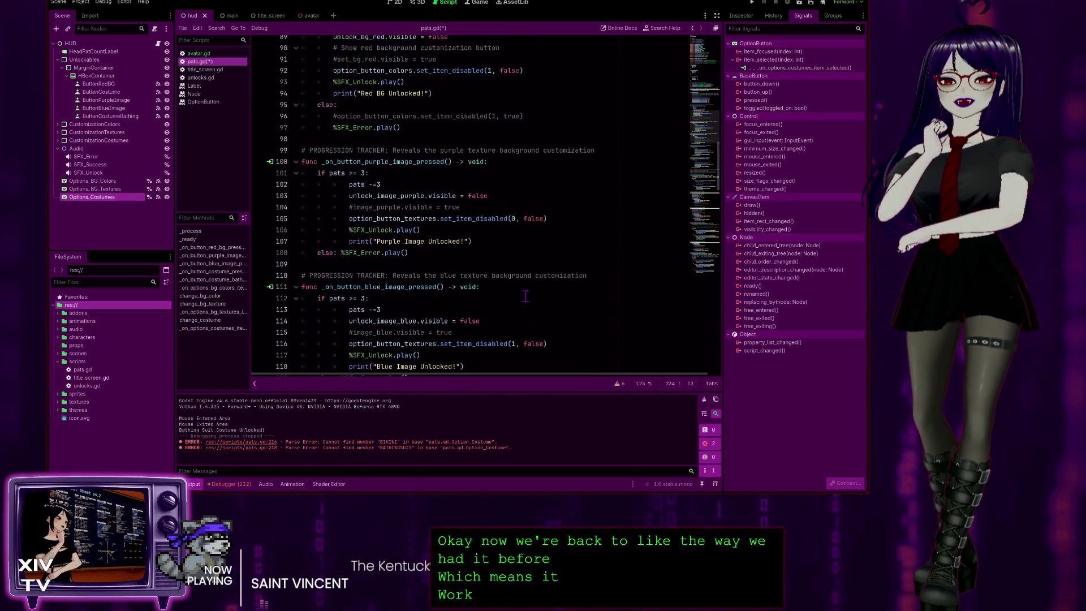
pyautogui.scroll(-13, 517, 271)
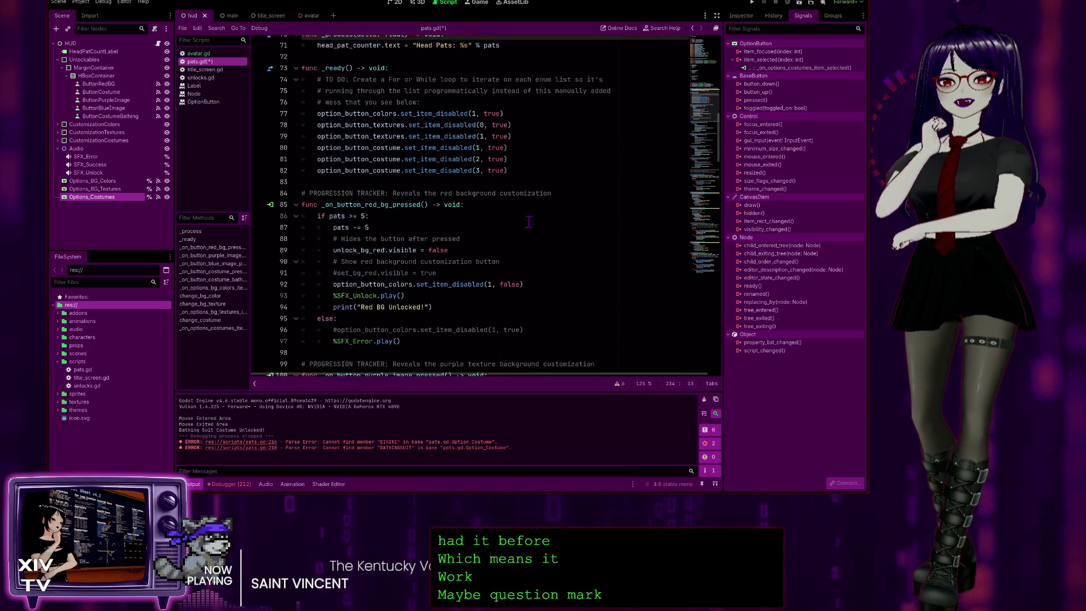
pyautogui.moveTo(517, 166)
pyautogui.mouseDown()
pyautogui.moveTo(317, 167)
pyautogui.moveTo(510, 159)
pyautogui.mouseUp()
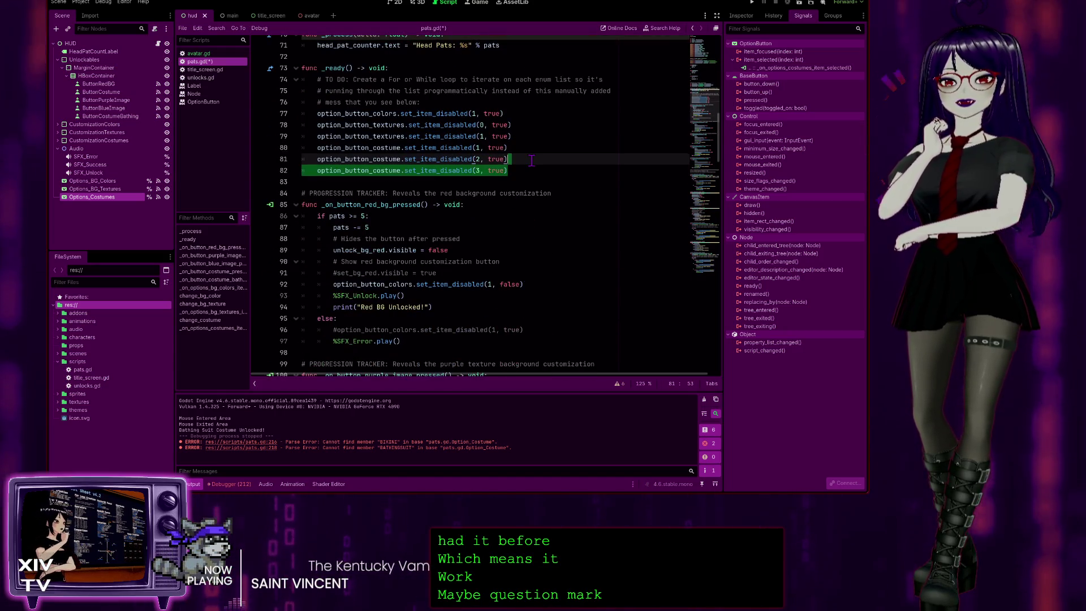
pyautogui.press('BackSpace')
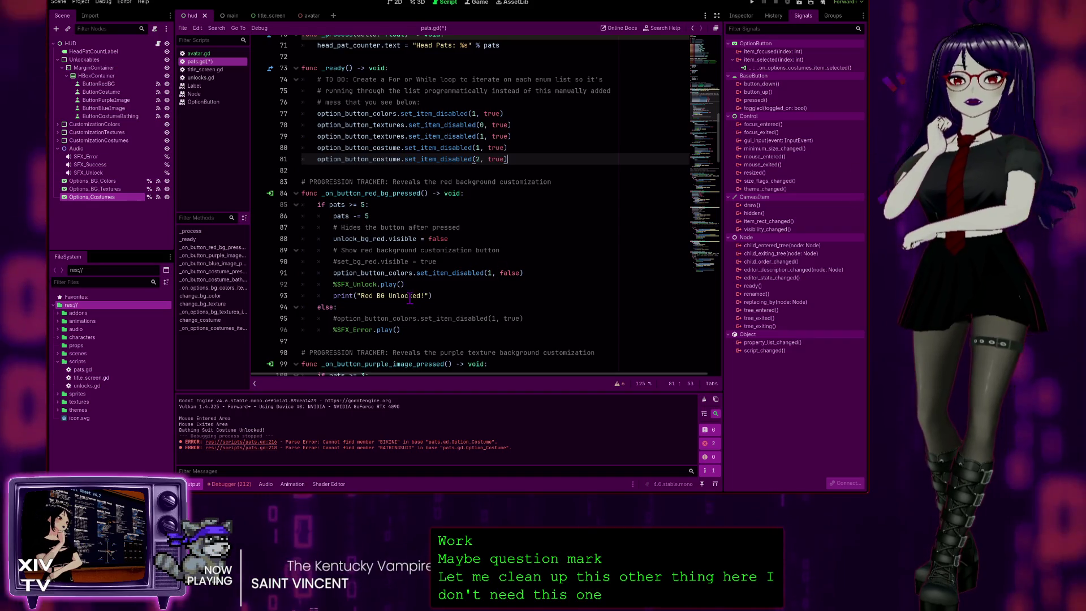
# - Scroll down to review the costume unlock functions in pats.gd
pyautogui.scroll(-3, 492, 283)
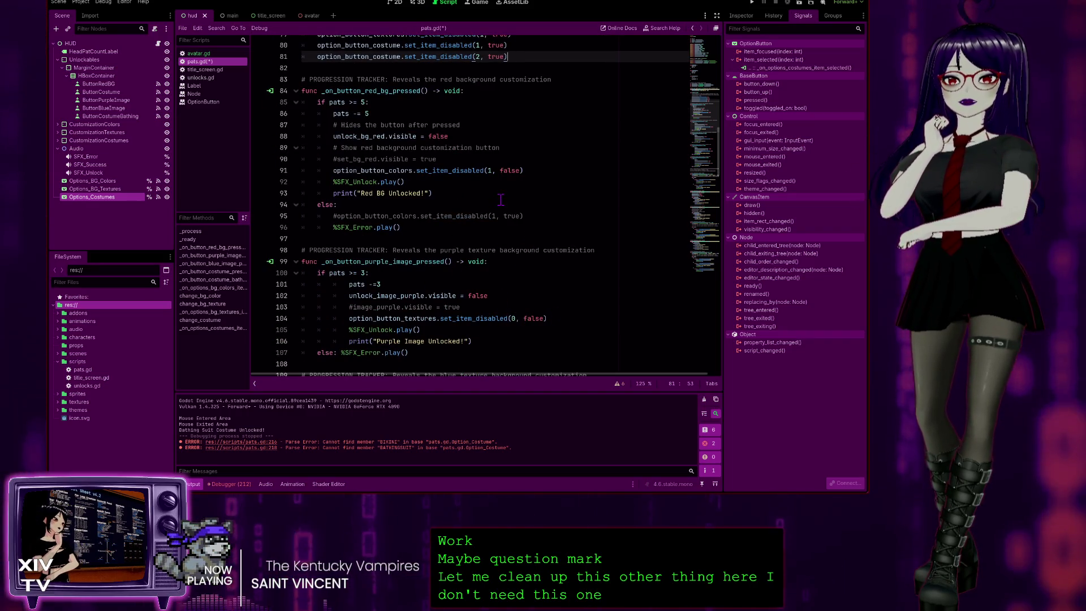
pyautogui.scroll(-11, 405, 117)
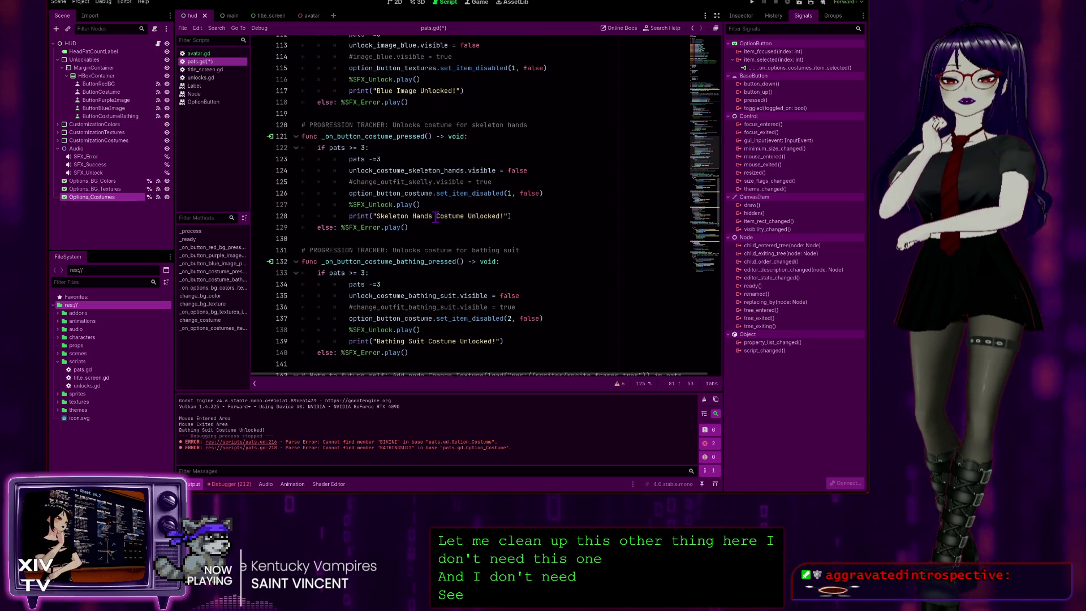
pyautogui.scroll(-1, 525, 284)
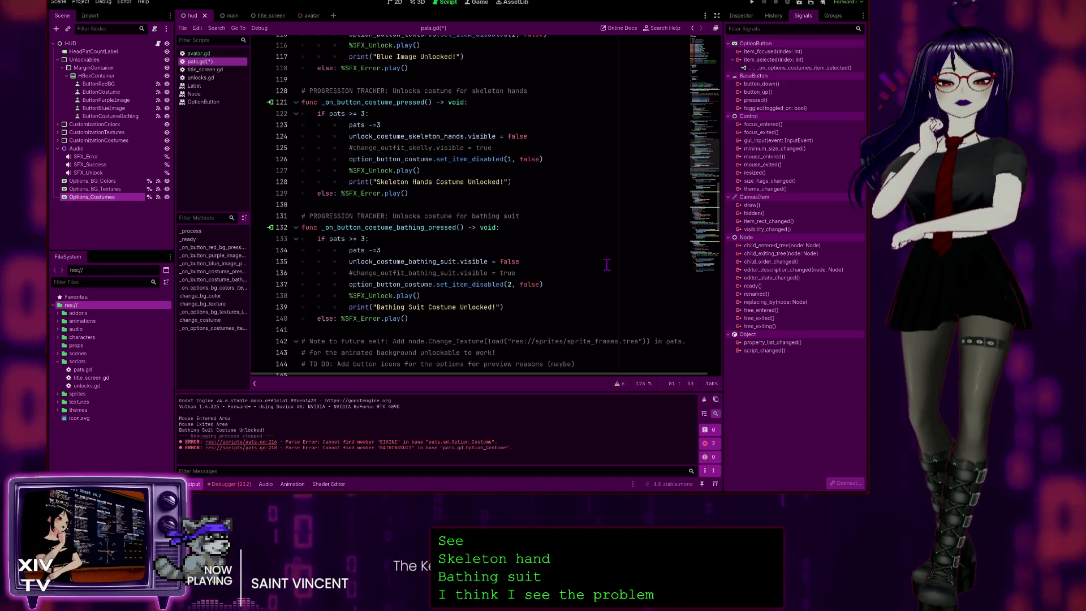
pyautogui.scroll(-3, 607, 265)
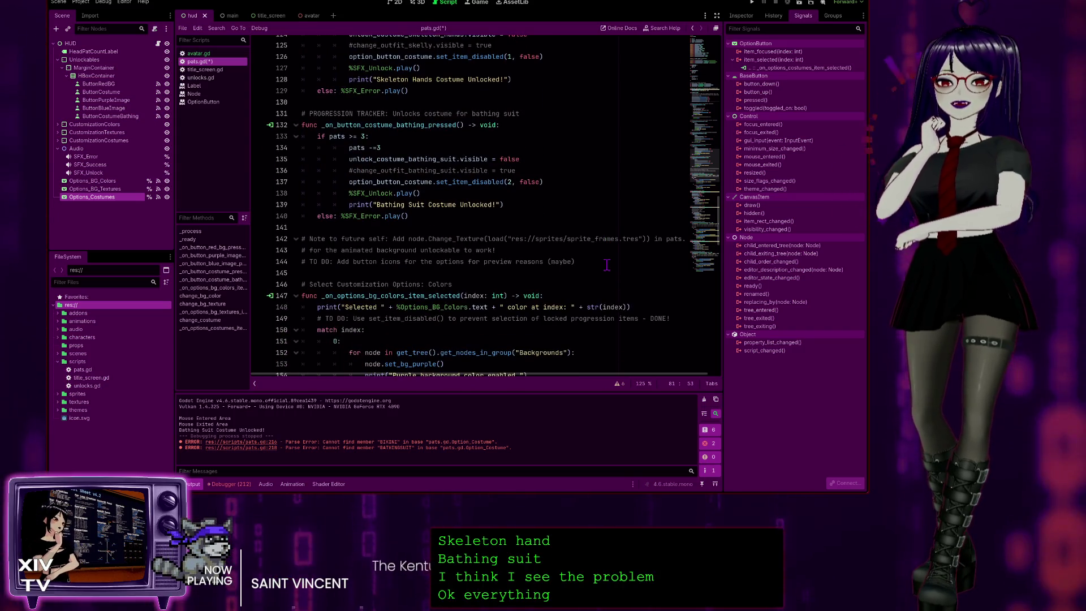
pyautogui.scroll(15, 607, 265)
# - Undo the recent costume edits, then redo to restore the Option_Costume enum
pyautogui.hotkey('ctrl', 'z')
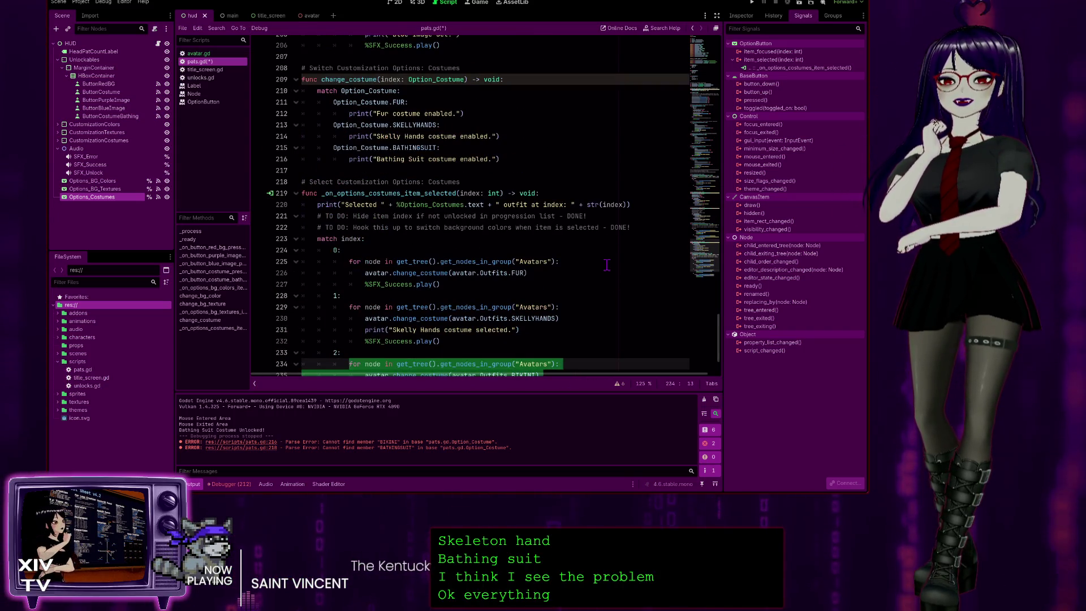
pyautogui.hotkey('ctrl', 'z')
pyautogui.hotkey('ctrl', 'z')
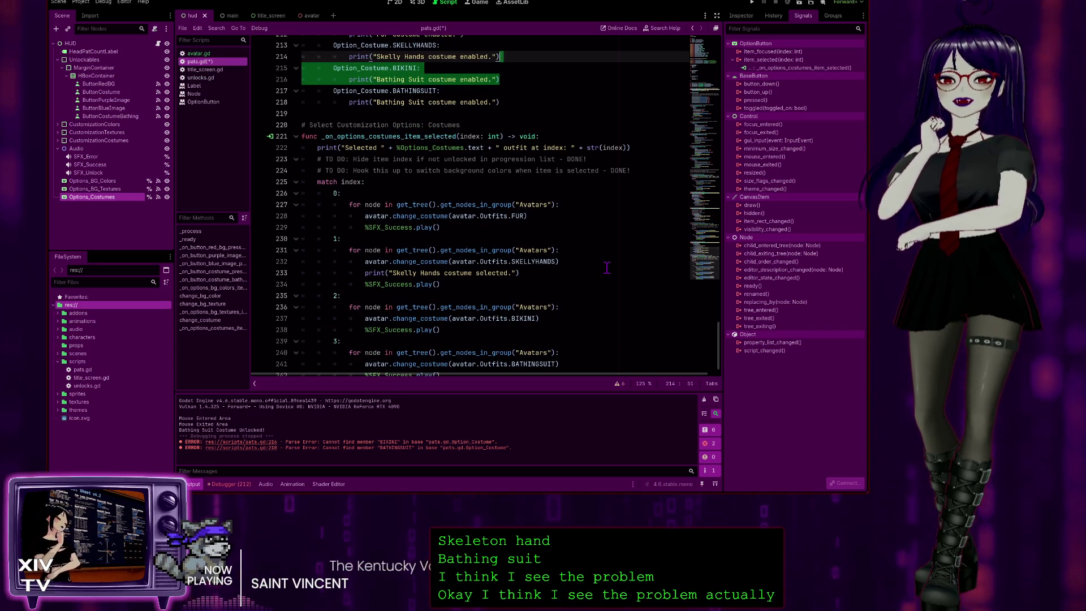
pyautogui.hotkey('ctrl', 'z')
pyautogui.hotkey('ctrl', 'z')
pyautogui.hotkey('ctrl', 'z')
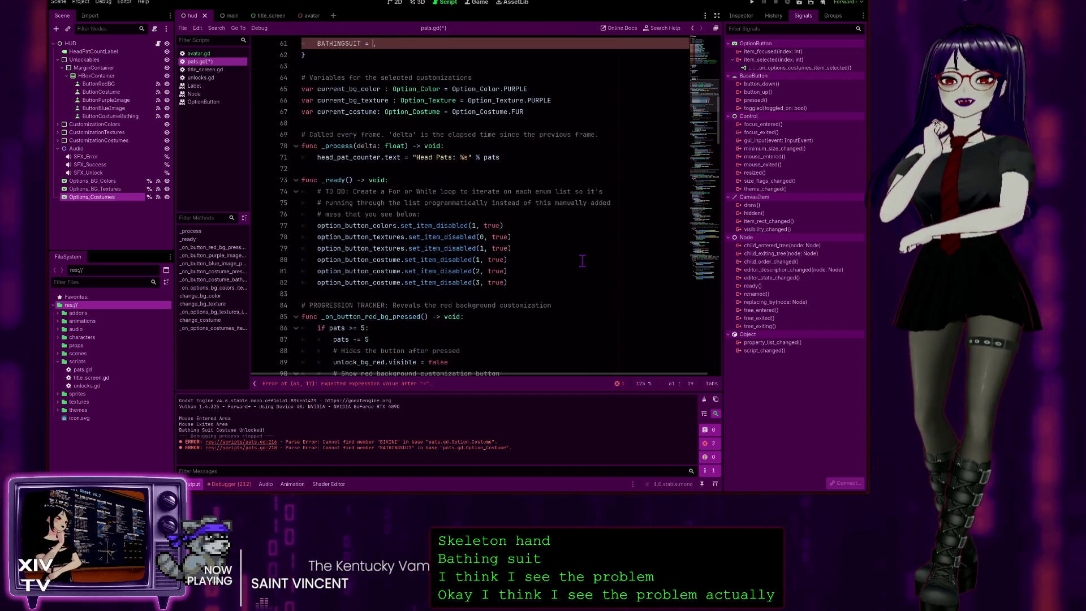
pyautogui.hotkey('ctrl', 'shift', 'z')
pyautogui.hotkey('ctrl', 'shift', 'z')
pyautogui.hotkey('ctrl', 'shift', 'z')
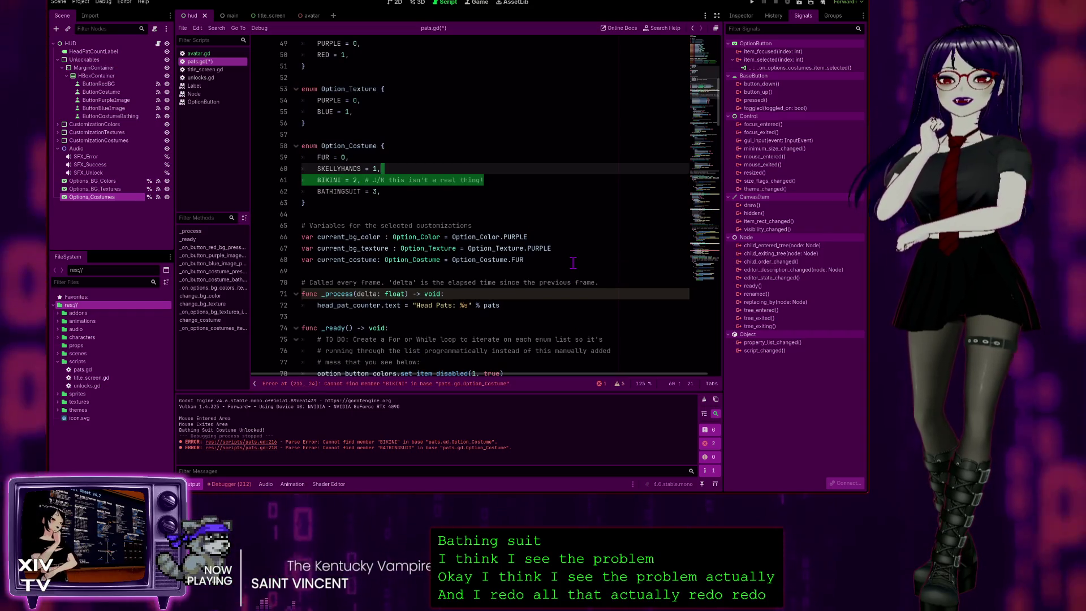
pyautogui.scroll(-4, 500, 253)
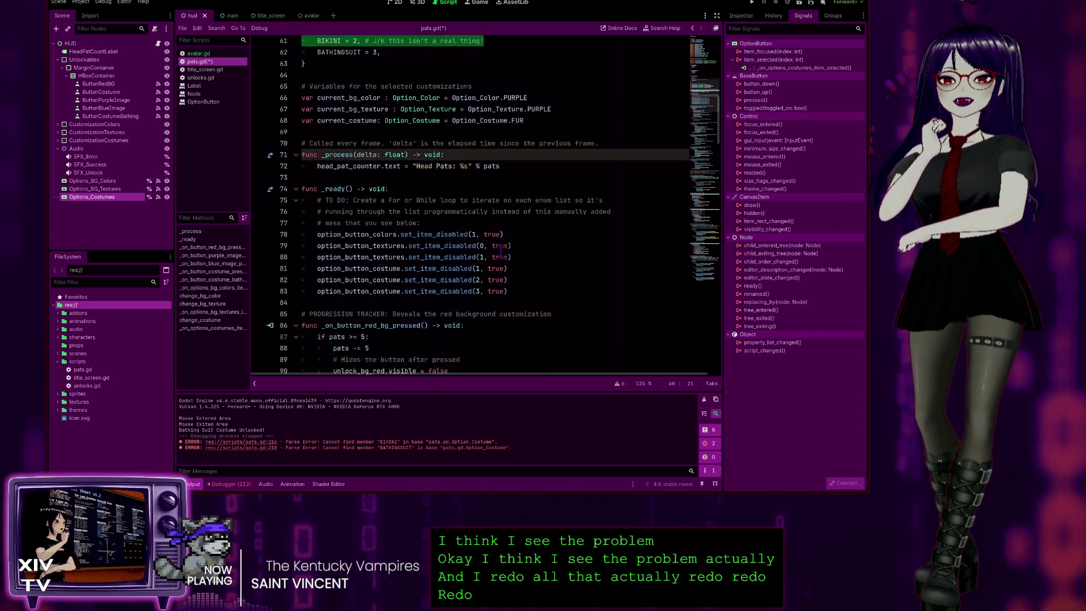
pyautogui.scroll(-16, 501, 253)
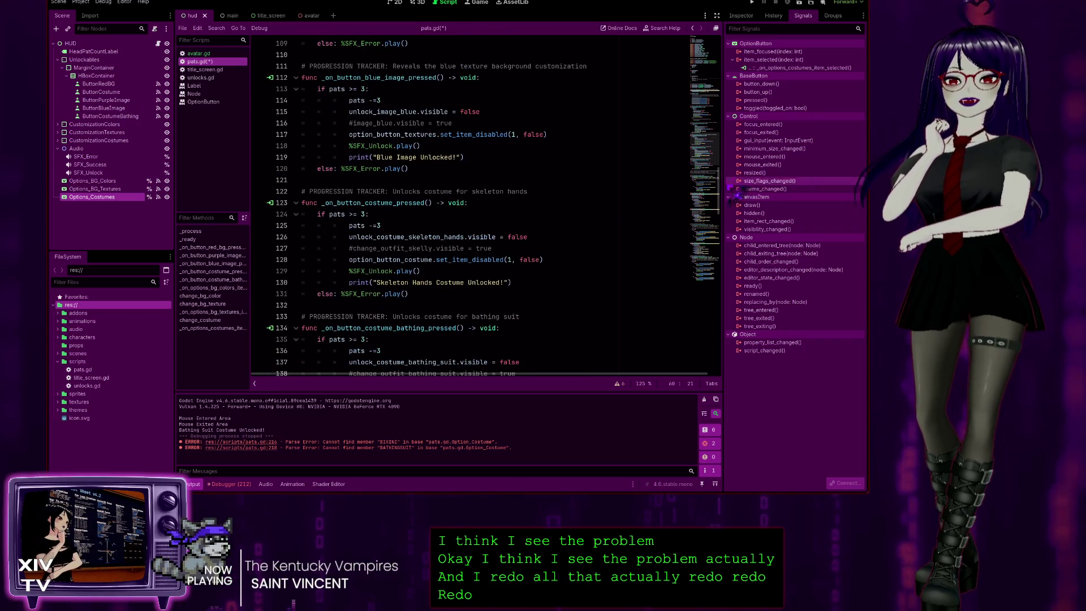
pyautogui.scroll(-18, 719, 196)
pyautogui.scroll(14, 711, 203)
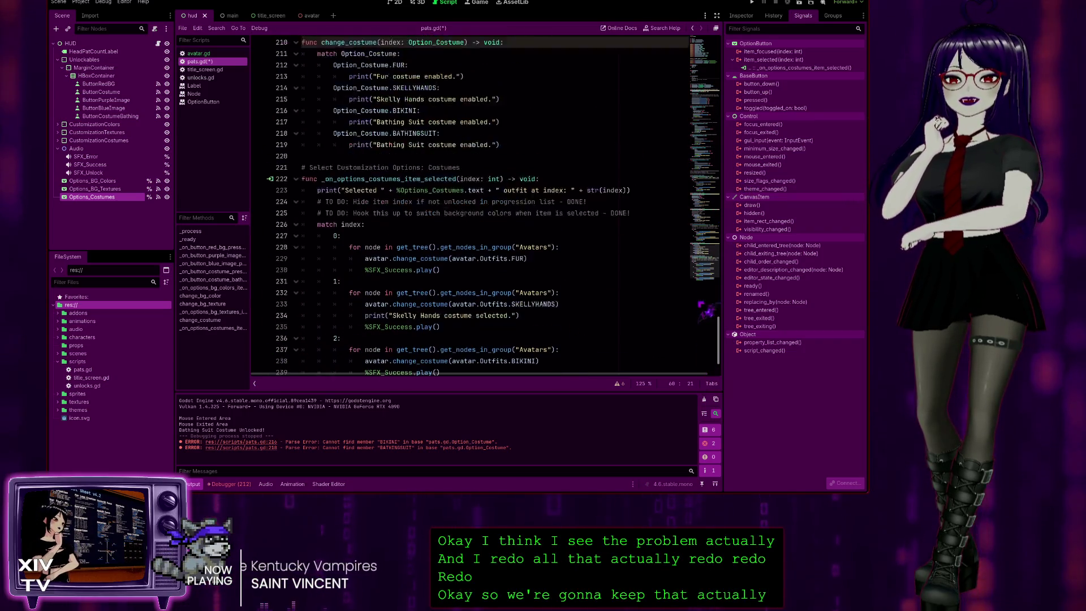
pyautogui.scroll(1, 711, 202)
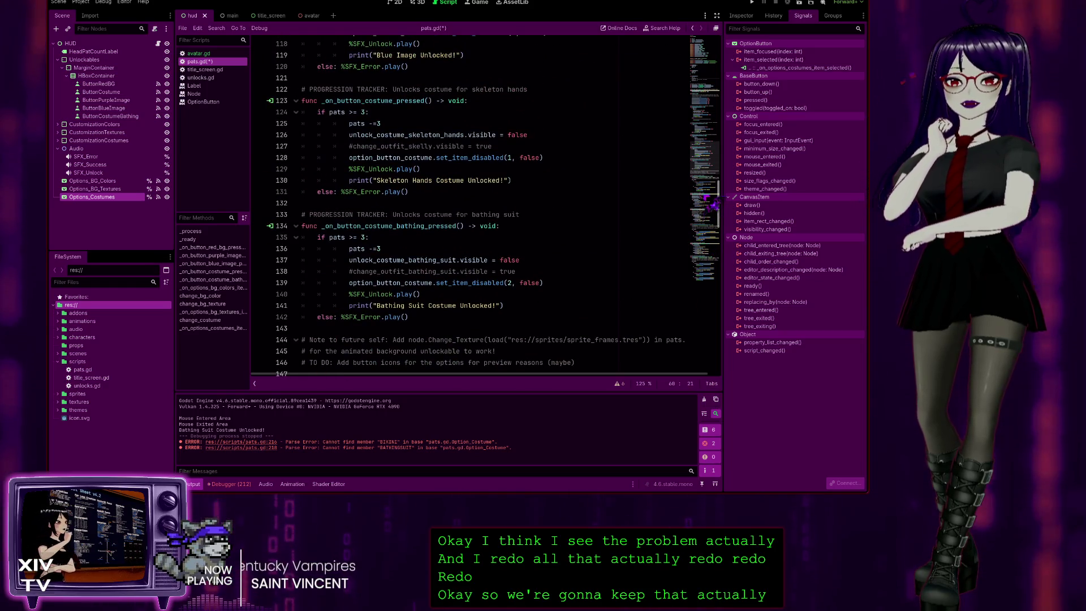
# - Change the Bathing Suit unlock to set_item_disabled(3, false) and run the game
pyautogui.click(567, 284)
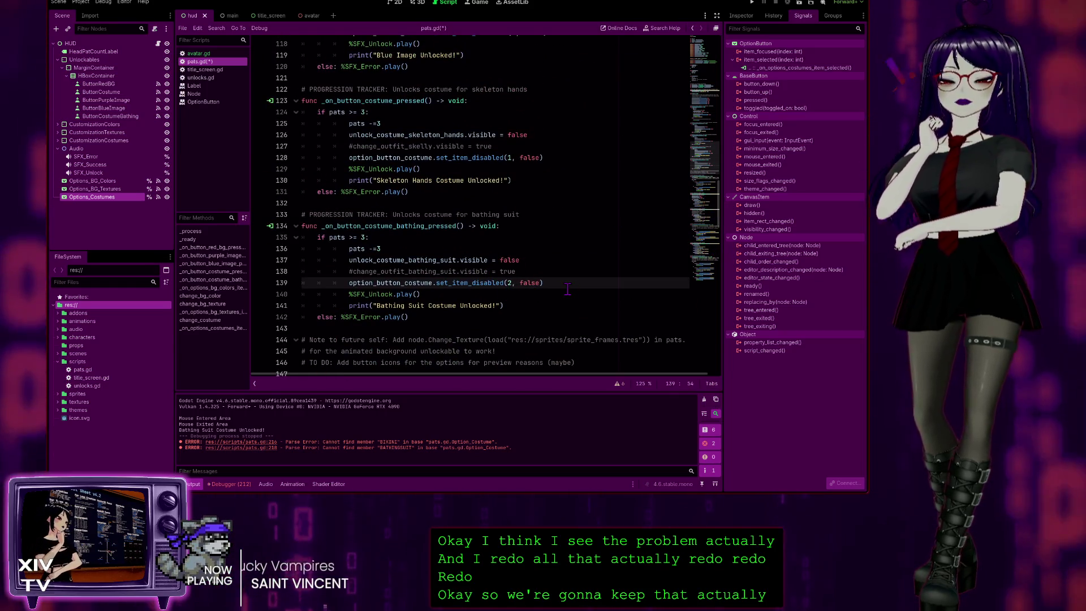
pyautogui.doubleClick(509, 283)
pyautogui.write('3')
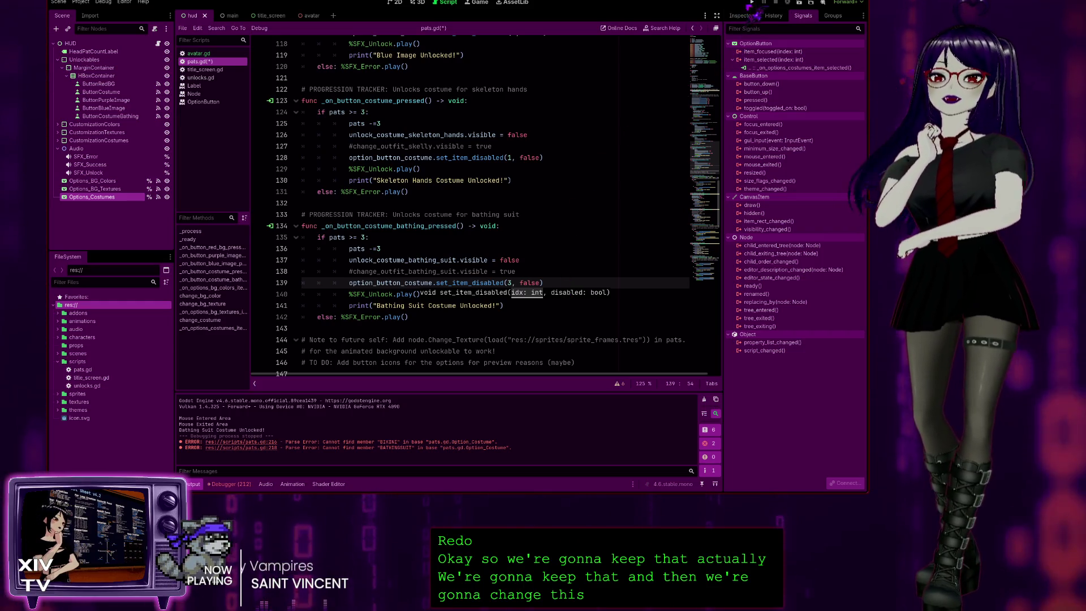
pyautogui.press('F5')
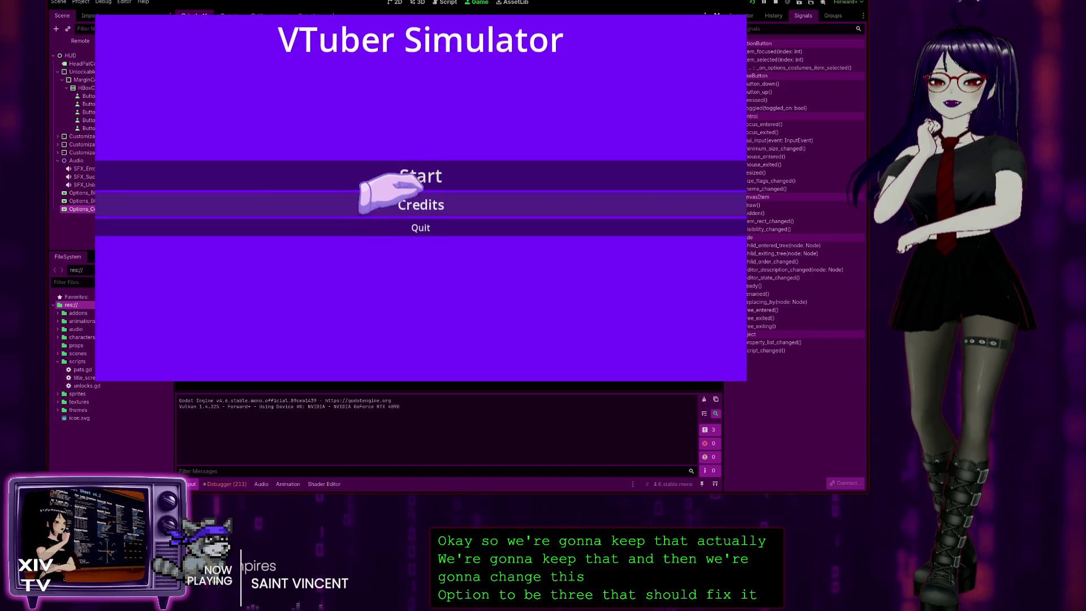
# - Start the game, pat the avatar, and unlock the Bathing Suit and Skeleton costumes
pyautogui.click(396, 176)
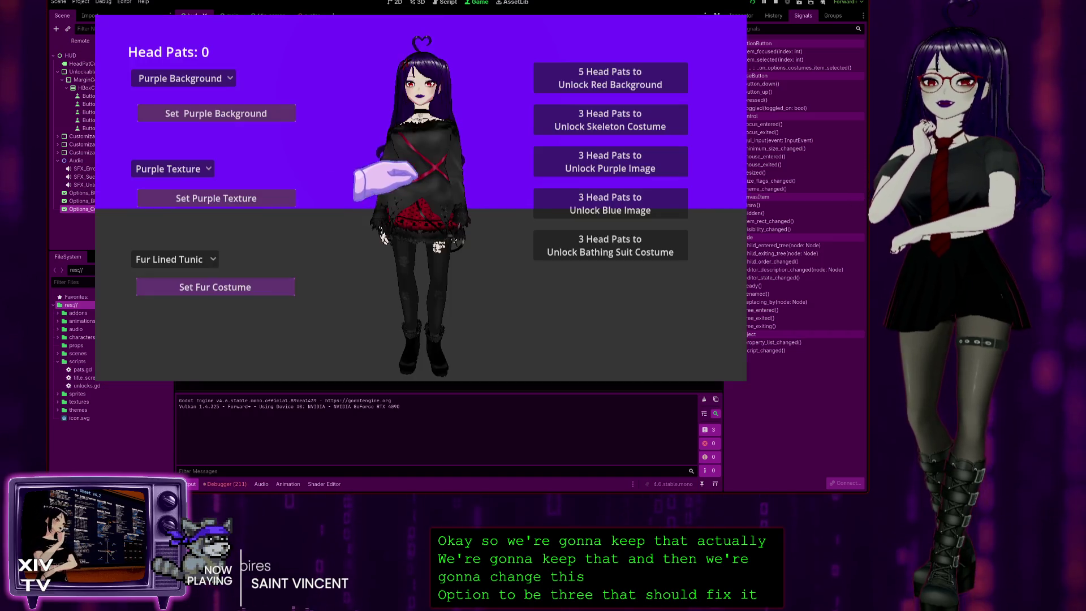
pyautogui.click(169, 258)
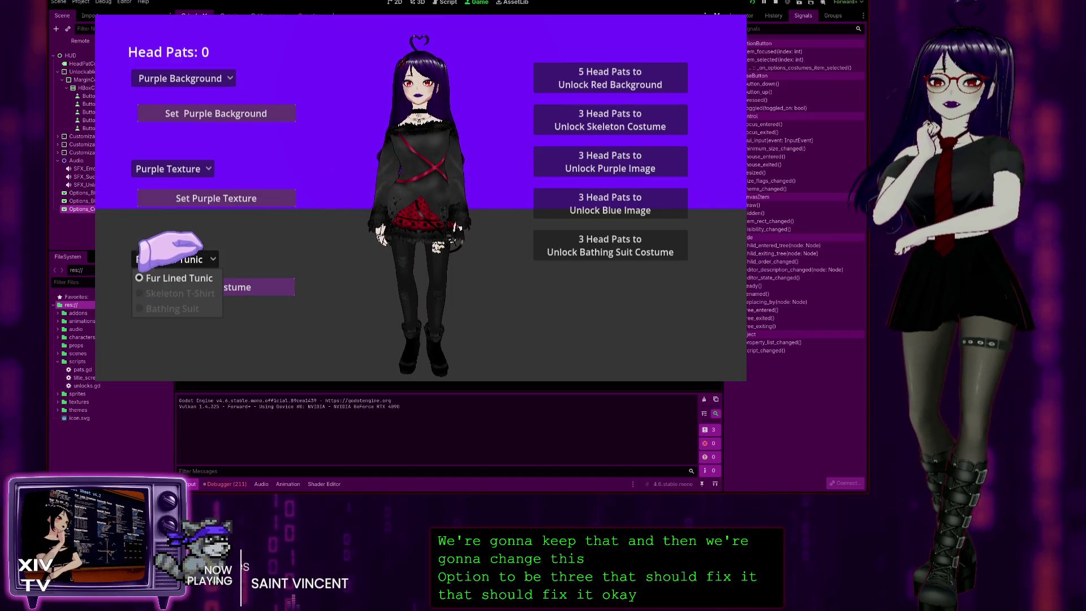
pyautogui.click(430, 79)
pyautogui.click(408, 74)
pyautogui.click(408, 77)
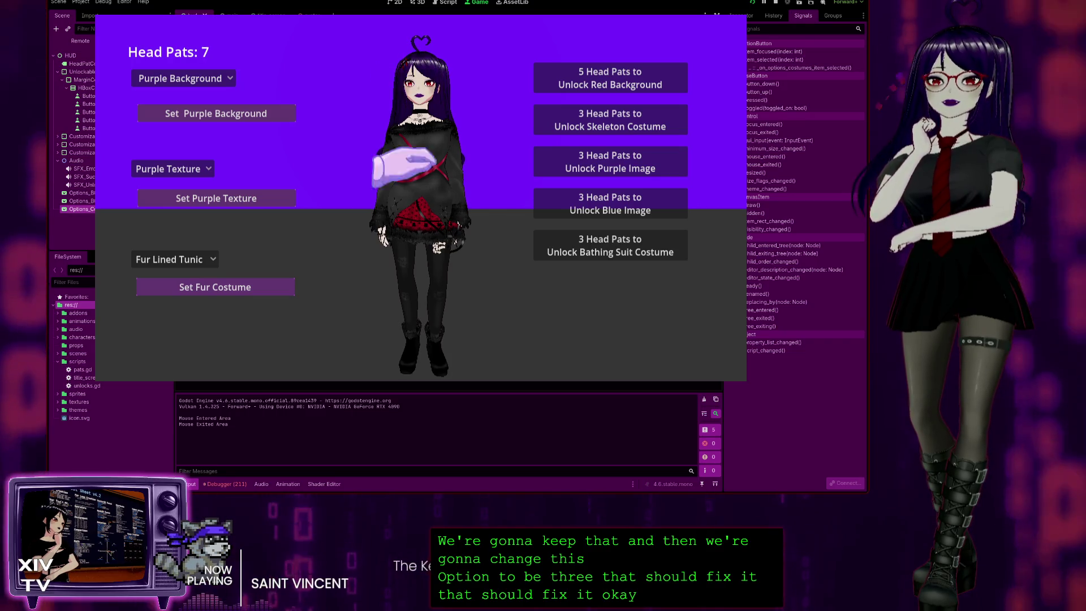
pyautogui.click(537, 243)
pyautogui.click(170, 257)
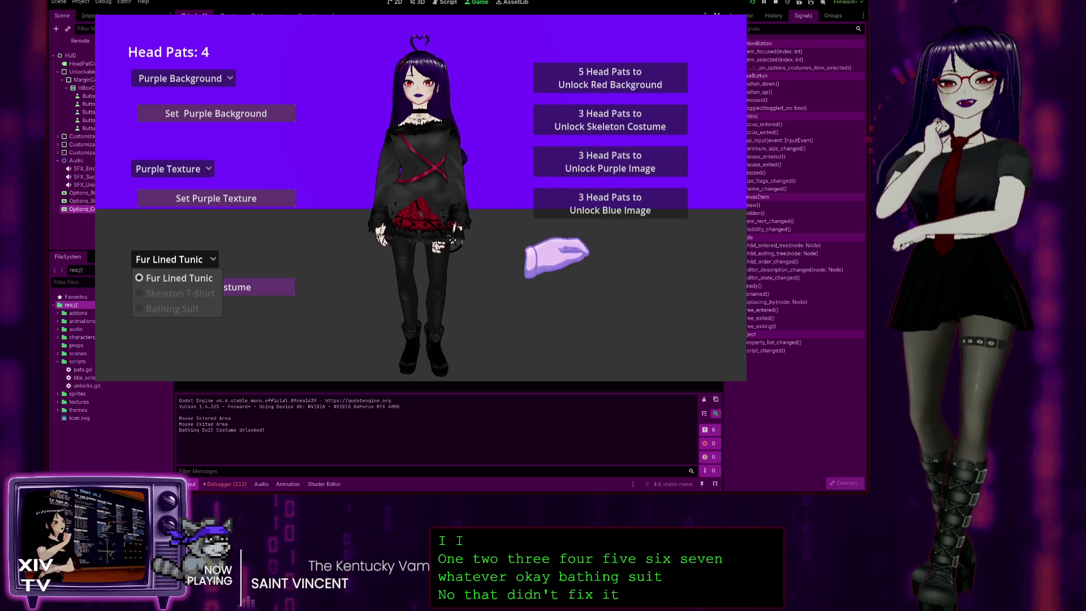
pyautogui.click(553, 117)
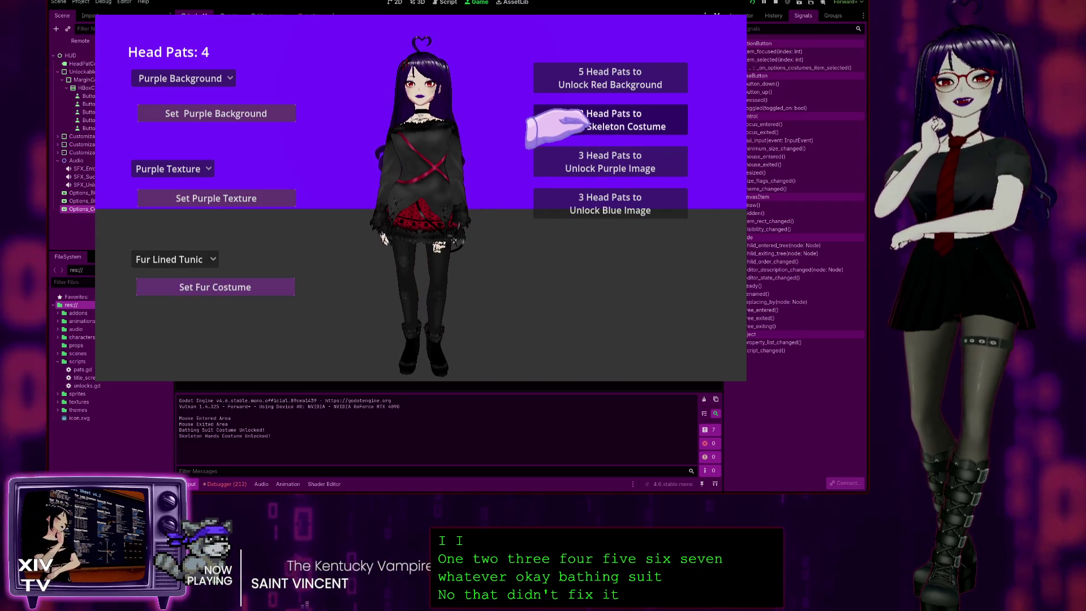
pyautogui.click(552, 116)
# - Dress the avatar in the Skeleton T-Shirt, then stop the game
pyautogui.click(170, 259)
pyautogui.click(173, 286)
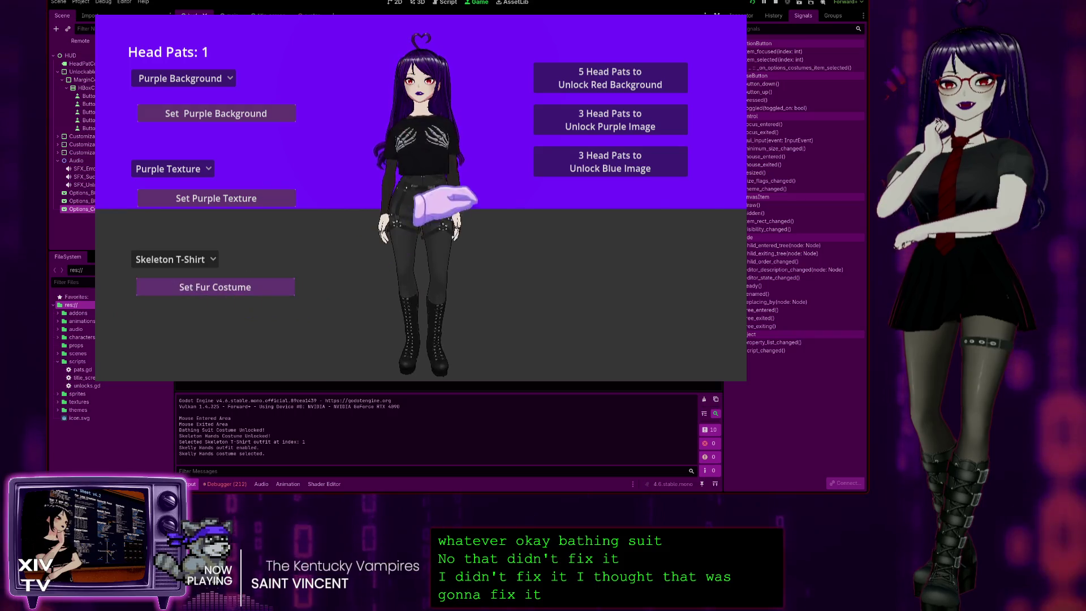
pyautogui.press('F8')
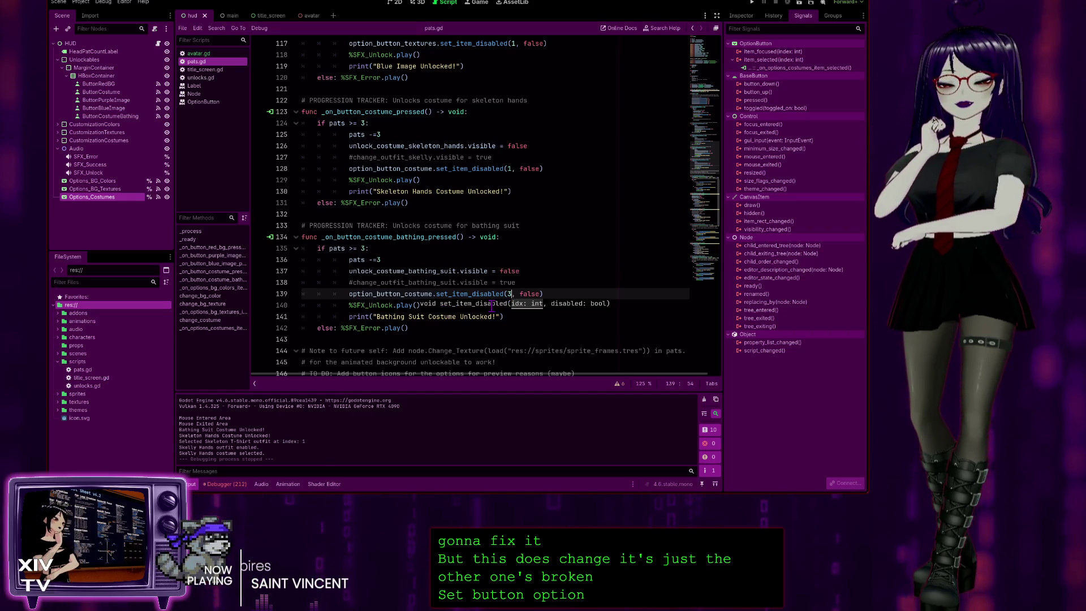
# - Delete match cases 2 and 3 in the selection handler, then undo that deletion
pyautogui.scroll(1, 470, 304)
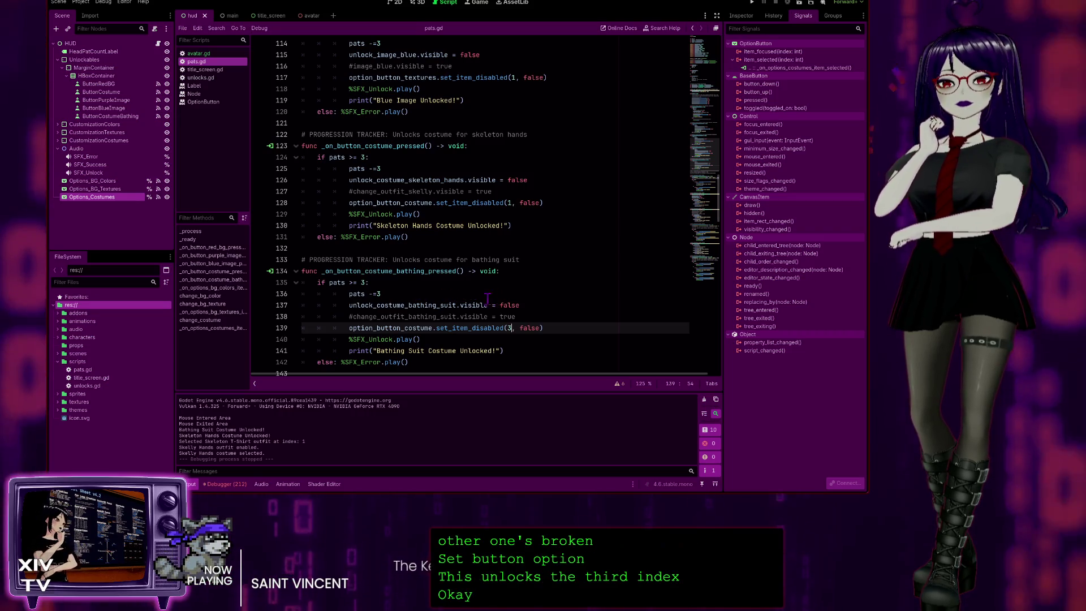
pyautogui.scroll(-10, 488, 299)
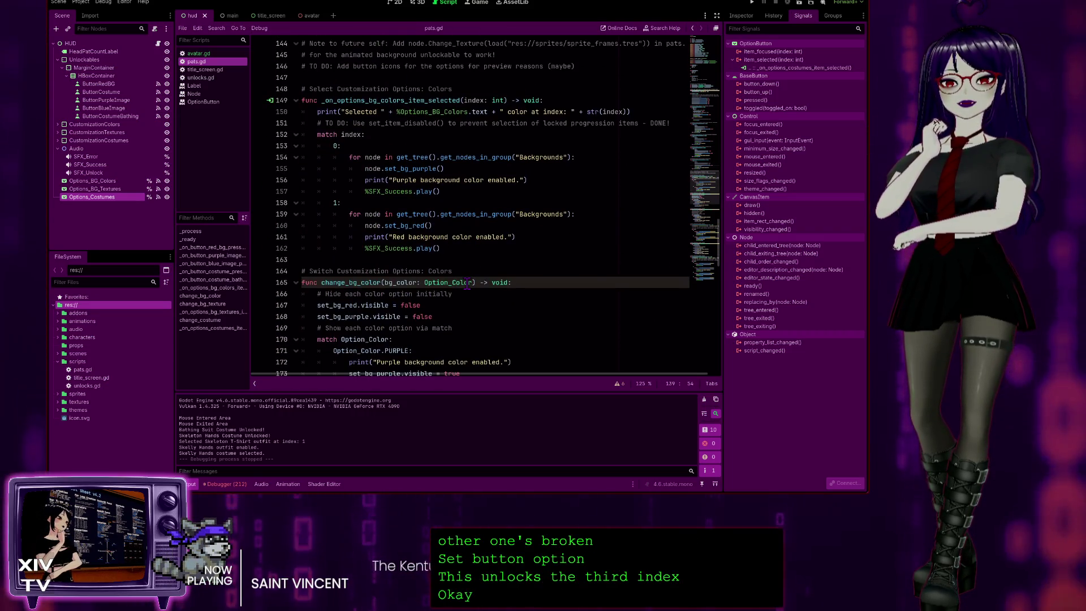
pyautogui.scroll(-15, 467, 285)
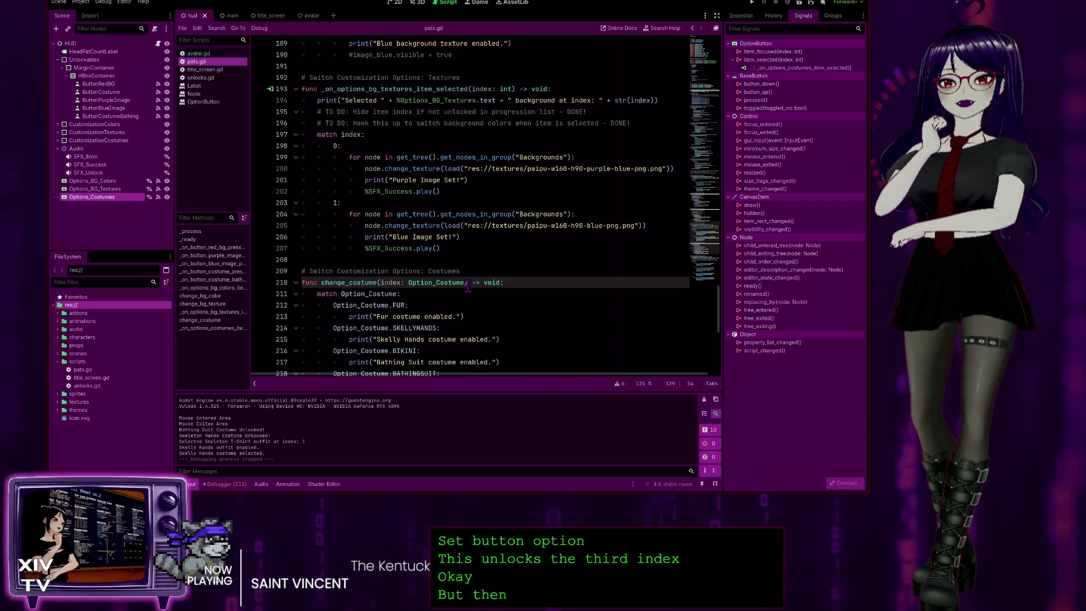
pyautogui.scroll(-3, 471, 285)
pyautogui.scroll(-6, 522, 290)
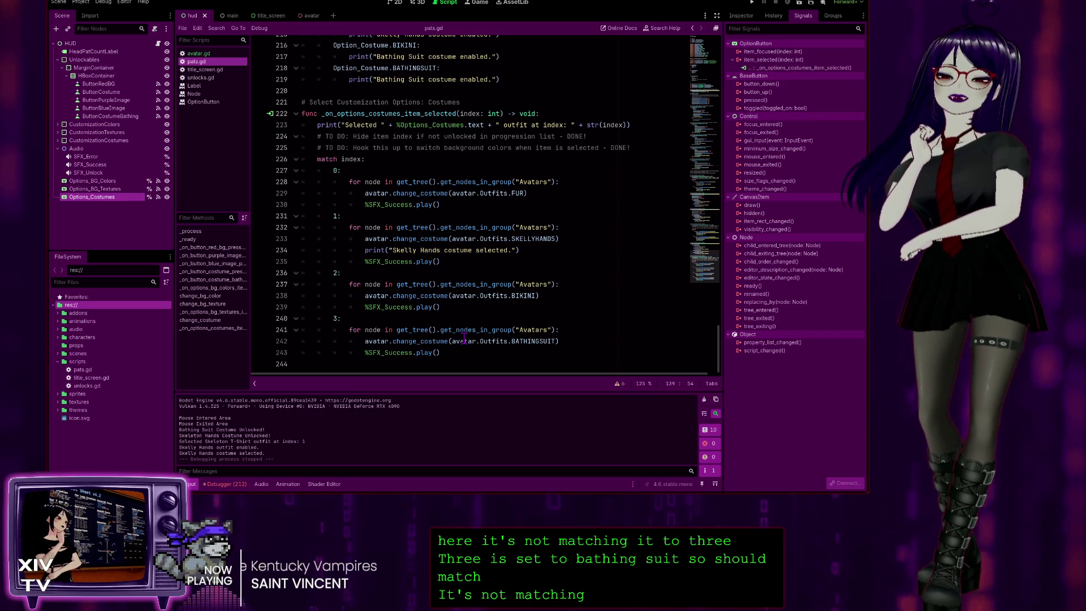
pyautogui.moveTo(455, 303); pyautogui.dragTo(349, 284)
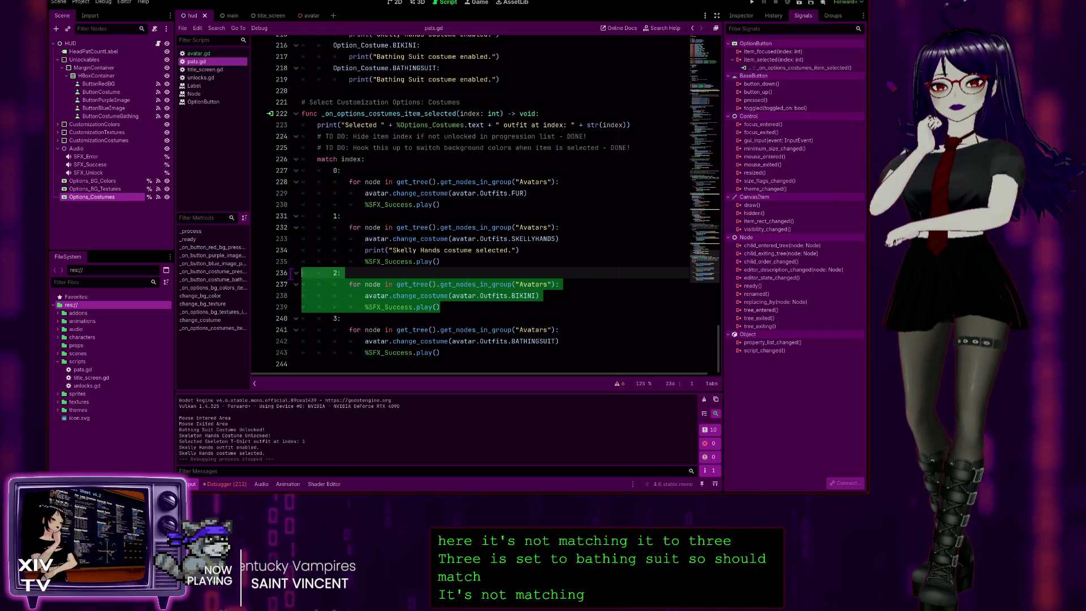
pyautogui.click(497, 349)
pyautogui.moveTo(497, 349)
pyautogui.mouseDown()
pyautogui.moveTo(368, 307)
pyautogui.moveTo(349, 284)
pyautogui.mouseUp()
pyautogui.press('Delete')
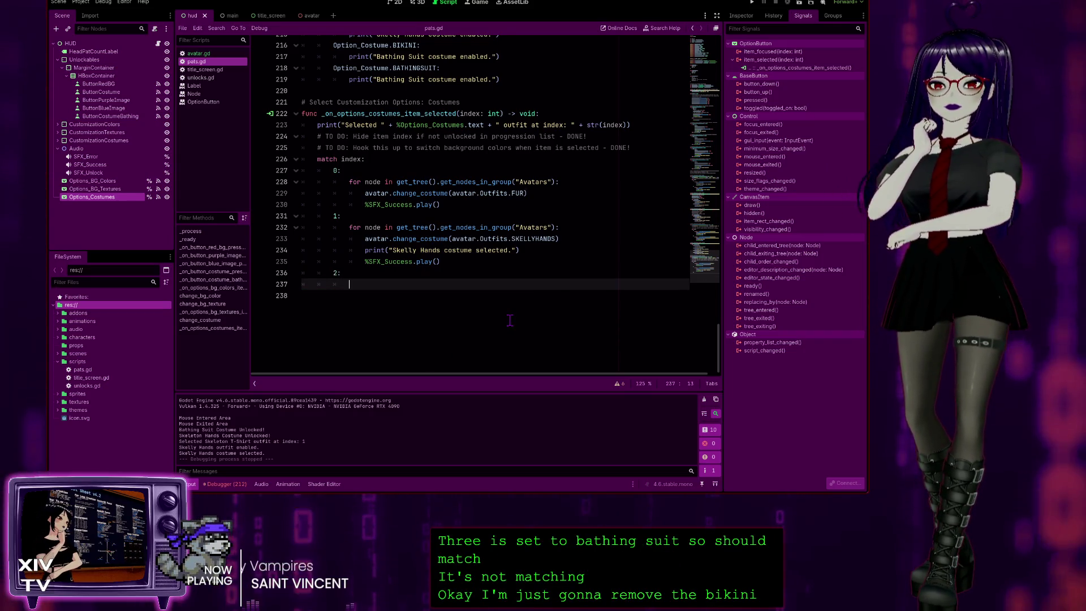
pyautogui.hotkey('ctrl', 'z')
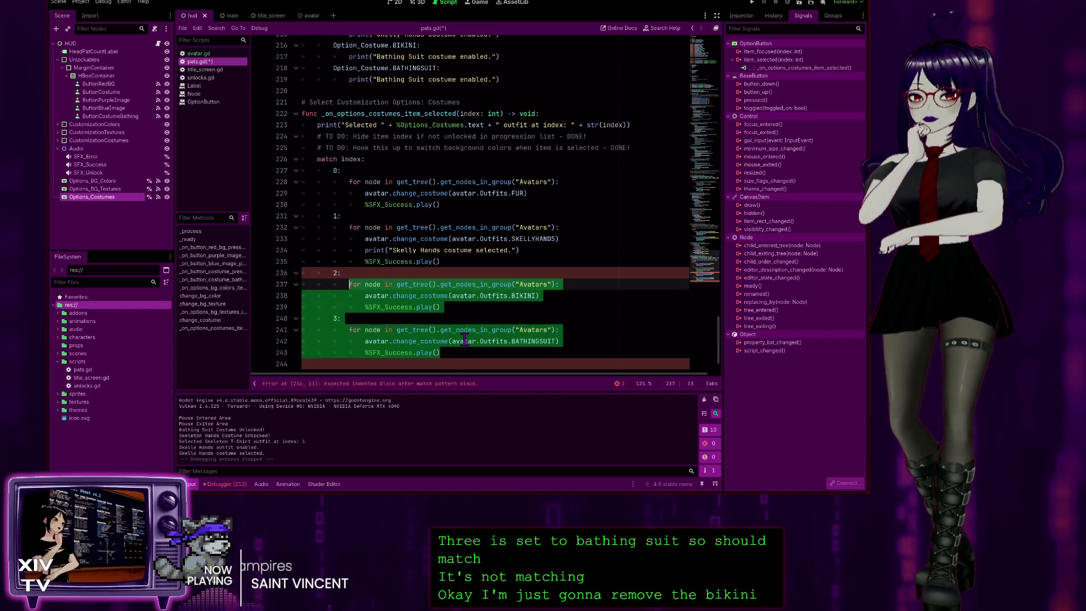
# - Delete only the bikini case so index 2 switches to BATHINGSUIT
pyautogui.click(451, 354)
pyautogui.moveTo(451, 353)
pyautogui.mouseDown()
pyautogui.moveTo(346, 330)
pyautogui.moveTo(349, 285)
pyautogui.mouseUp()
pyautogui.click(347, 329)
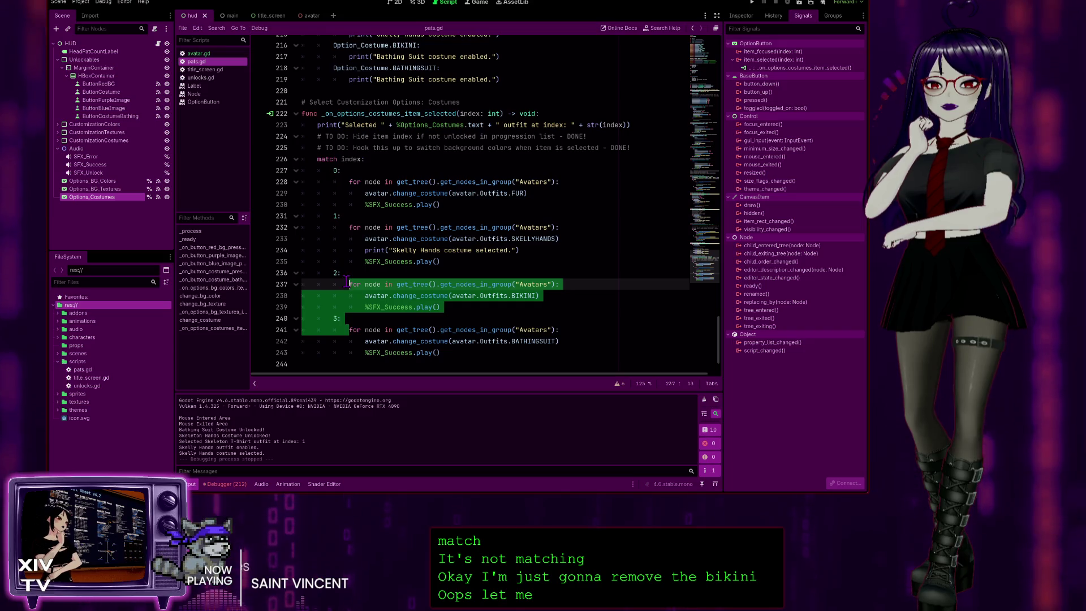
pyautogui.press('Delete')
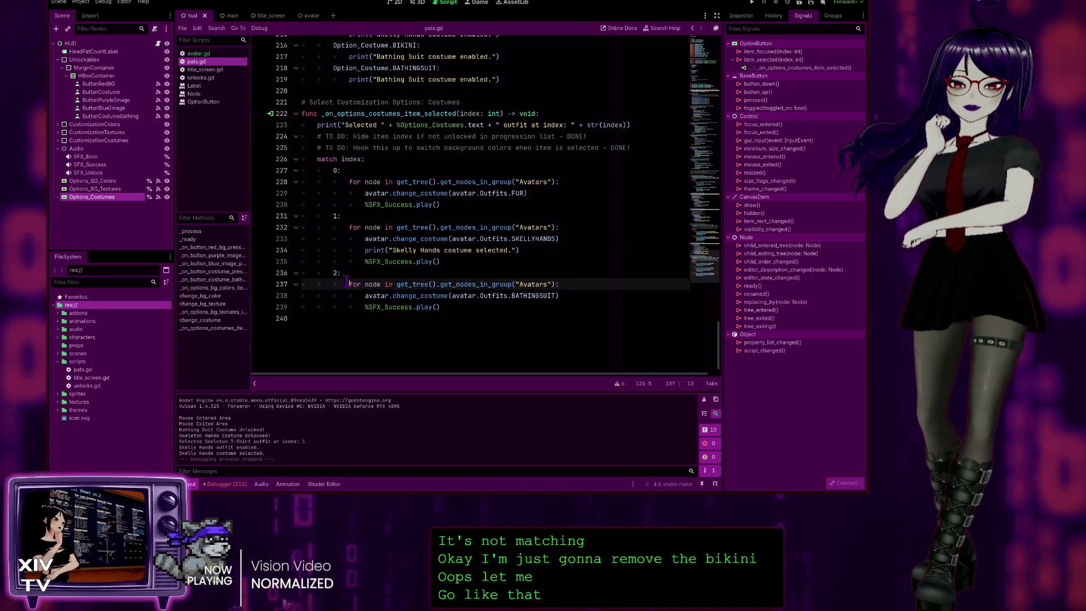
# - Delete the BIKINI case from change_costume
pyautogui.scroll(6, 522, 255)
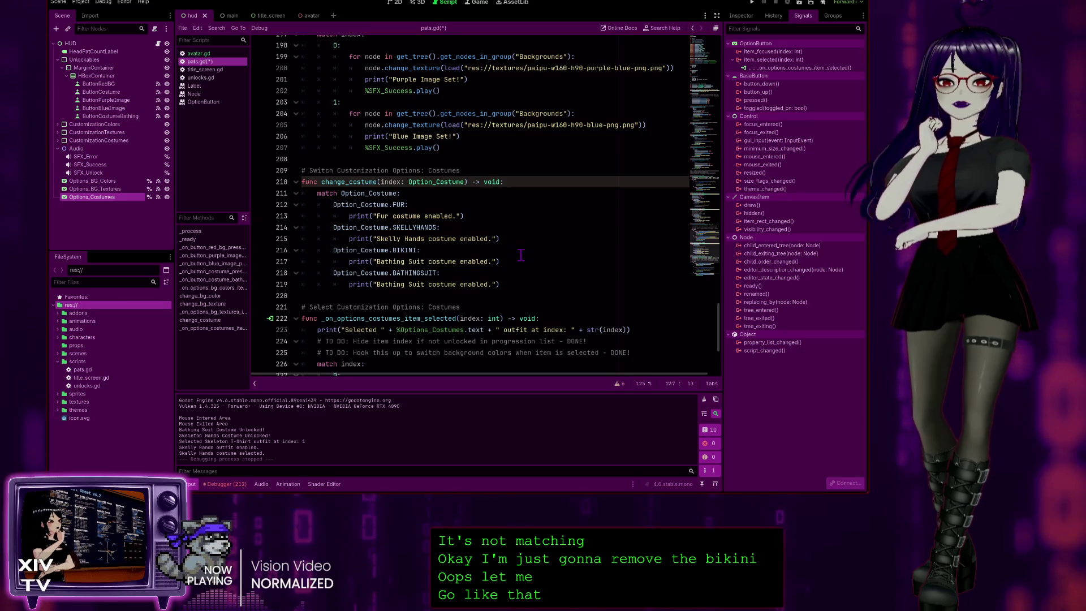
pyautogui.moveTo(516, 261); pyautogui.dragTo(535, 238)
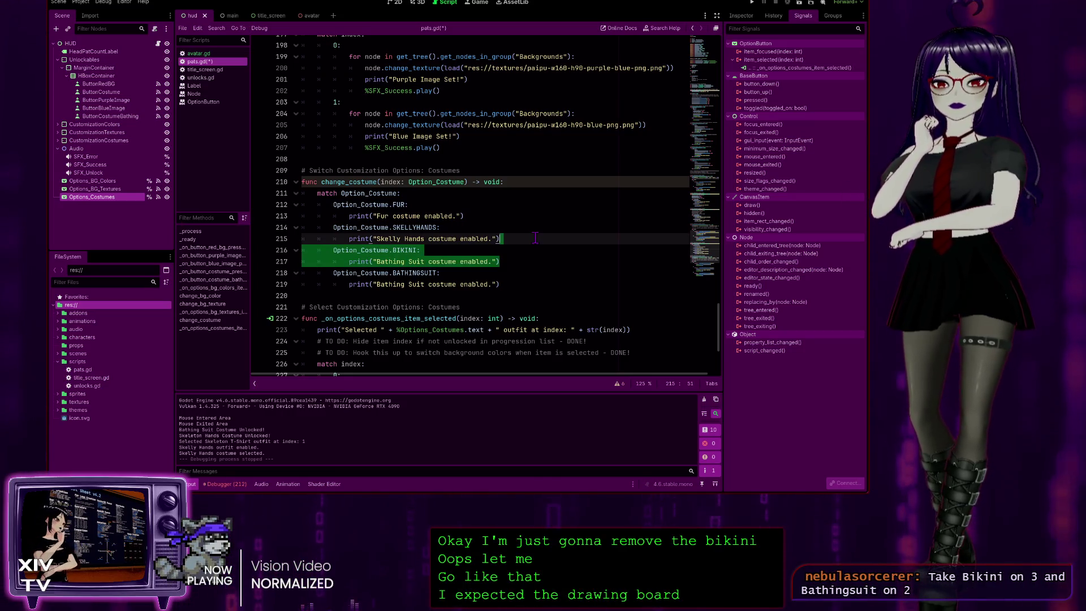
pyautogui.press('Delete')
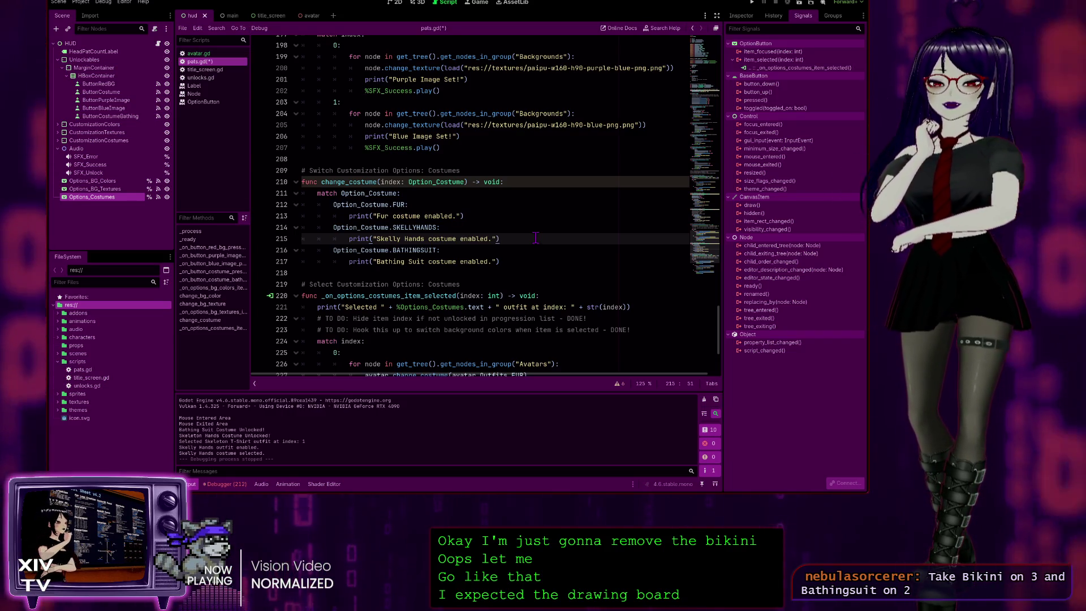
# - Find and select the line that disables costume option 3
pyautogui.scroll(-4, 519, 284)
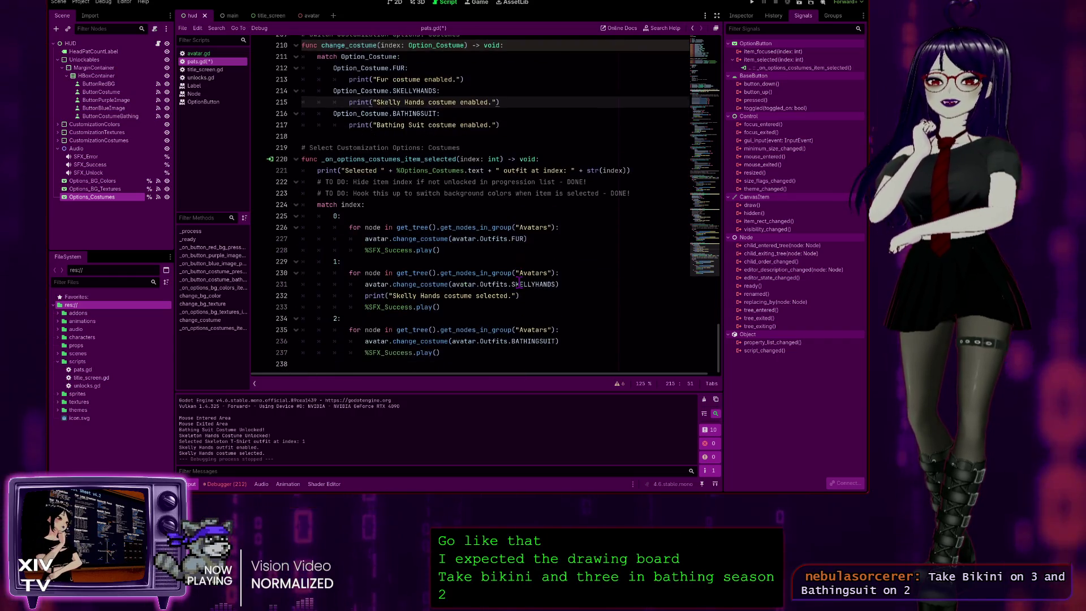
pyautogui.scroll(8, 531, 318)
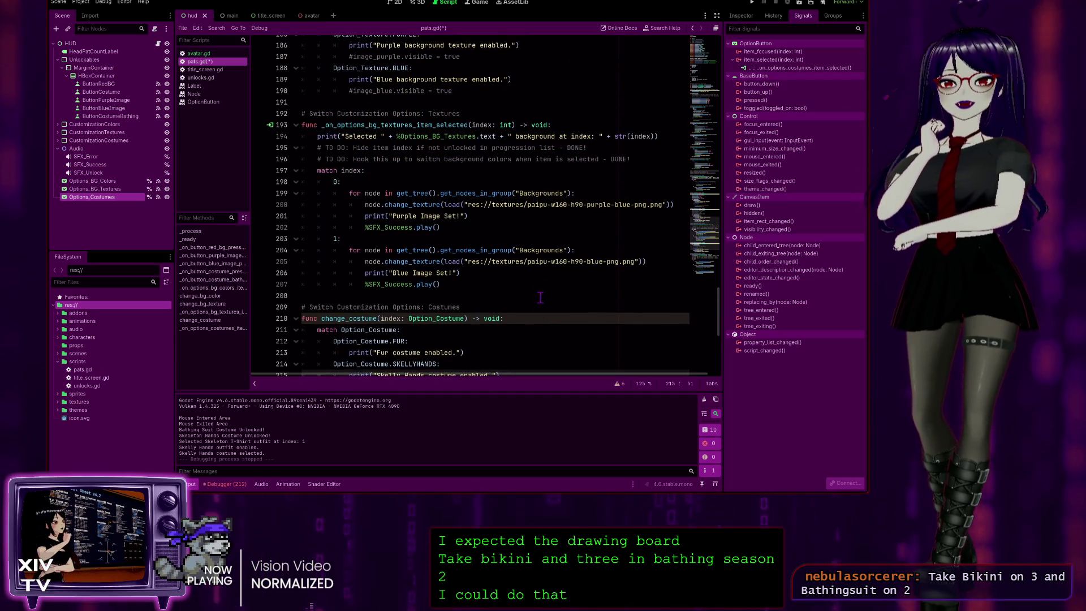
pyautogui.scroll(5, 540, 297)
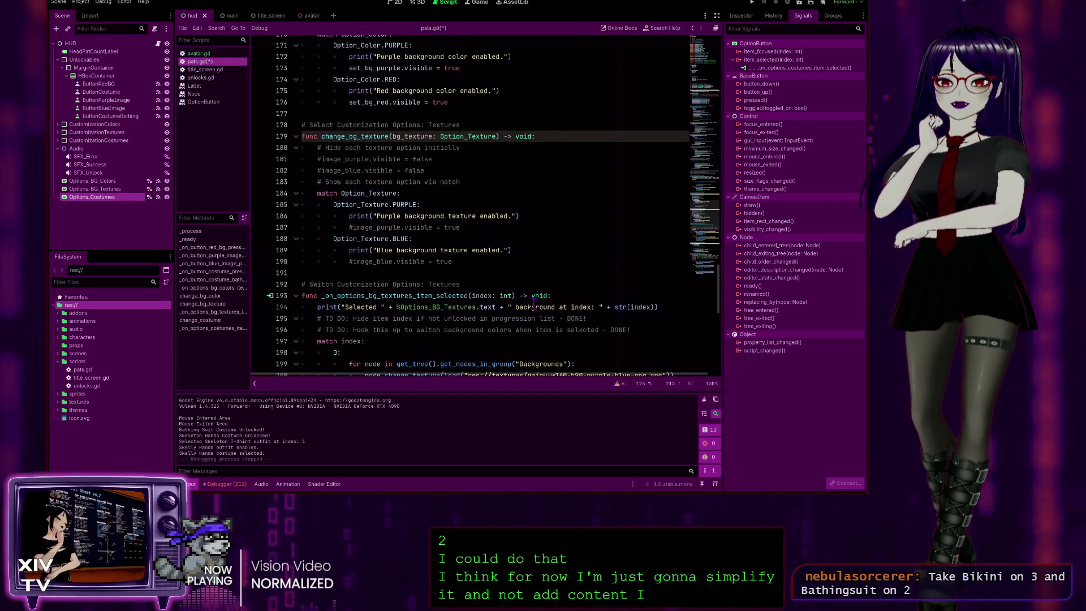
pyautogui.scroll(9, 534, 306)
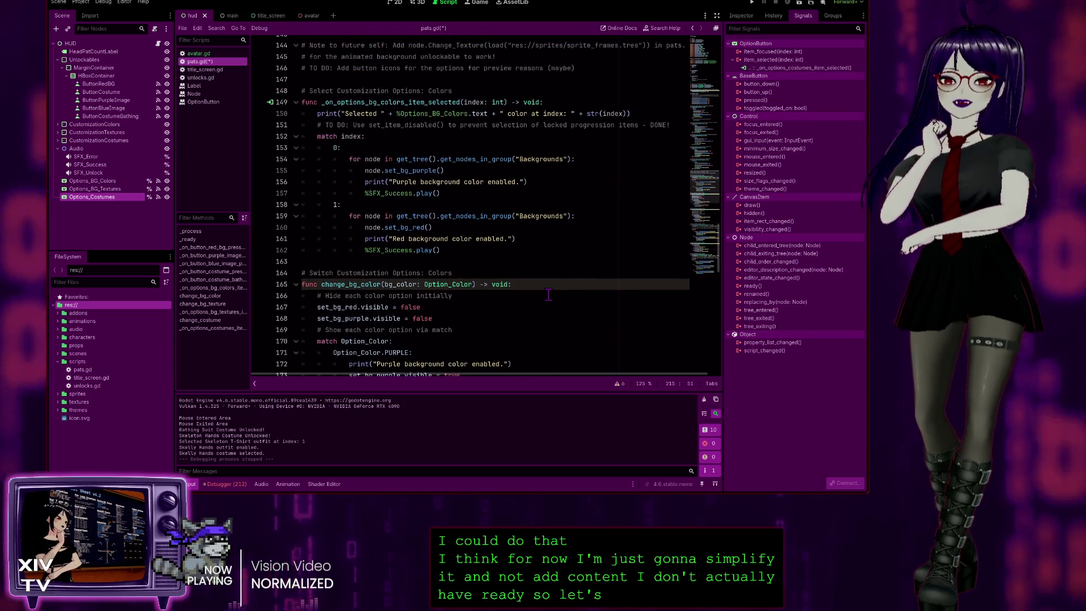
pyautogui.scroll(9, 544, 288)
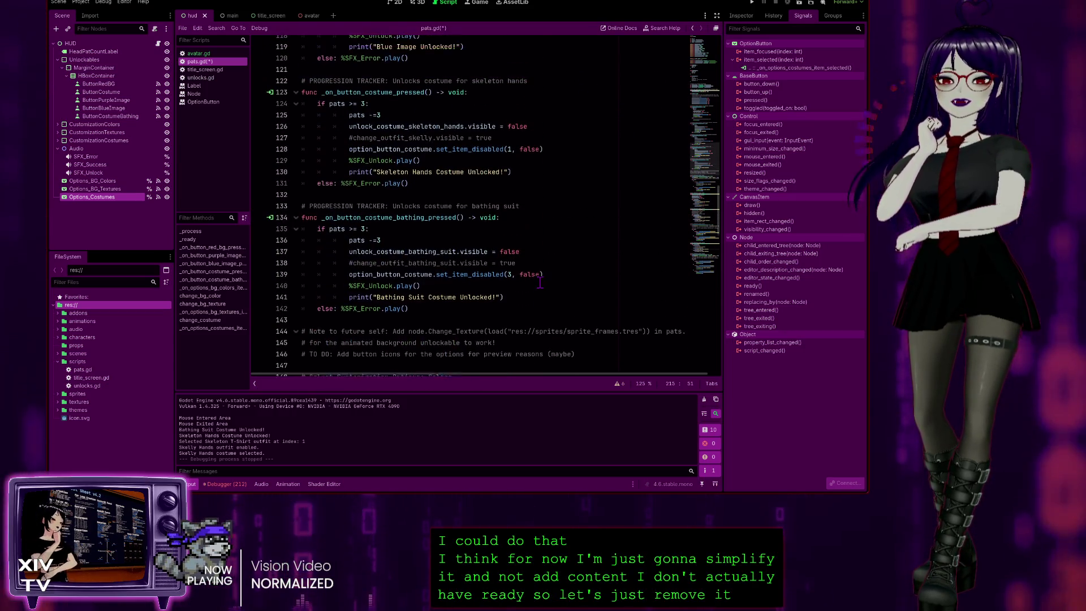
pyautogui.scroll(1, 541, 283)
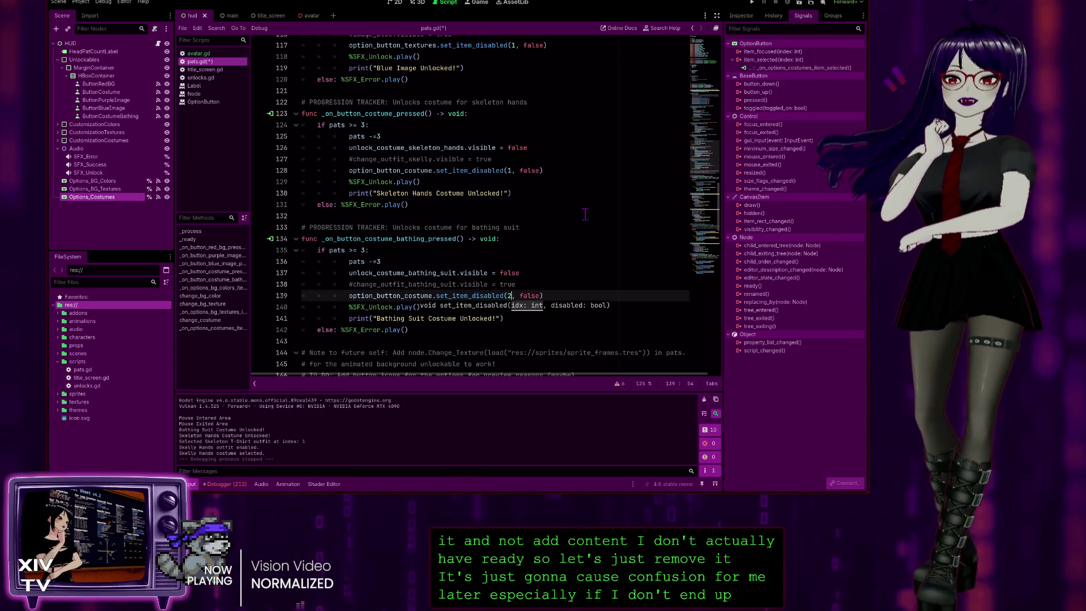
pyautogui.scroll(1, 560, 211)
pyautogui.scroll(-6, 442, 302)
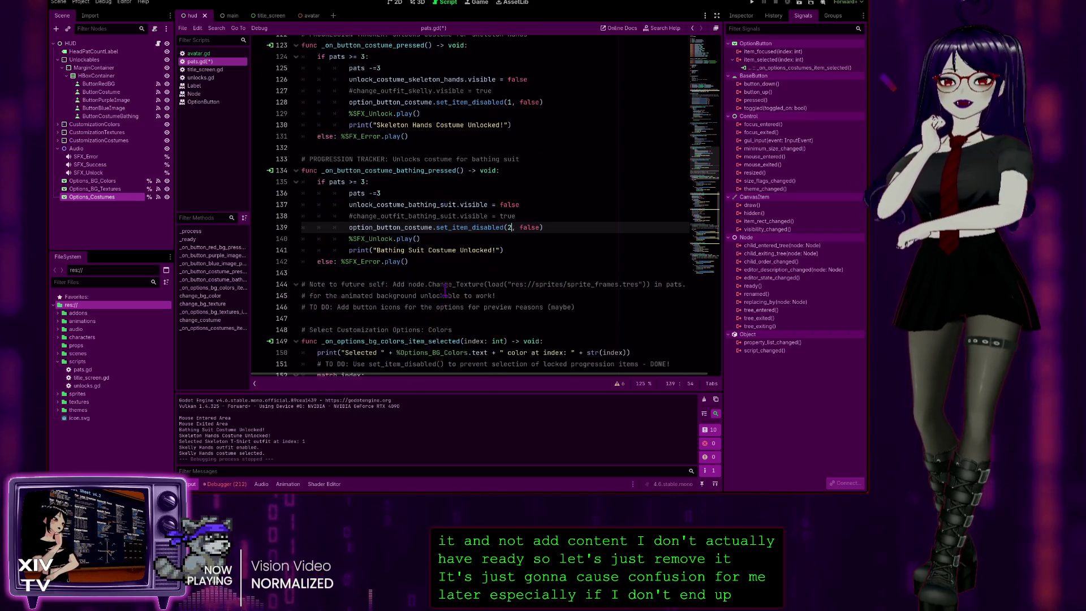
pyautogui.scroll(13, 436, 315)
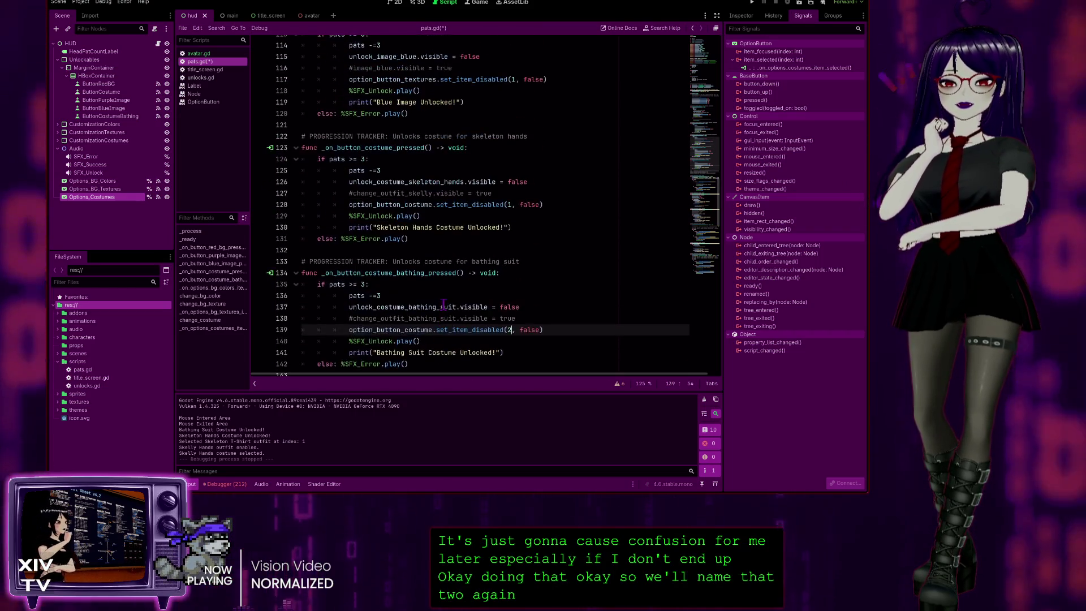
pyautogui.scroll(4, 451, 282)
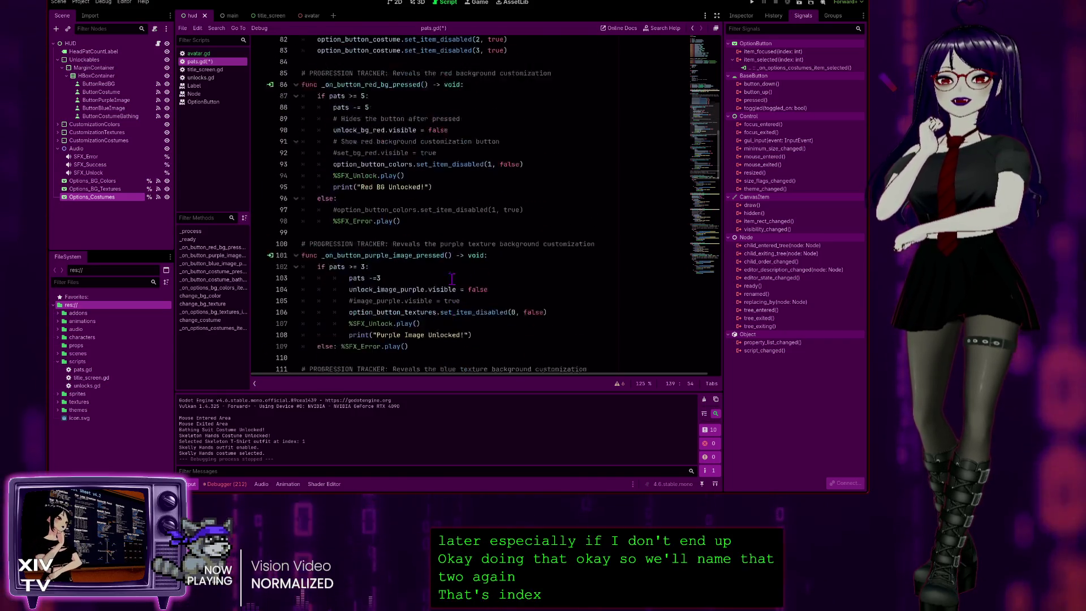
pyautogui.scroll(2, 452, 280)
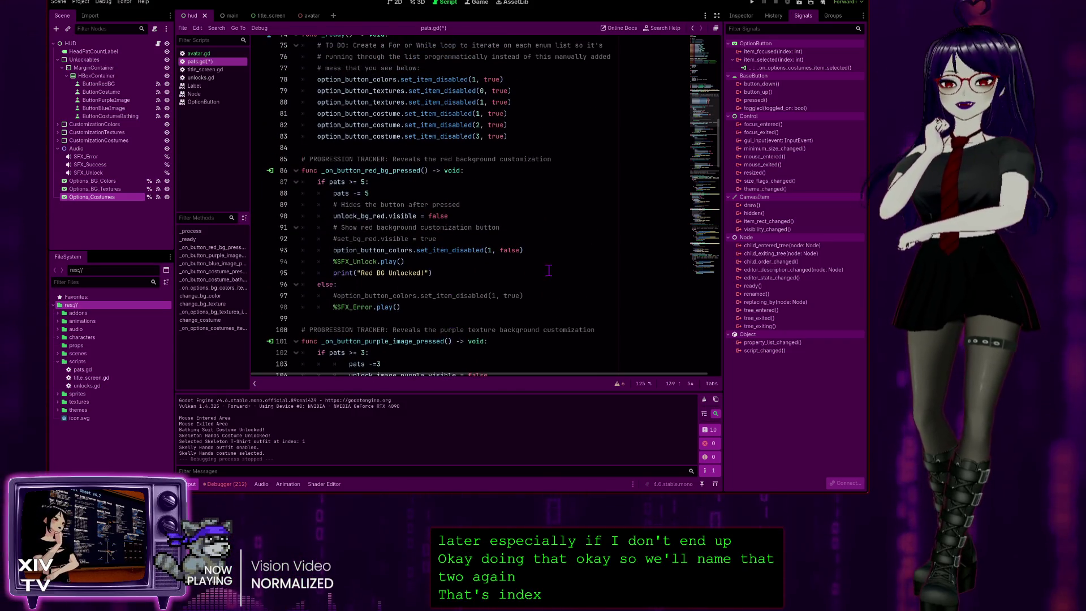
pyautogui.scroll(4, 542, 277)
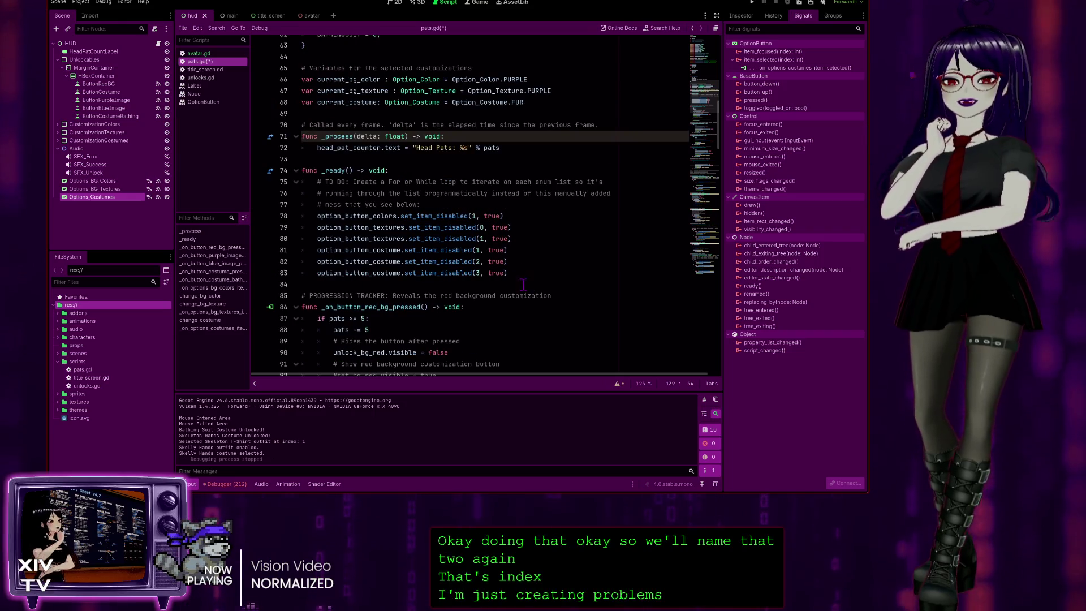
pyautogui.moveTo(526, 272); pyautogui.dragTo(536, 260)
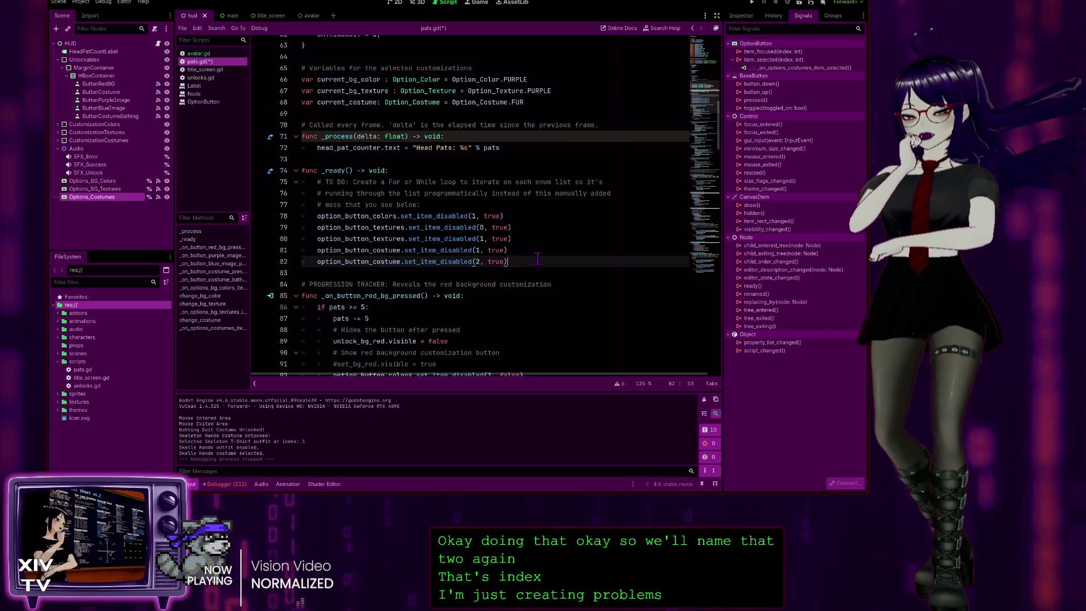
# - Delete the joke comment and leftover = 3 entry, rename BIKINI to BATHINGSUIT, and run the game
pyautogui.scroll(5, 481, 258)
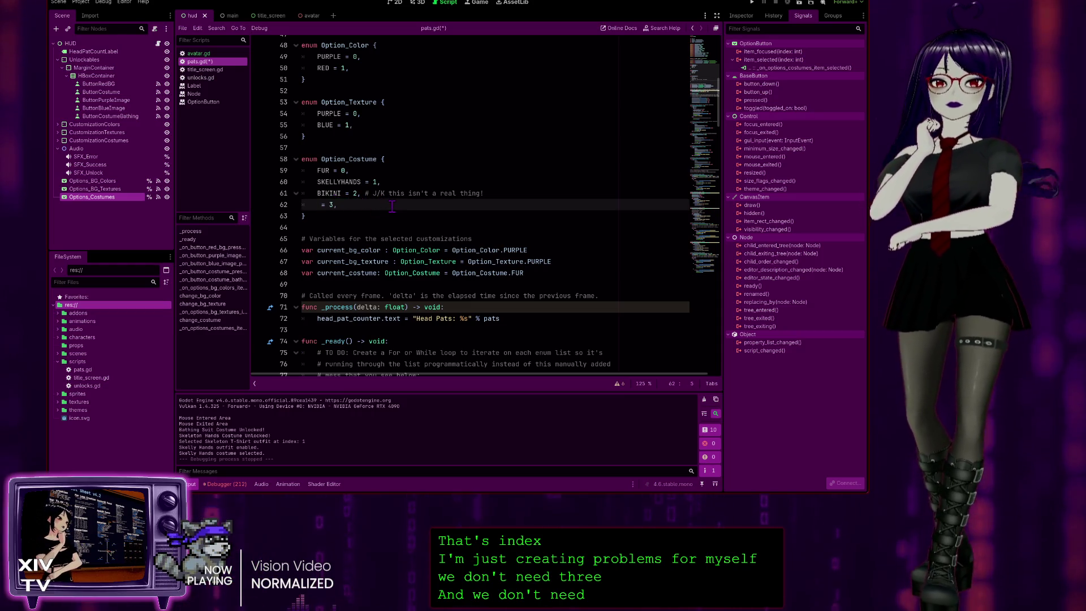
pyautogui.moveTo(393, 201)
pyautogui.mouseDown()
pyautogui.moveTo(362, 184)
pyautogui.moveTo(365, 193)
pyautogui.mouseUp()
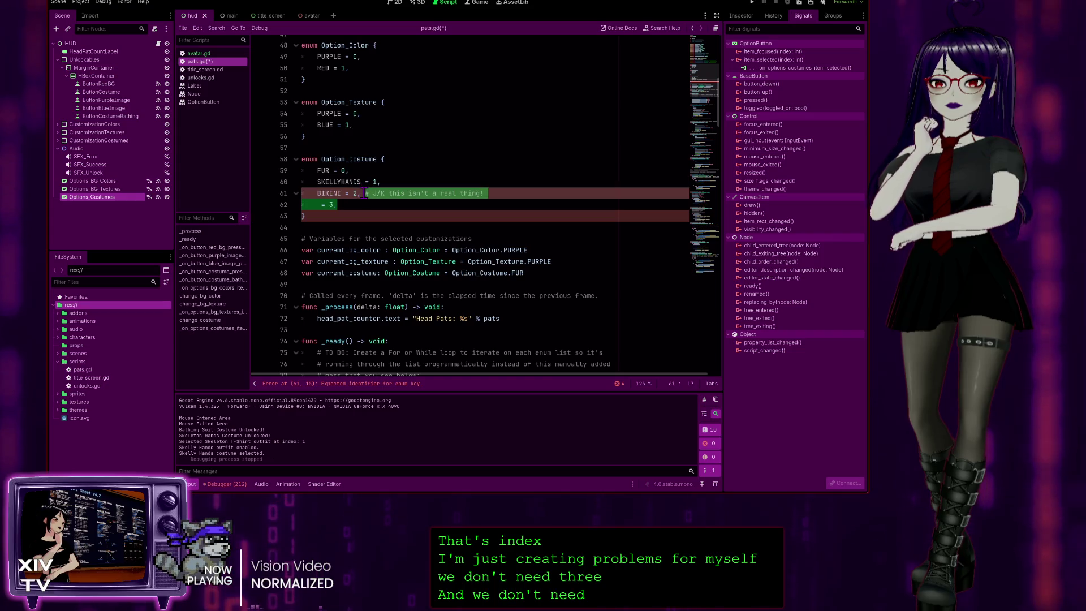
pyautogui.press('BackSpace')
pyautogui.doubleClick(329, 193)
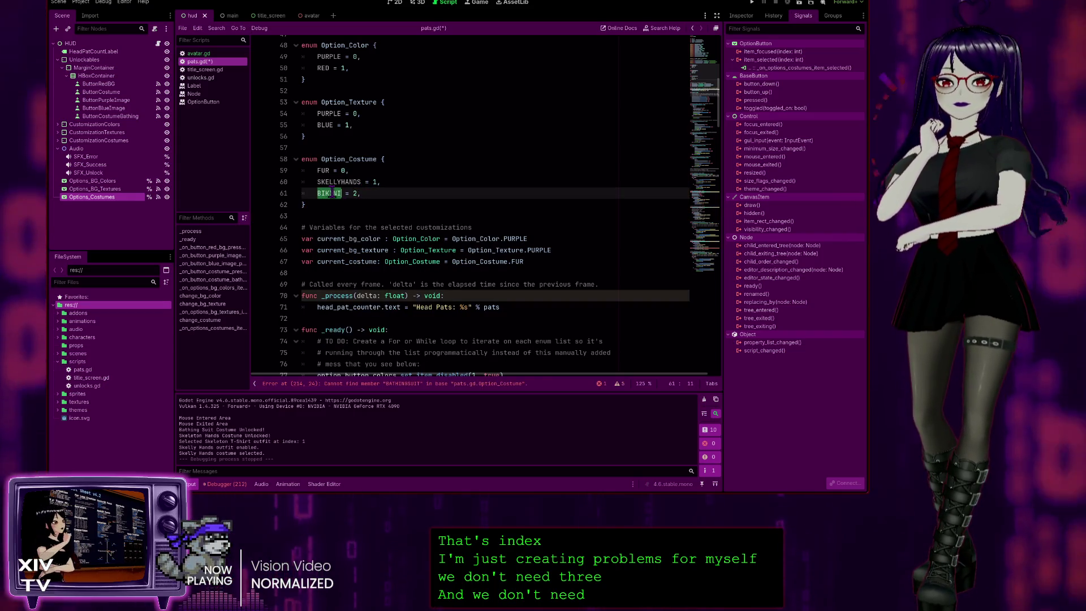
pyautogui.write('BATHINGSUIT')
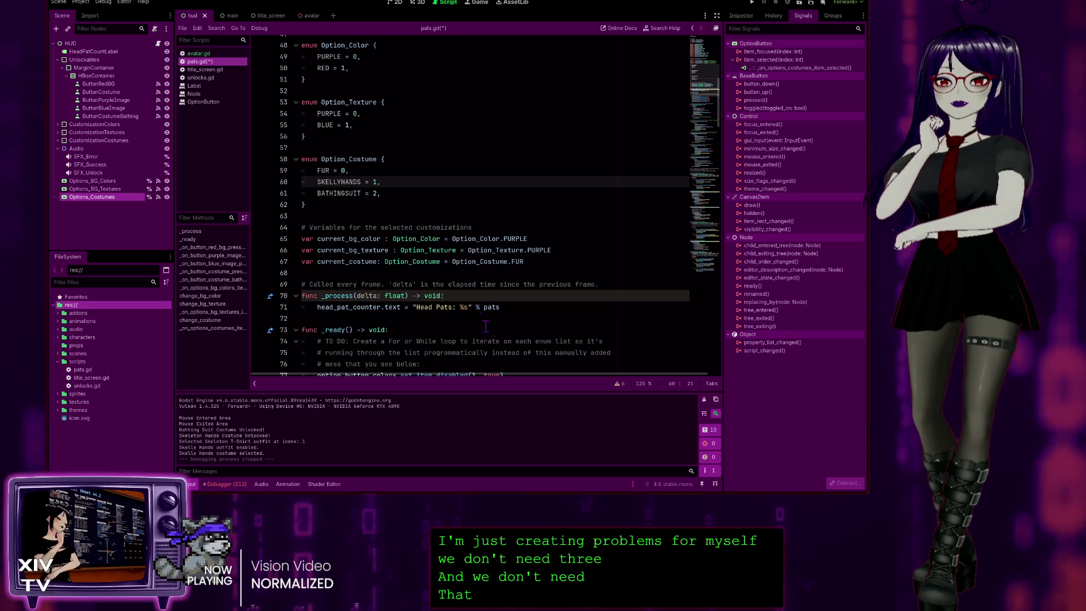
pyautogui.scroll(6, 524, 342)
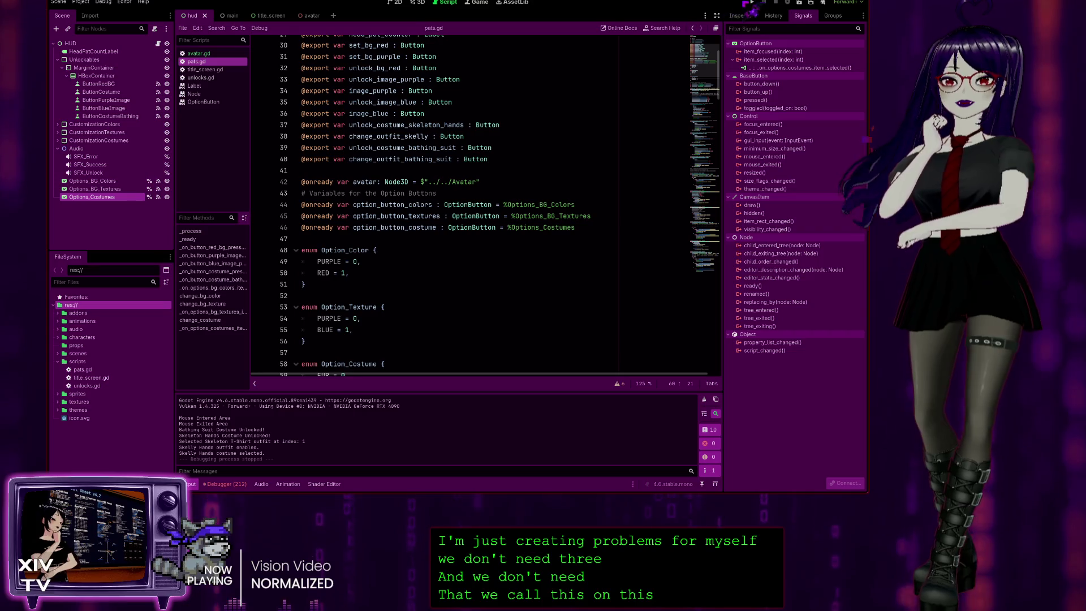
pyautogui.press('F5')
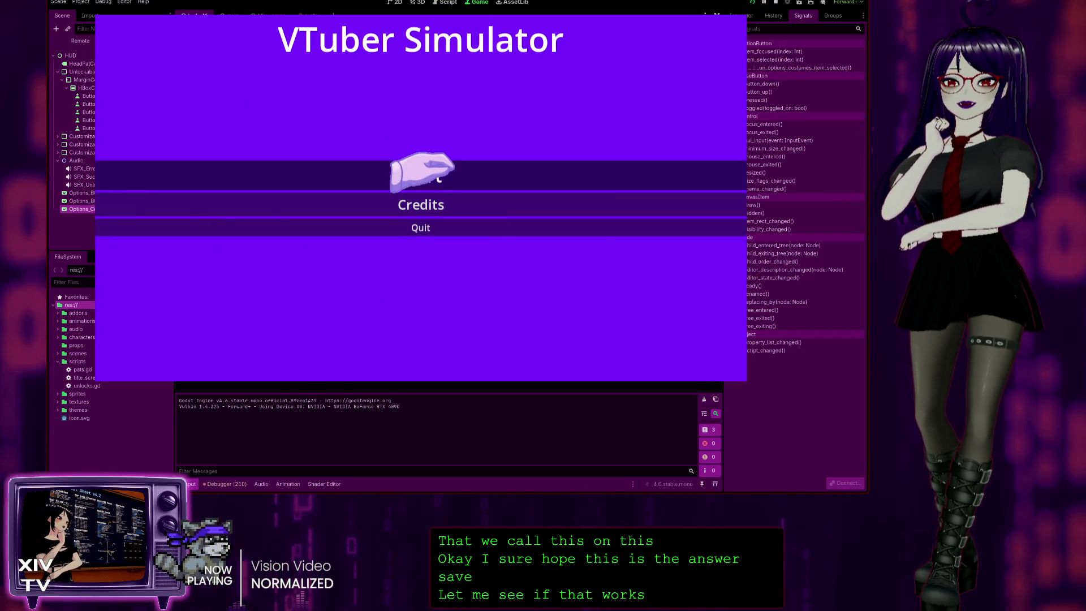
# - Start the game, switch to the Bathing Suit, and pat to unlock the skeleton costume
pyautogui.click(422, 176)
pyautogui.click(170, 259)
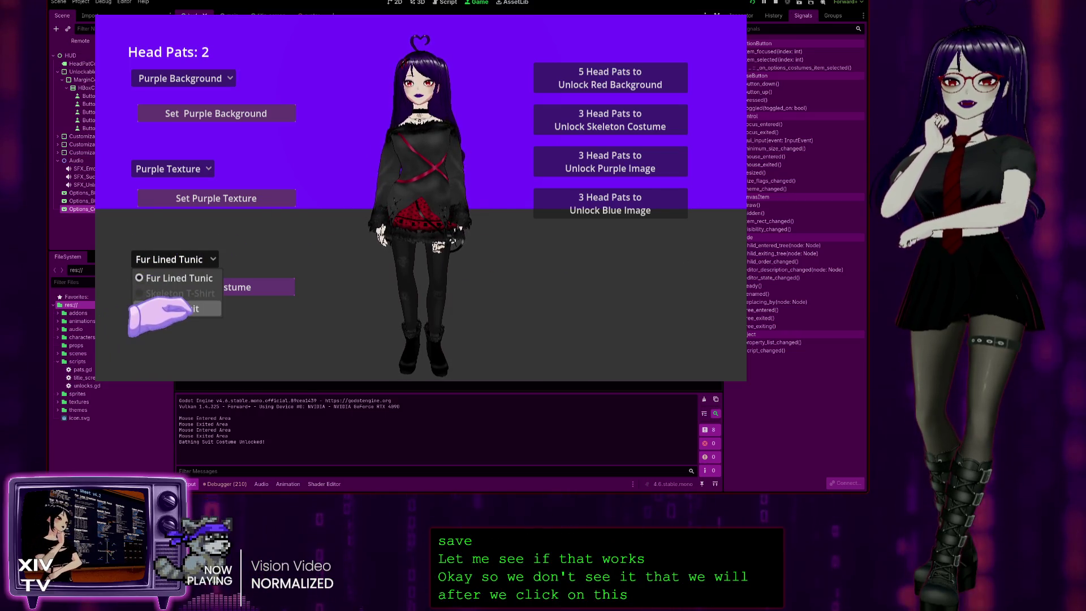
pyautogui.click(161, 309)
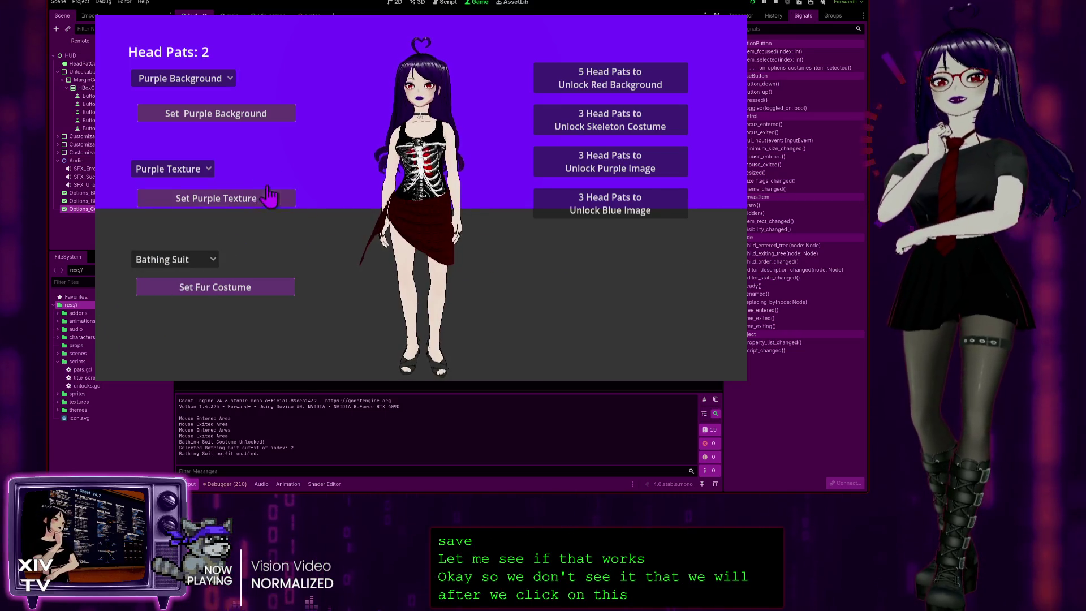
pyautogui.click(172, 259)
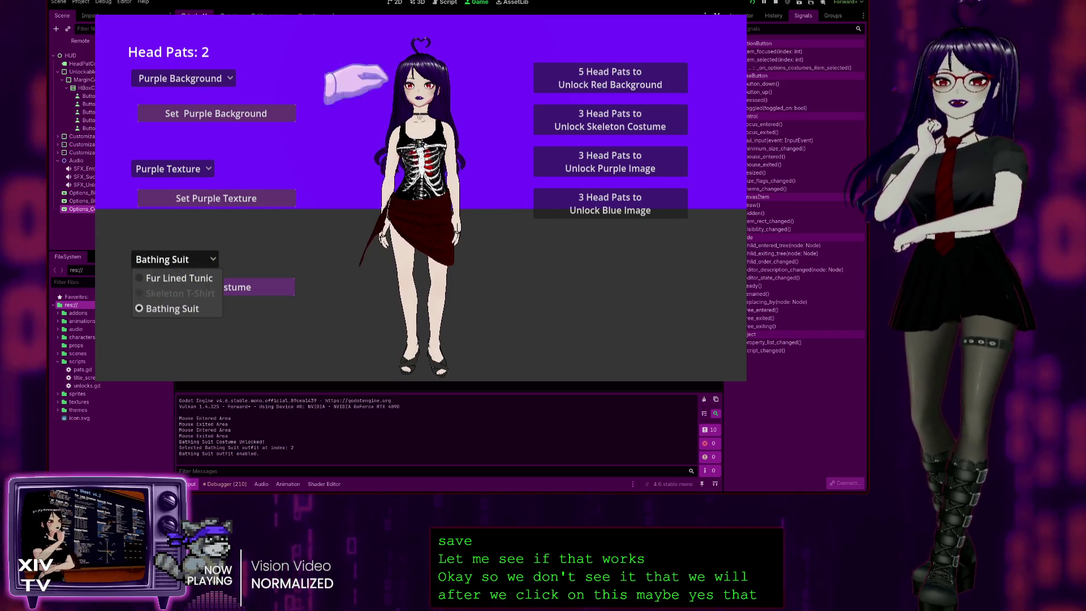
pyautogui.click(441, 90)
pyautogui.click(442, 90)
pyautogui.click(441, 90)
pyautogui.click(435, 85)
pyautogui.click(435, 84)
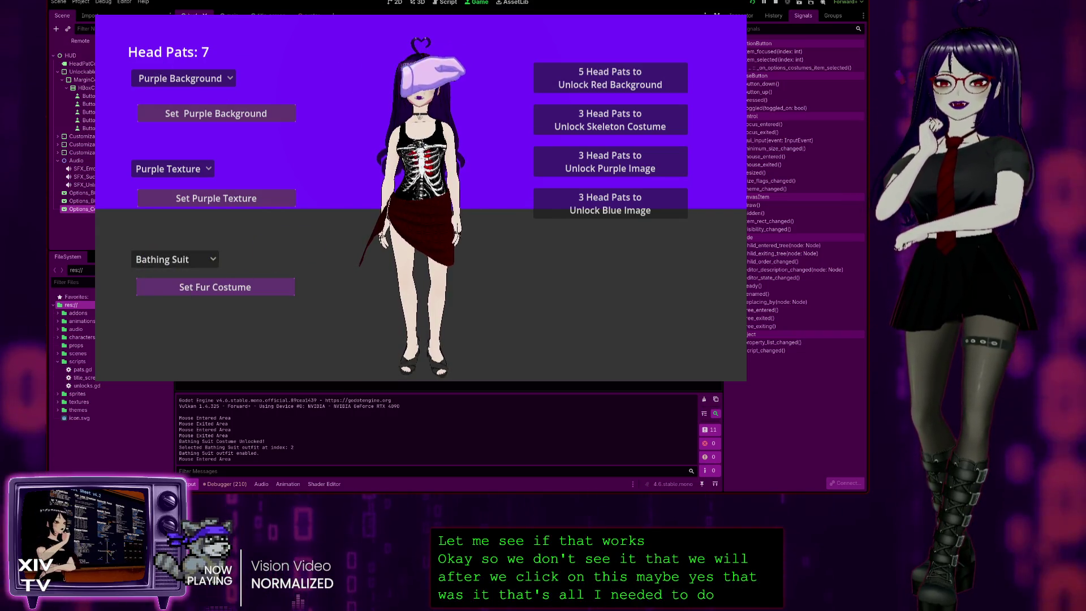
pyautogui.click(595, 118)
# - Switch to the Skeleton T-Shirt, then the Fur Lined Tunic, and quit the game
pyautogui.click(181, 293)
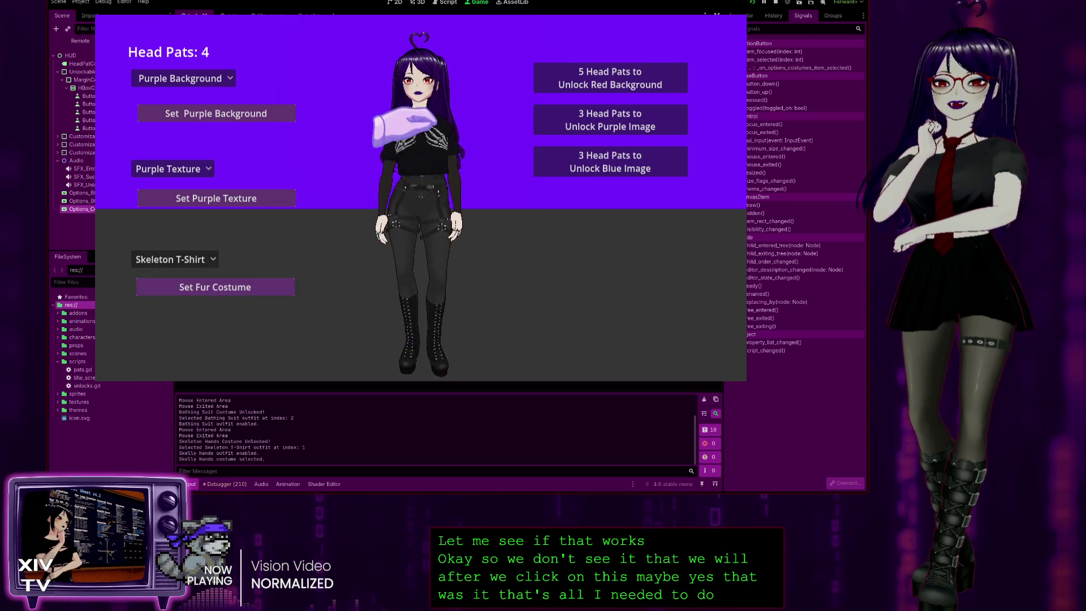
pyautogui.click(436, 80)
pyautogui.click(435, 80)
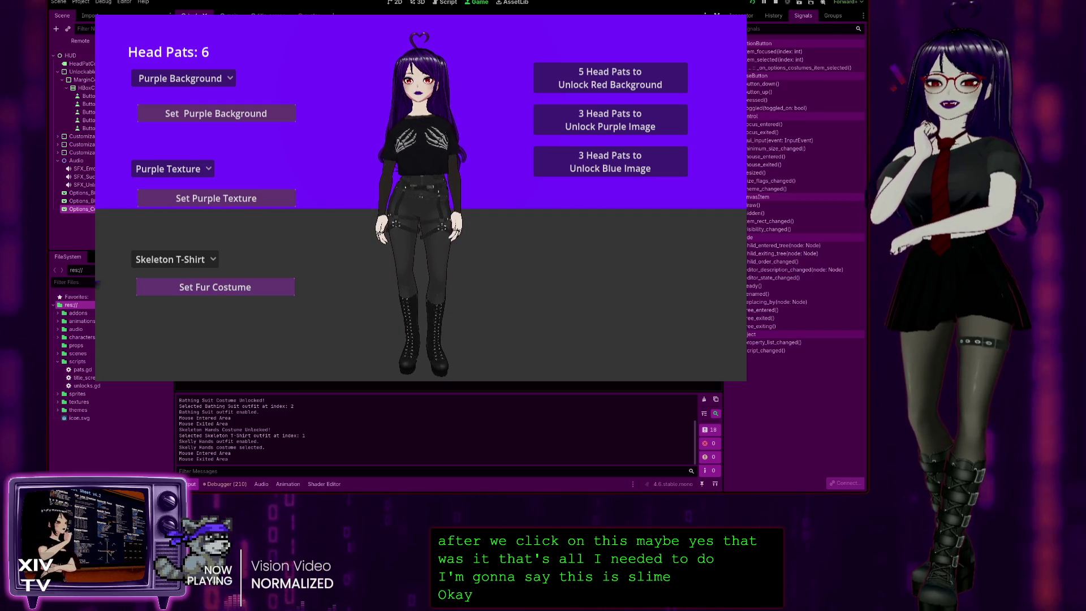
pyautogui.click(170, 259)
pyautogui.click(165, 273)
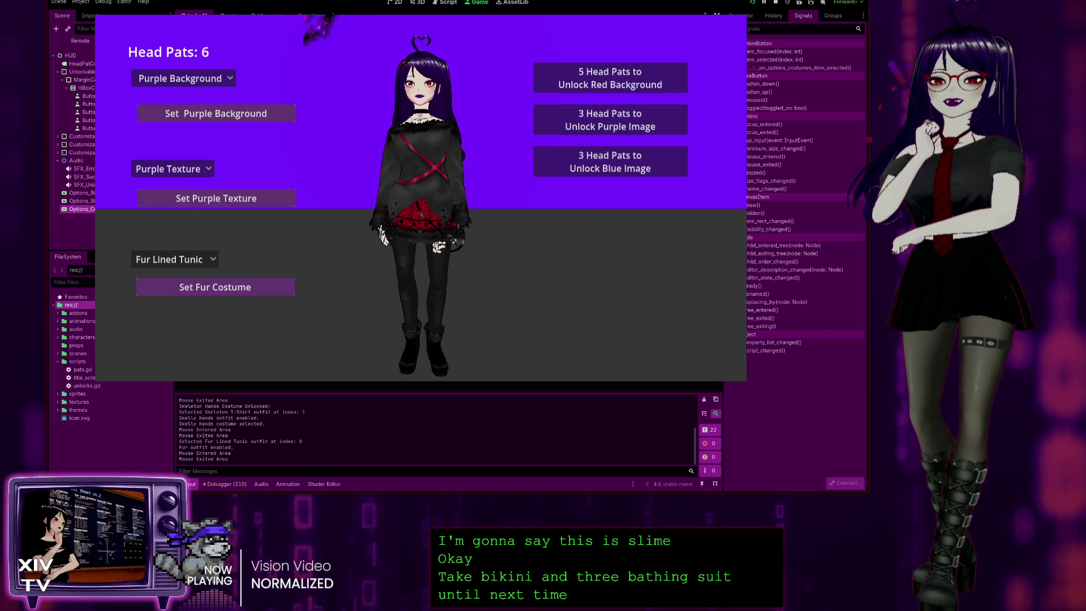
pyautogui.press('Escape')
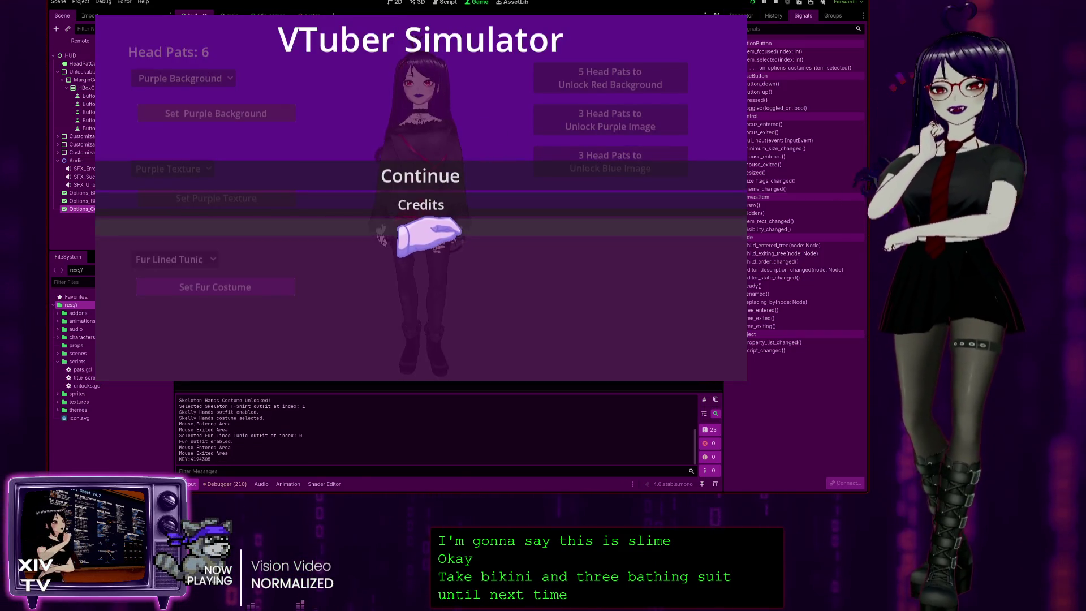
pyautogui.click(428, 228)
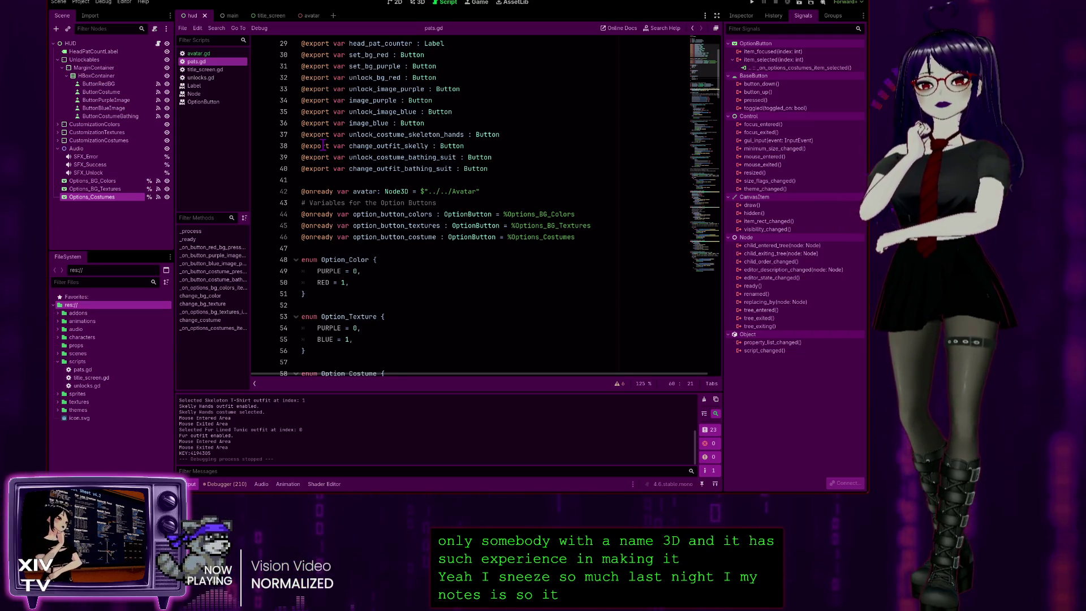
# - Scroll up to pats.gd's Option_Costume.FUR default and the onready avatar and option-button references
pyautogui.scroll(3, 471, 275)
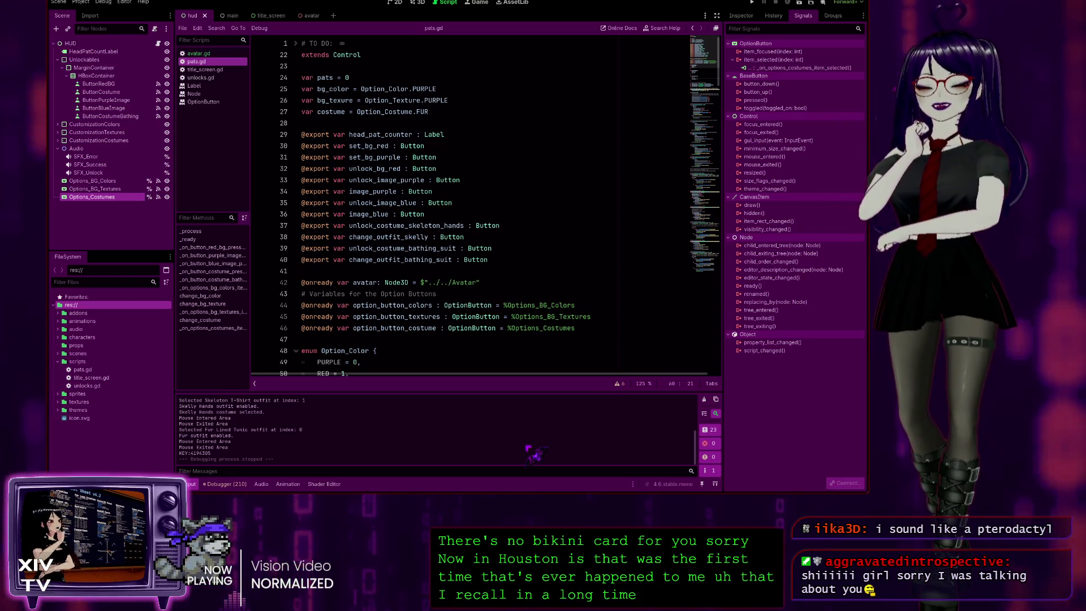
# - Undo the accidental Options_Costumes duplicate and view the hud.tscn and pats.gd changes in GitHub Desktop
pyautogui.hotkey('ctrl', 'd')
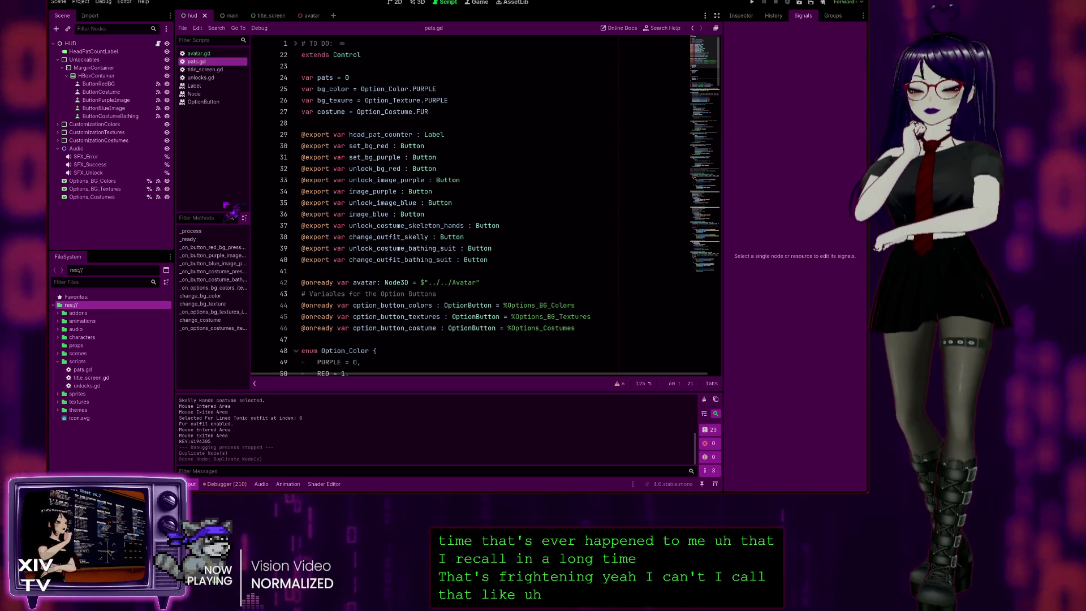
pyautogui.hotkey('ctrl', 'z')
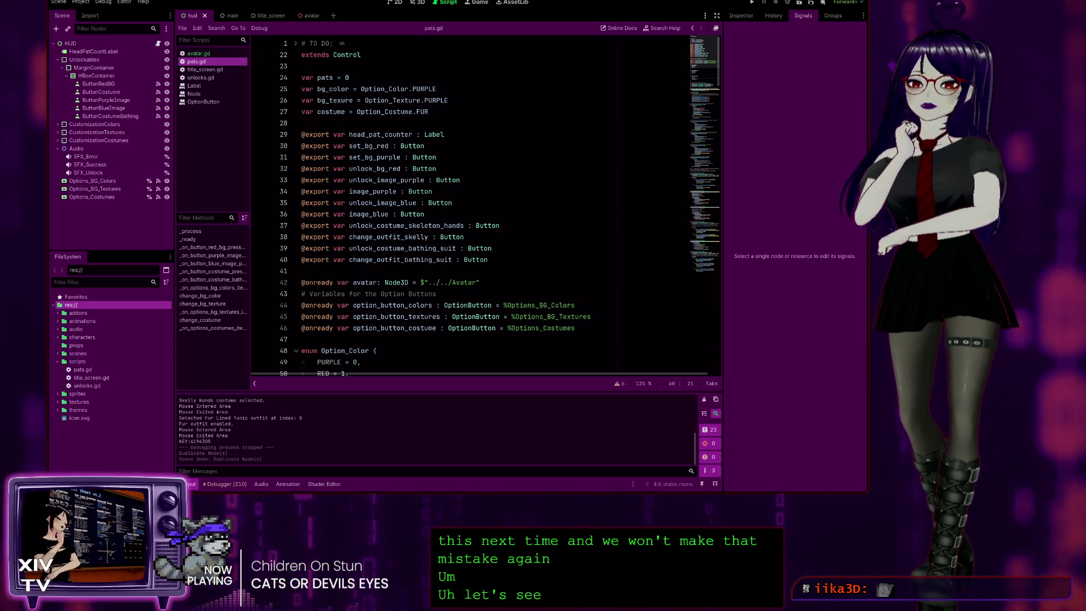
pyautogui.hotkey('alt', 'Tab')
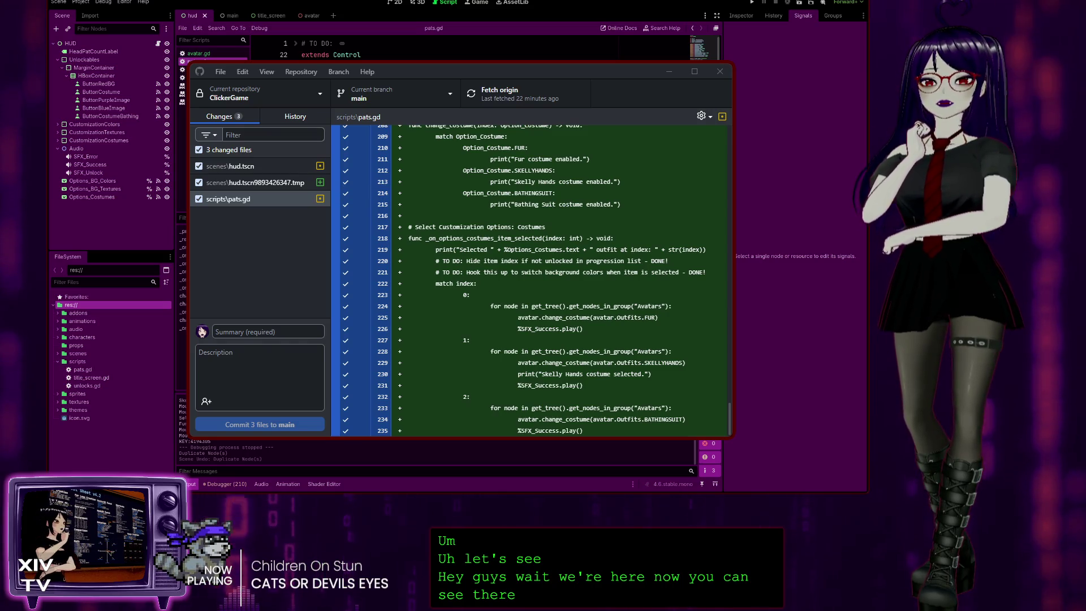
# - Write the description note 'DO: Clean up un used signals and buttons on UI.' with blank lines above it, and start the summary
pyautogui.click(229, 347)
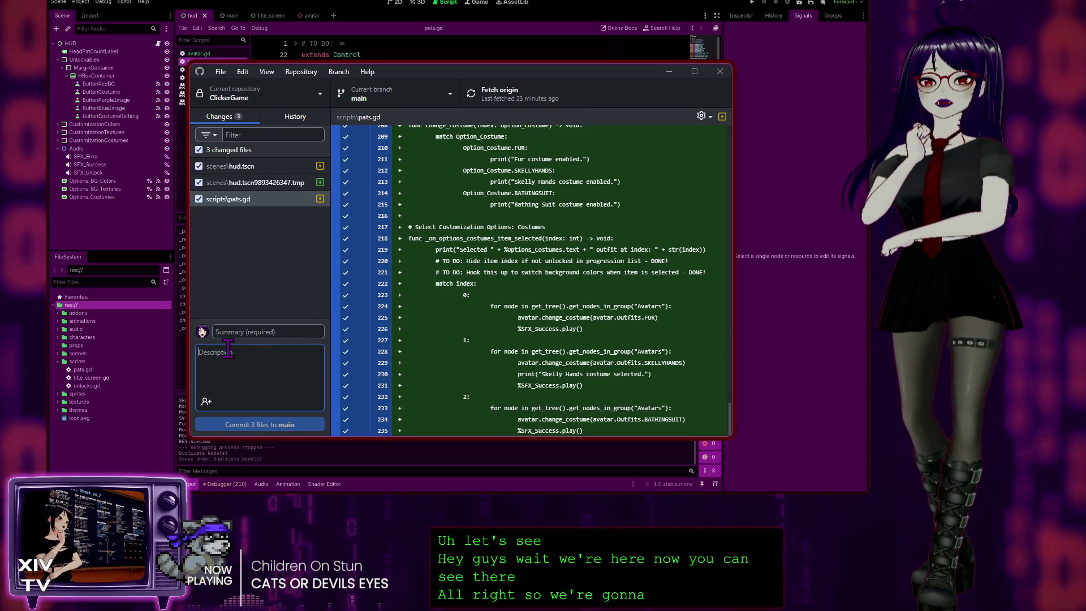
pyautogui.click(243, 328)
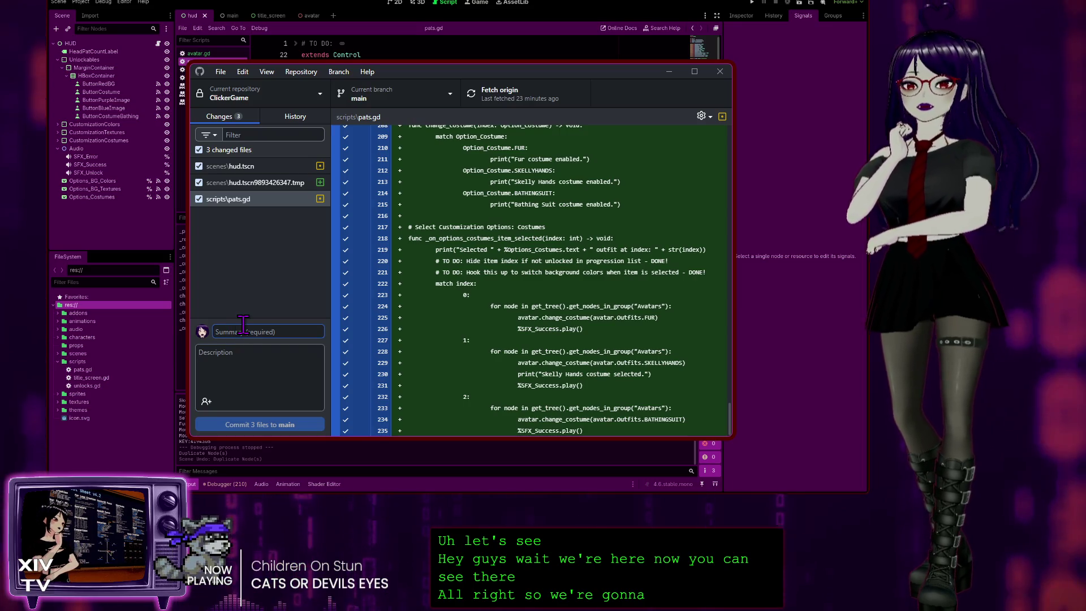
pyautogui.press('Return')
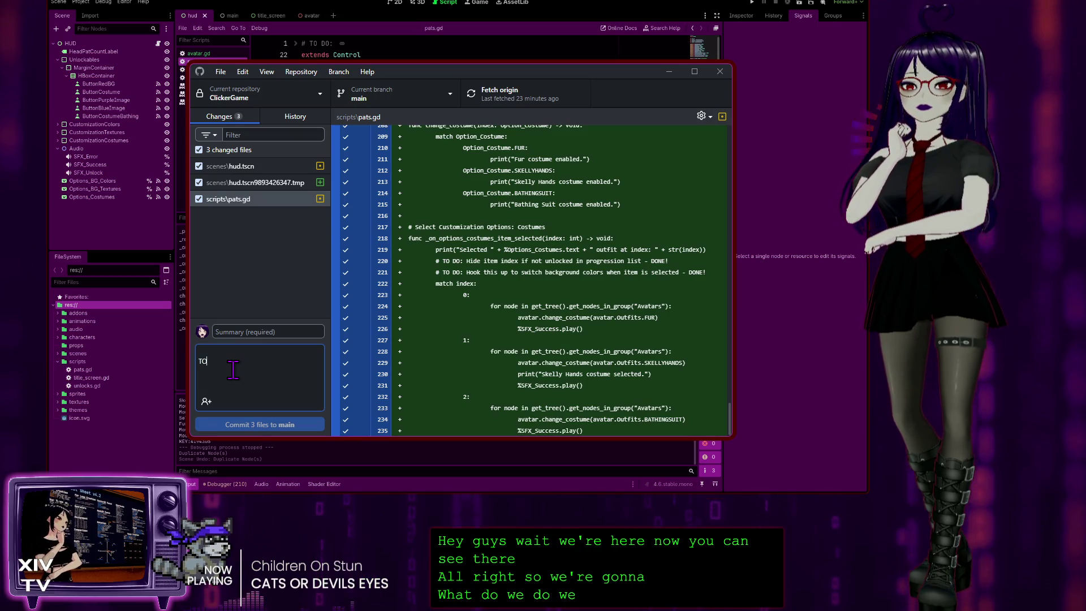
pyautogui.write(' DO')
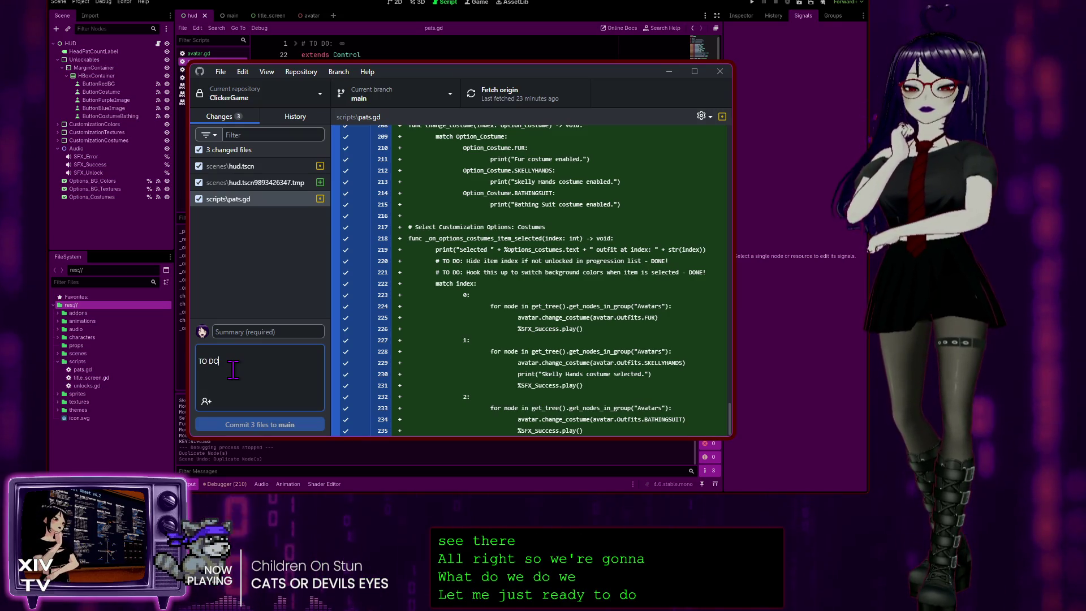
pyautogui.write(': Clean up un used')
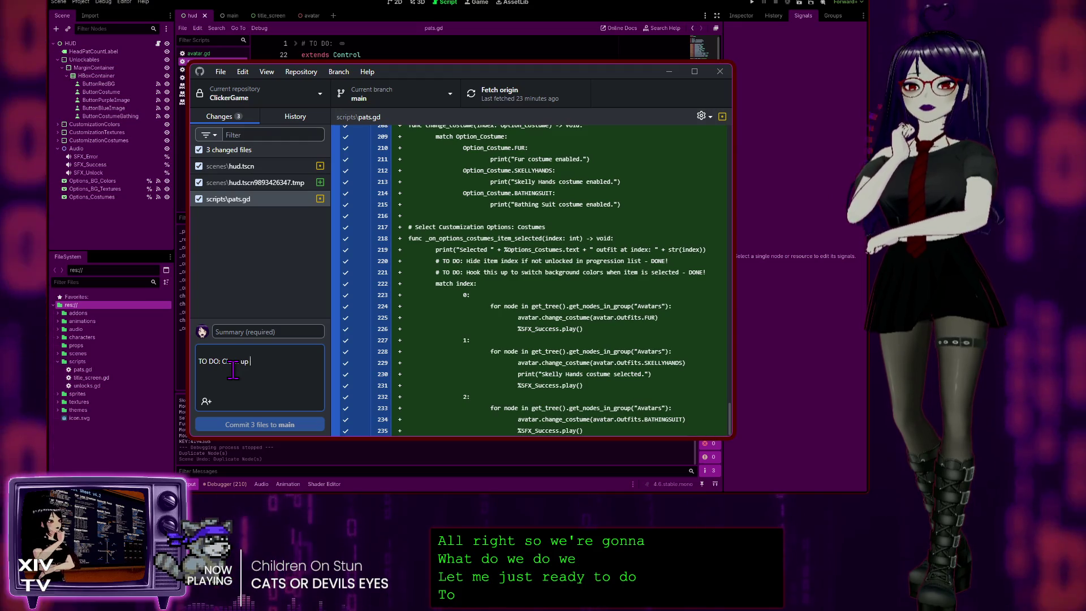
pyautogui.write(' signa')
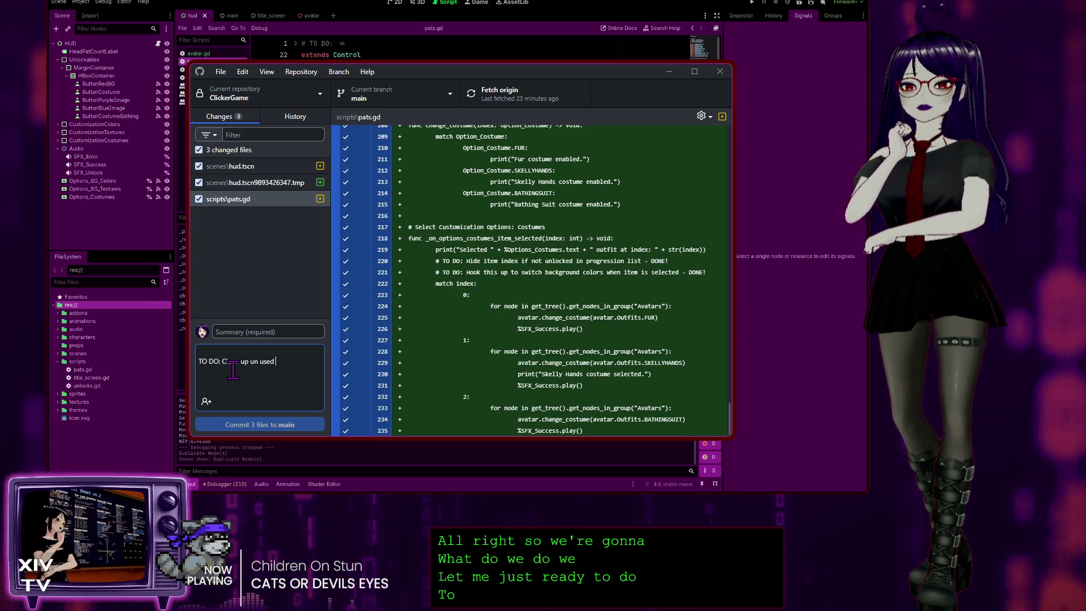
pyautogui.write('ls and buttons on')
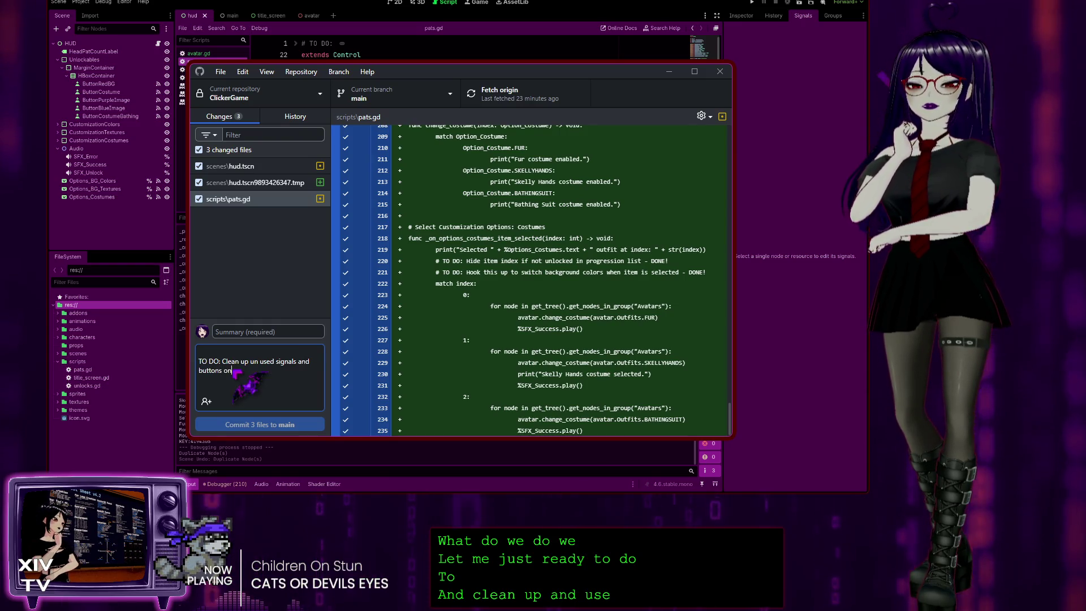
pyautogui.write(' UI')
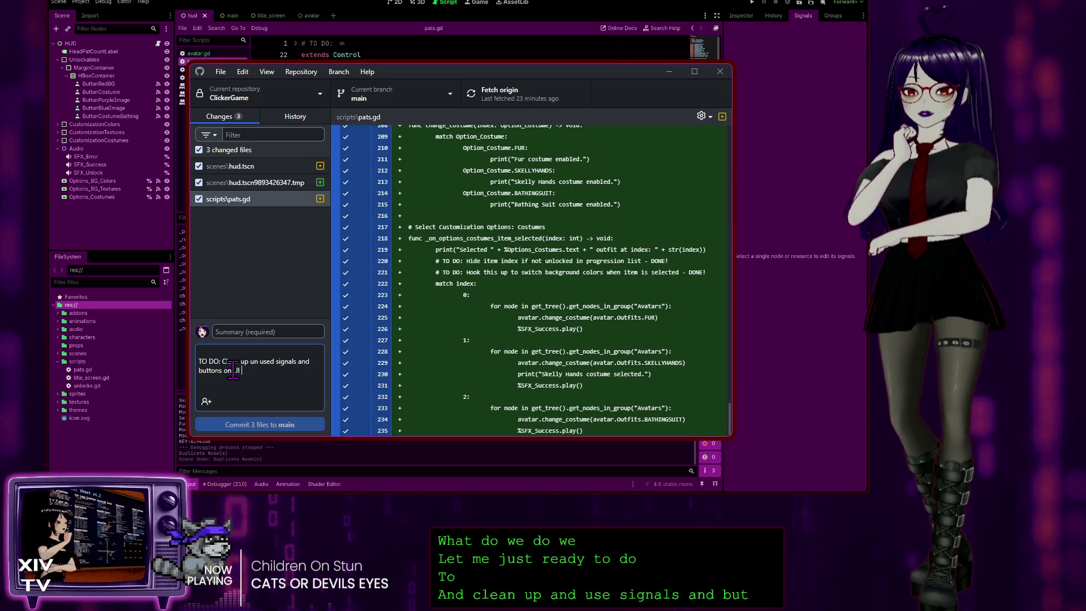
pyautogui.write('.')
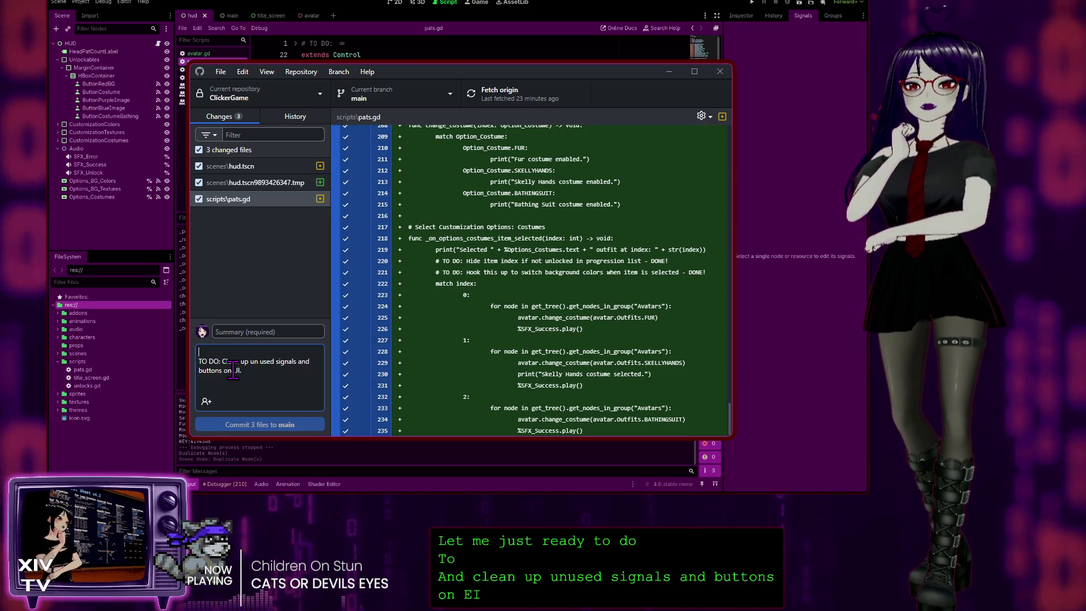
pyautogui.press('Home')
pyautogui.press('Return')
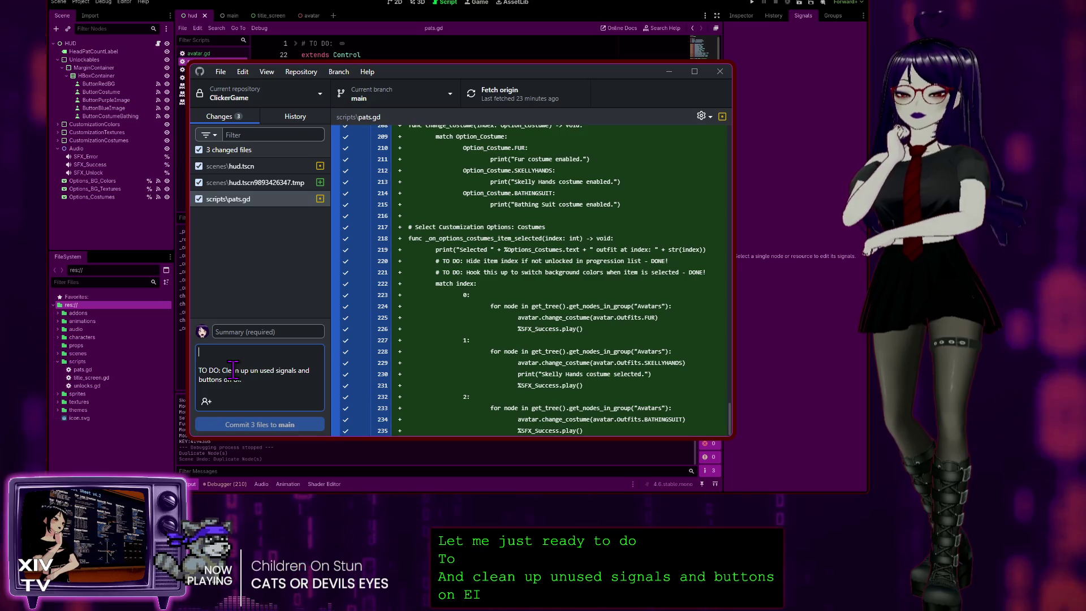
pyautogui.click(252, 332)
pyautogui.write('U')
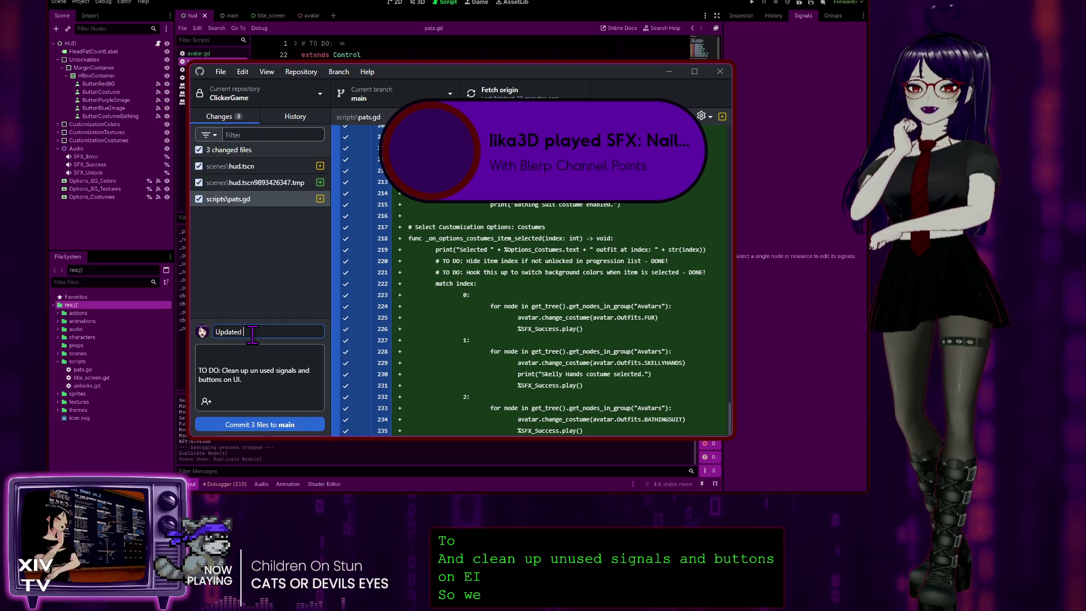
pyautogui.write('Moved')
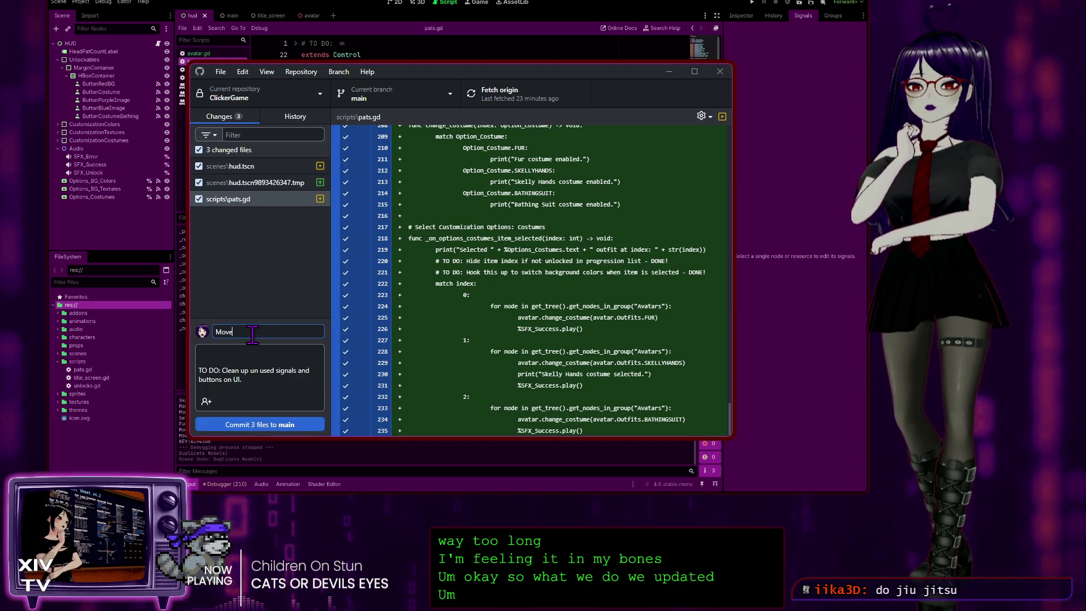
# - Summarise the commit as 'functionality of unlockables from Button to OptionButton type.' and add 'Also clear up unused variables.'
pyautogui.write(' functional')
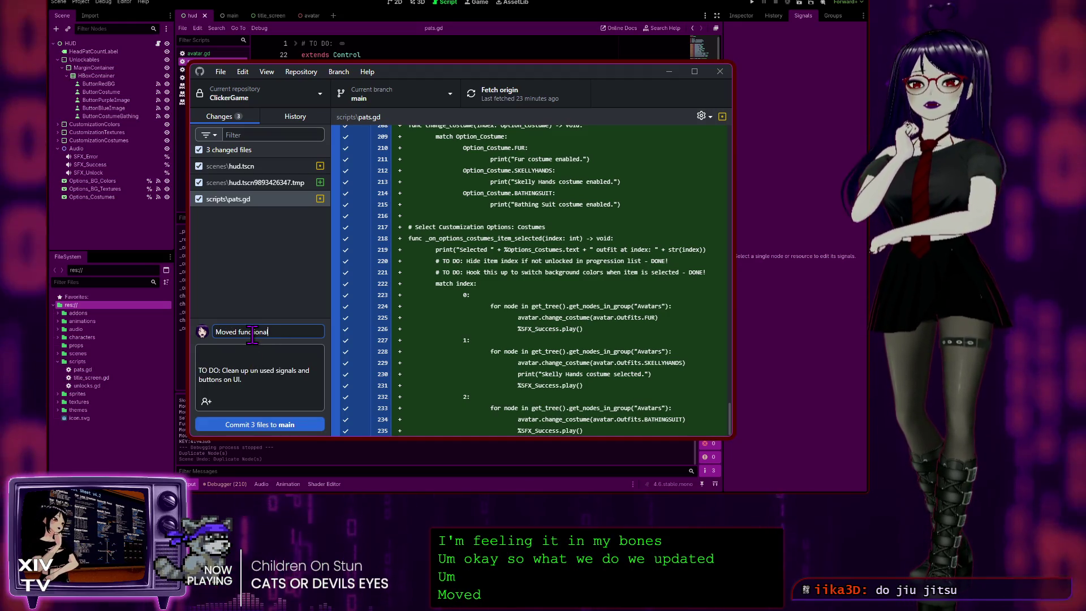
pyautogui.write('ity of unloak')
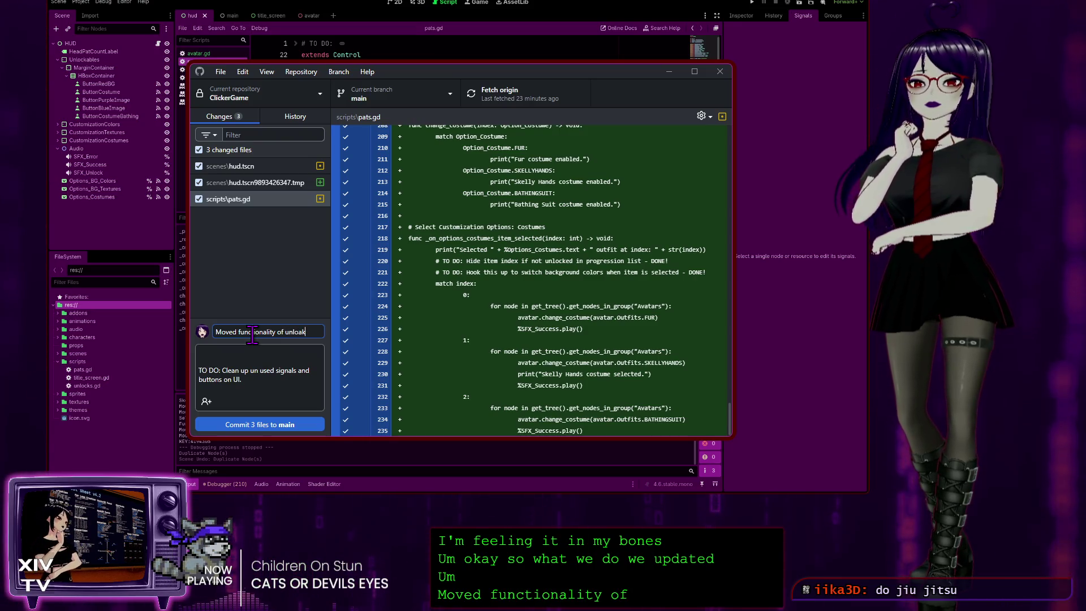
pyautogui.press('BackSpace')
pyautogui.press('BackSpace')
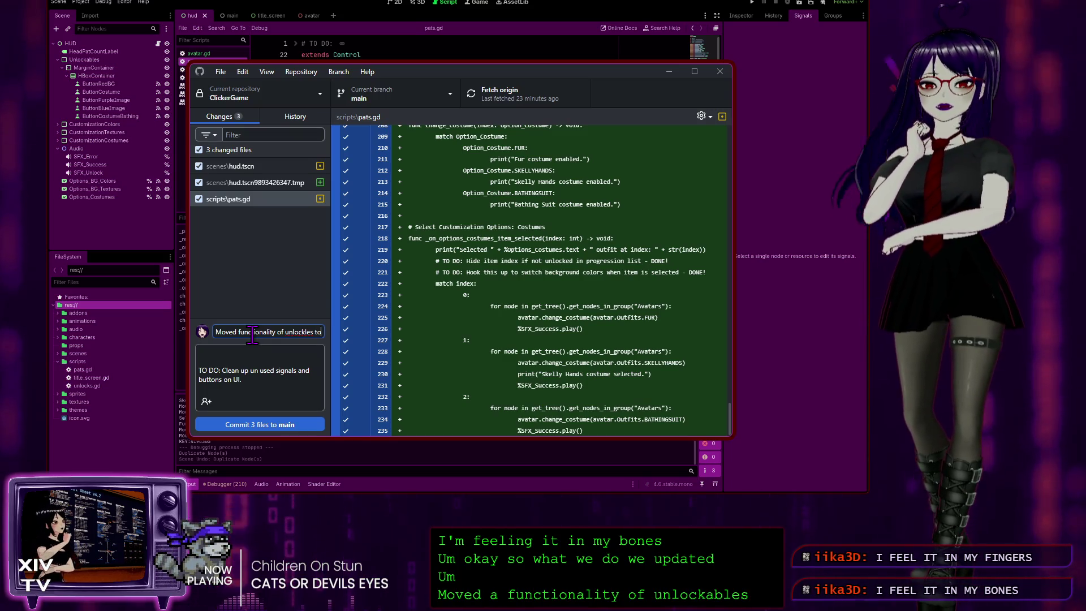
pyautogui.press('BackSpace')
pyautogui.press('BackSpace')
pyautogui.press('BackSpace')
pyautogui.write('a')
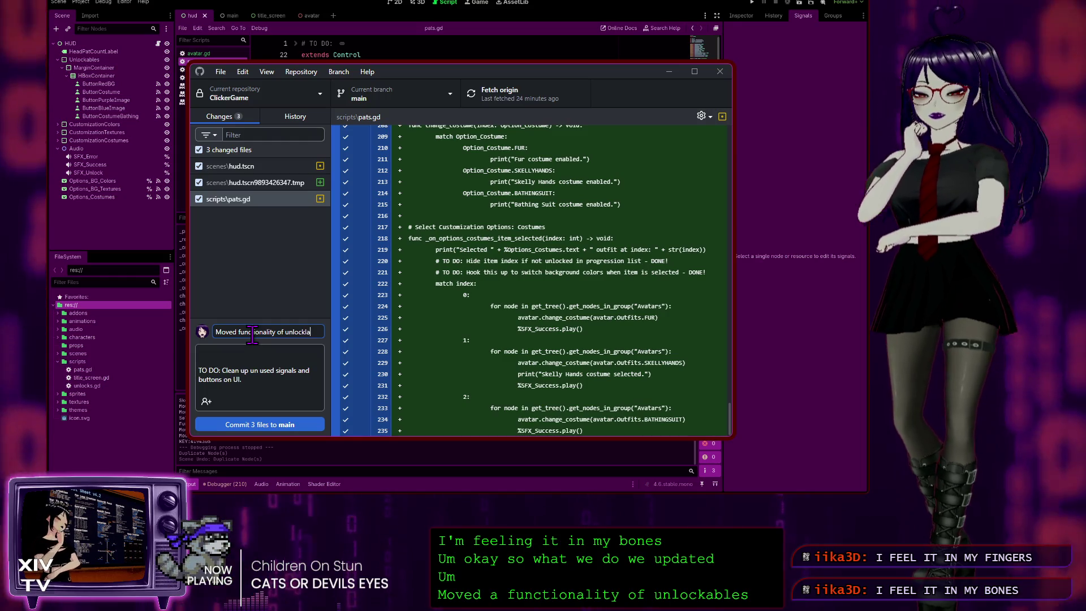
pyautogui.write('bles')
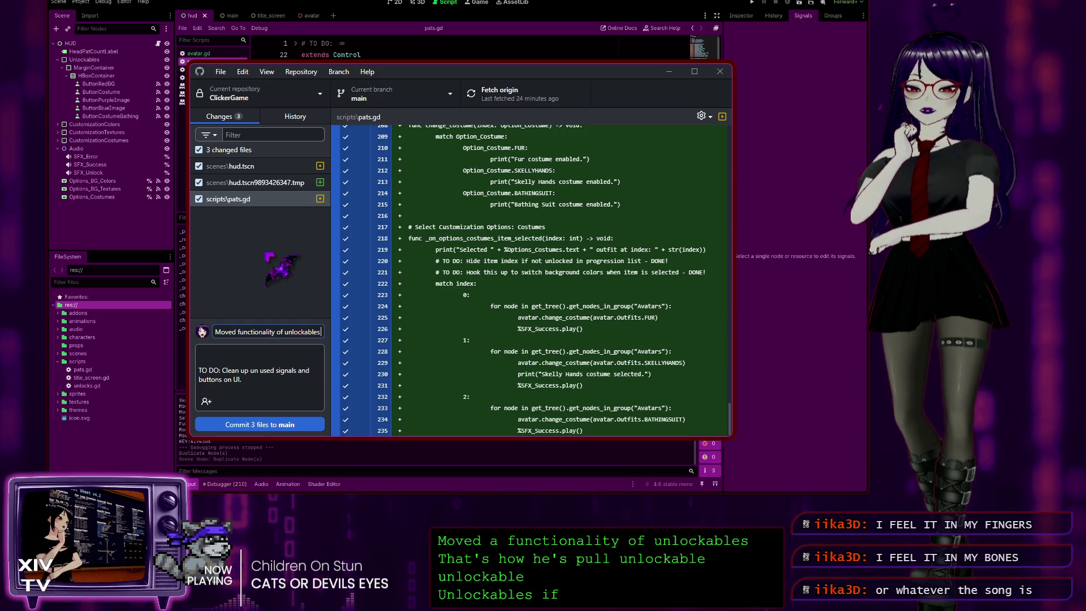
pyautogui.write('from')
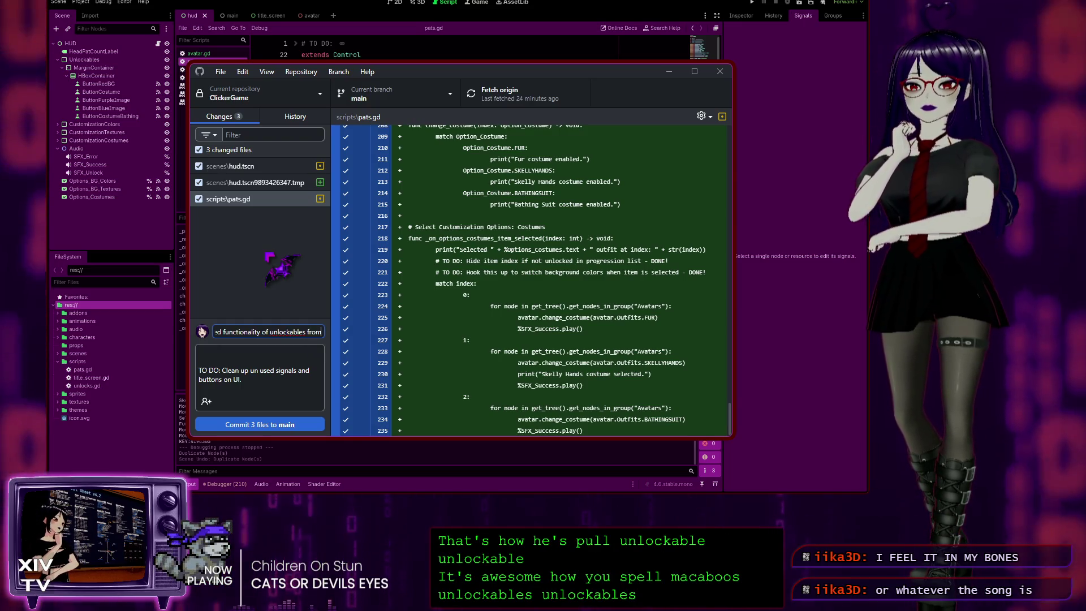
pyautogui.write(' Button')
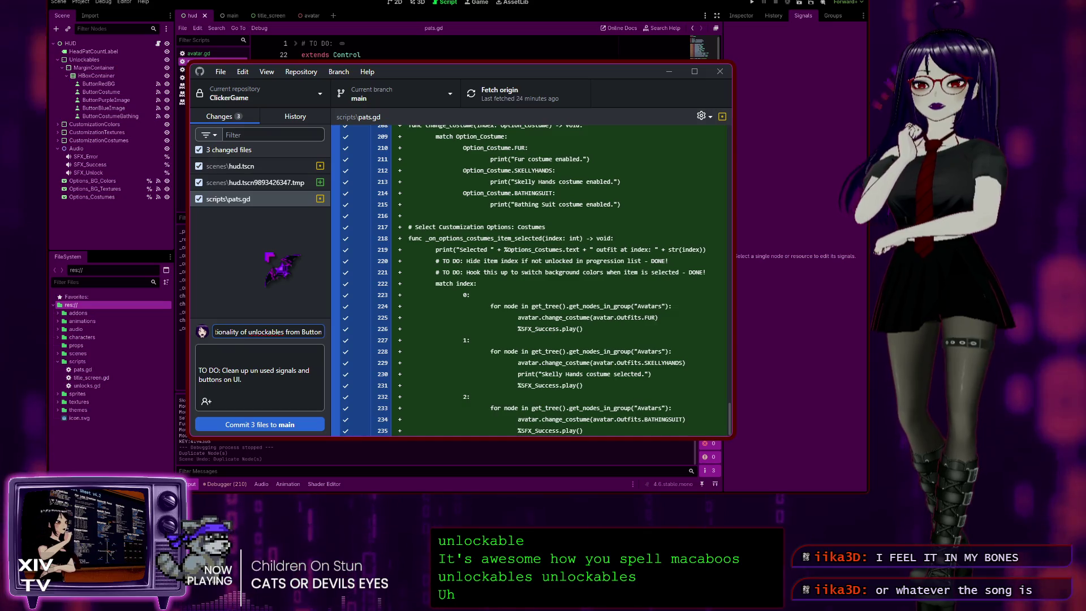
pyautogui.write(' to')
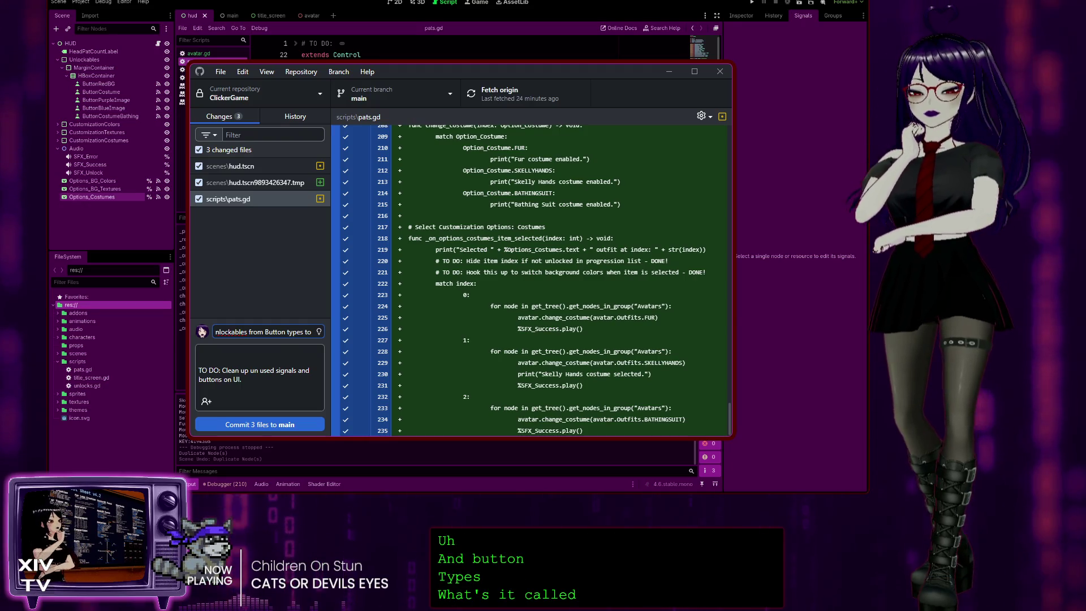
pyautogui.write(' OptionButton')
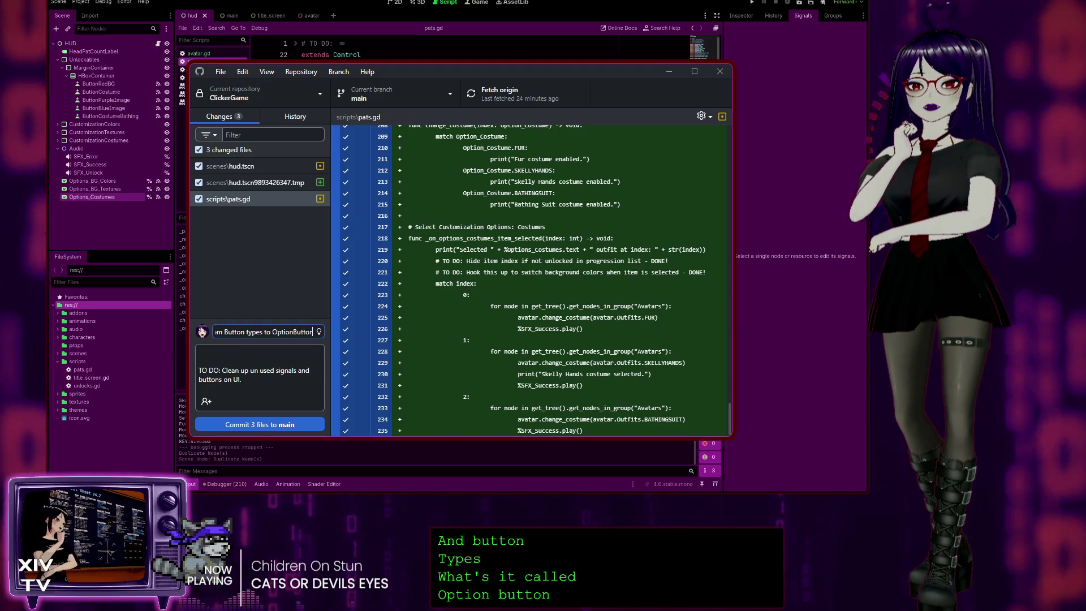
pyautogui.write(' type.')
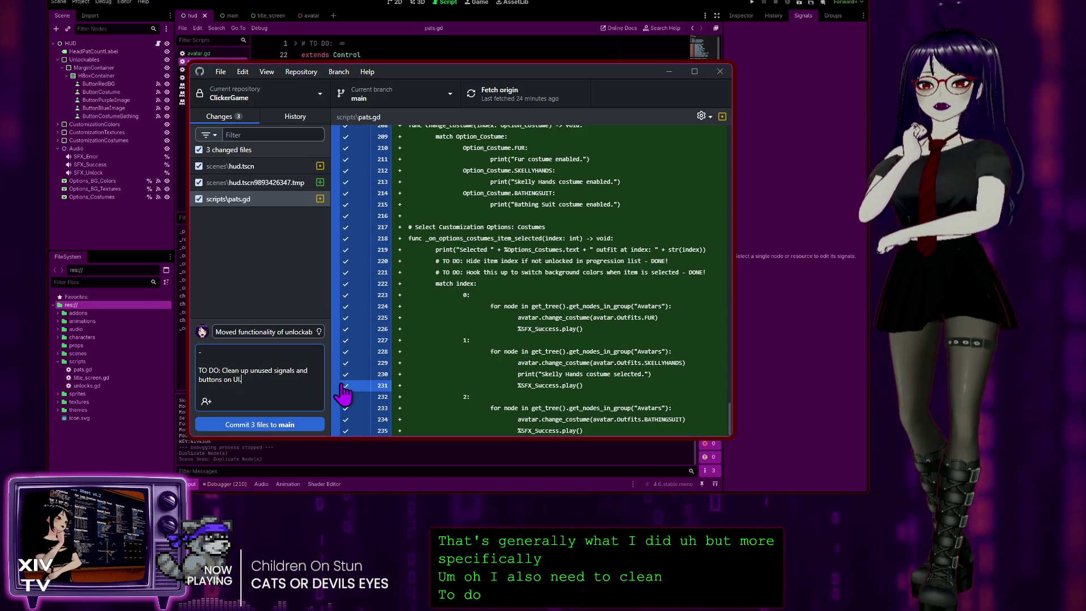
pyautogui.write('Als')
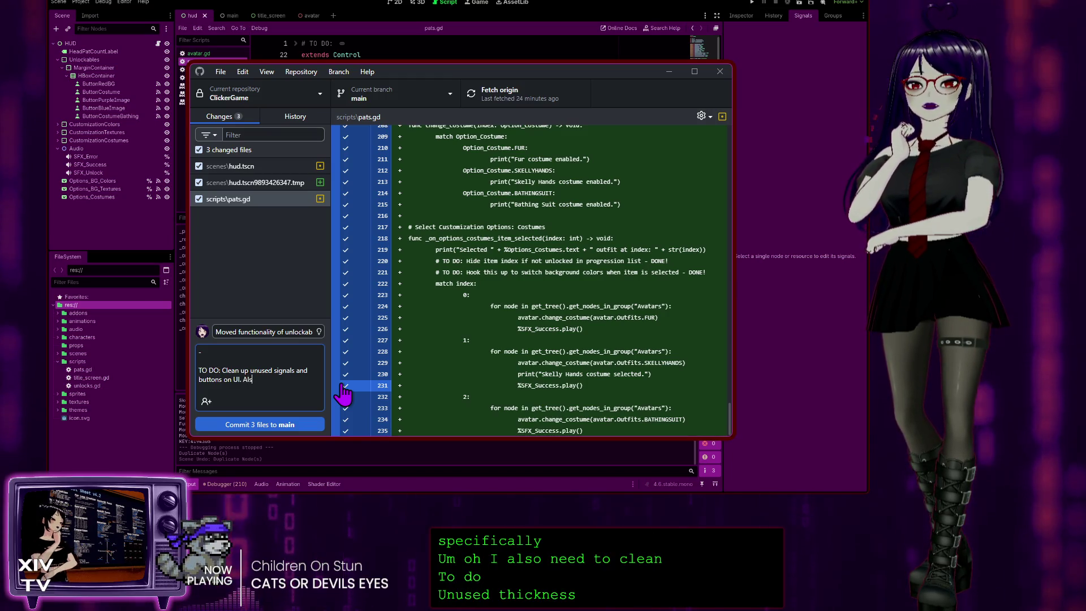
pyautogui.write('o clear up unused variables')
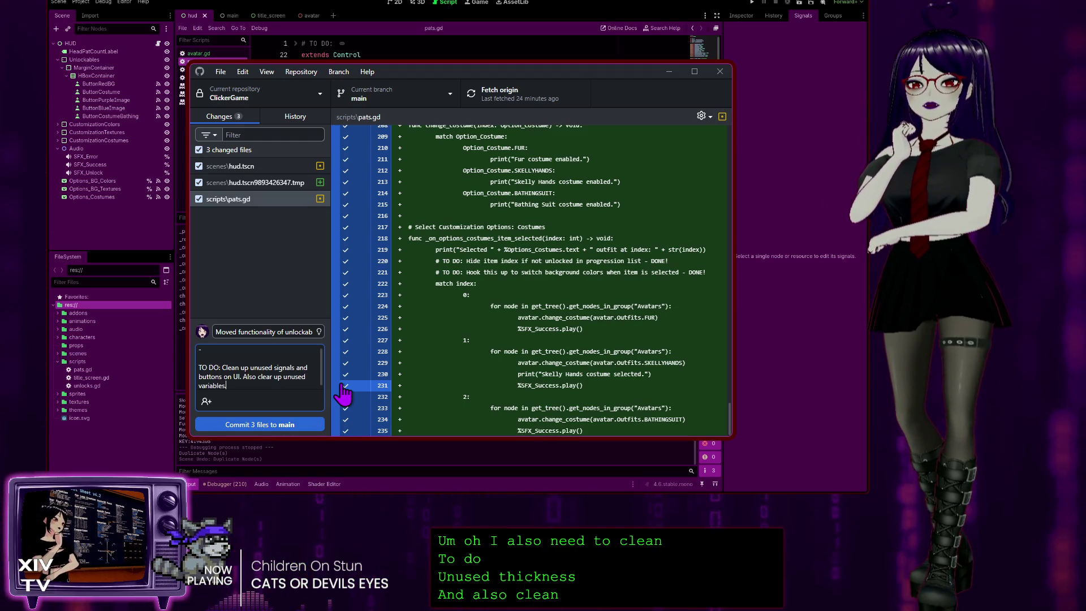
pyautogui.write('.')
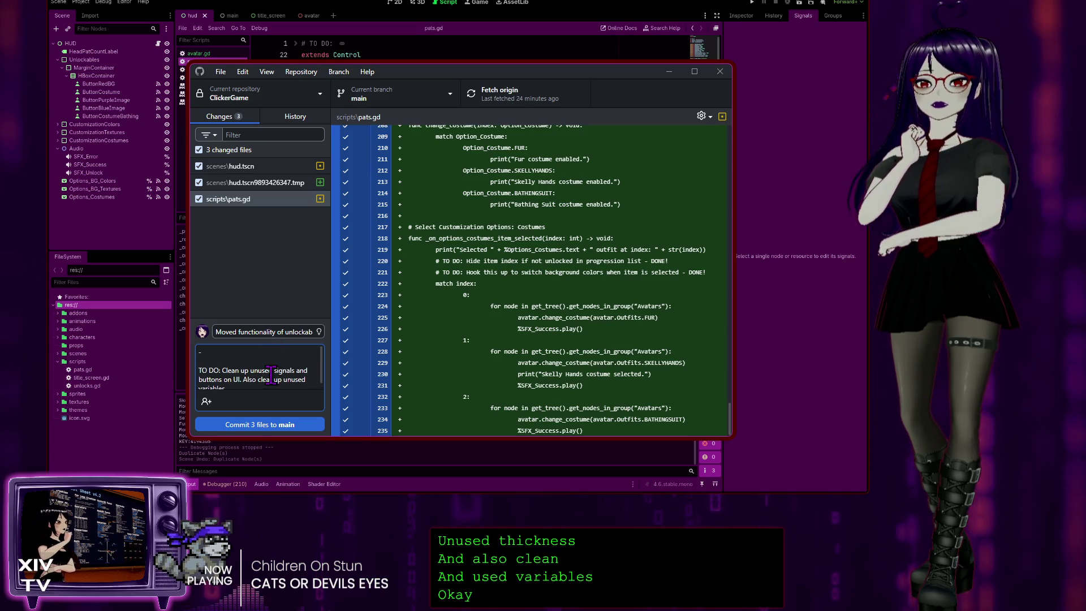
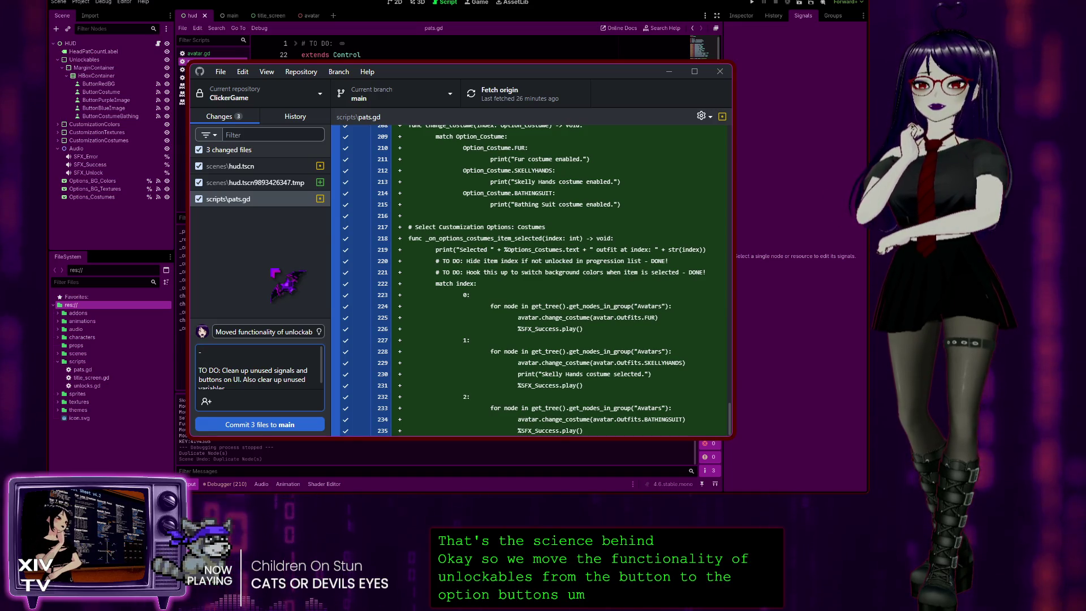
# - Type the bullet 'Added _ready function to initially set the dropdown options as disabled until unlocked through button/headpat progression.'
pyautogui.scroll(1, 468, 245)
pyautogui.scroll(7, 468, 245)
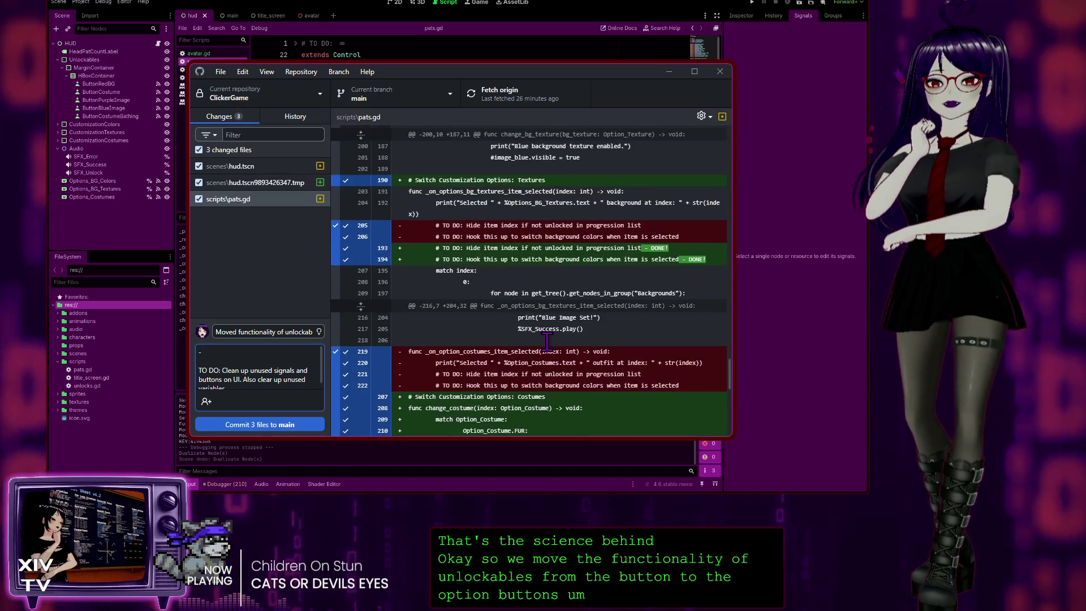
pyautogui.scroll(-8, 545, 272)
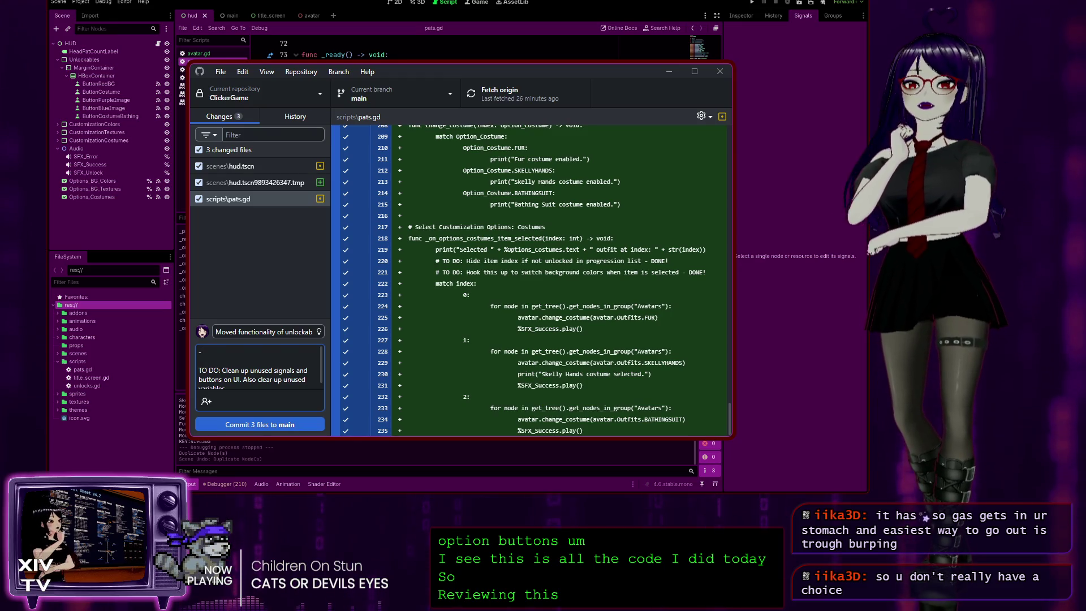
pyautogui.write(' Added')
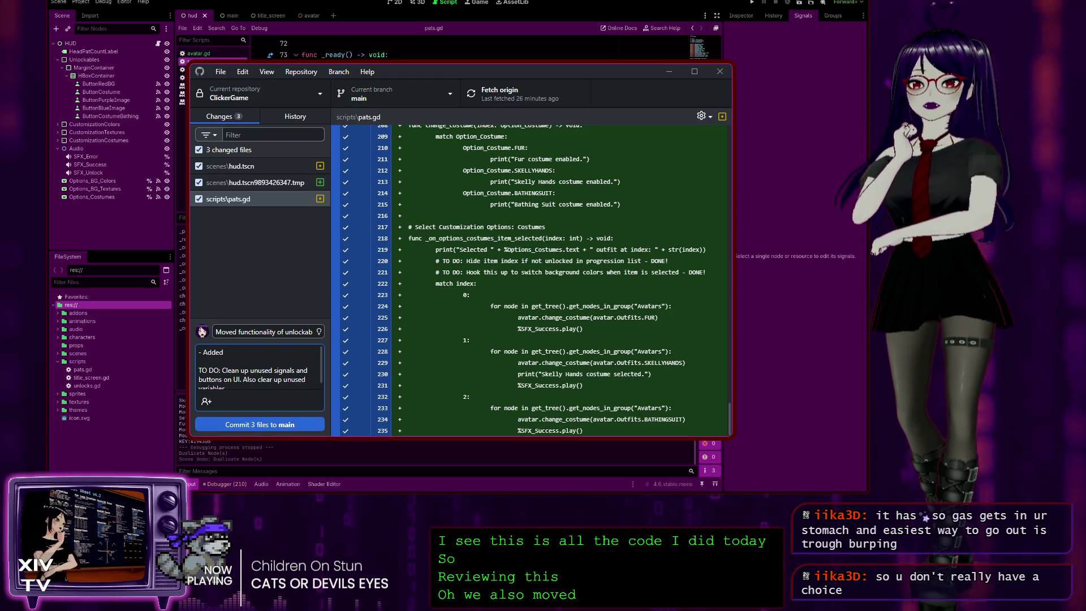
pyautogui.write(' _ready ')
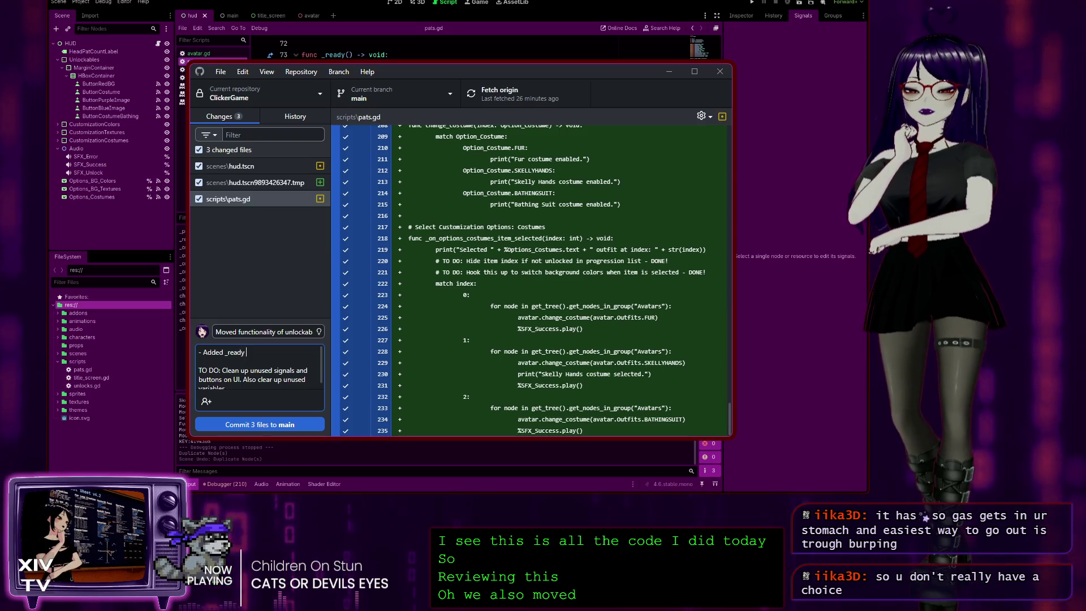
pyautogui.write('function')
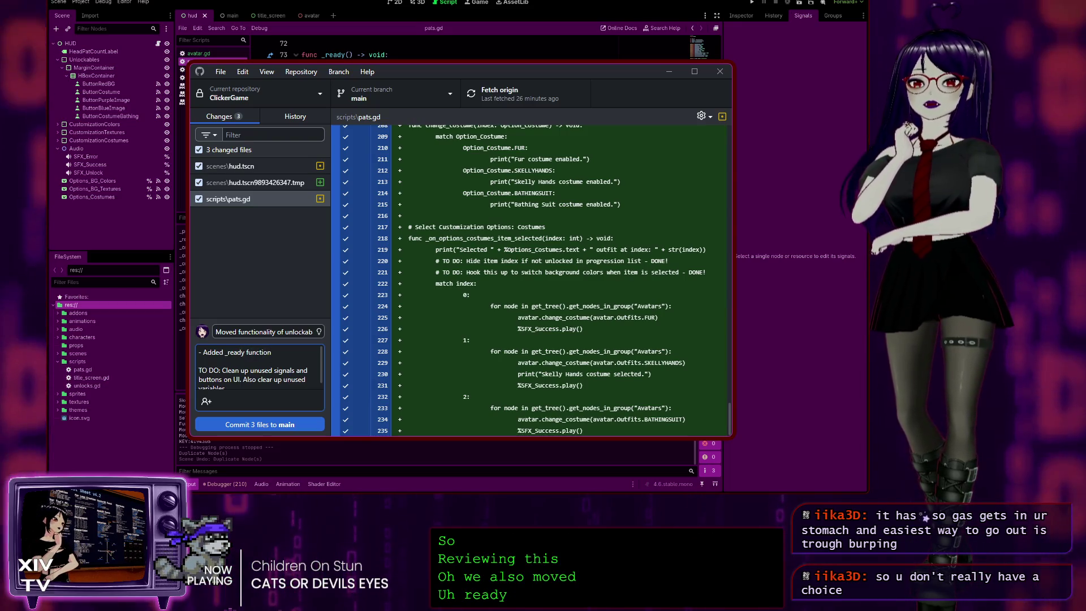
pyautogui.write(' to ini')
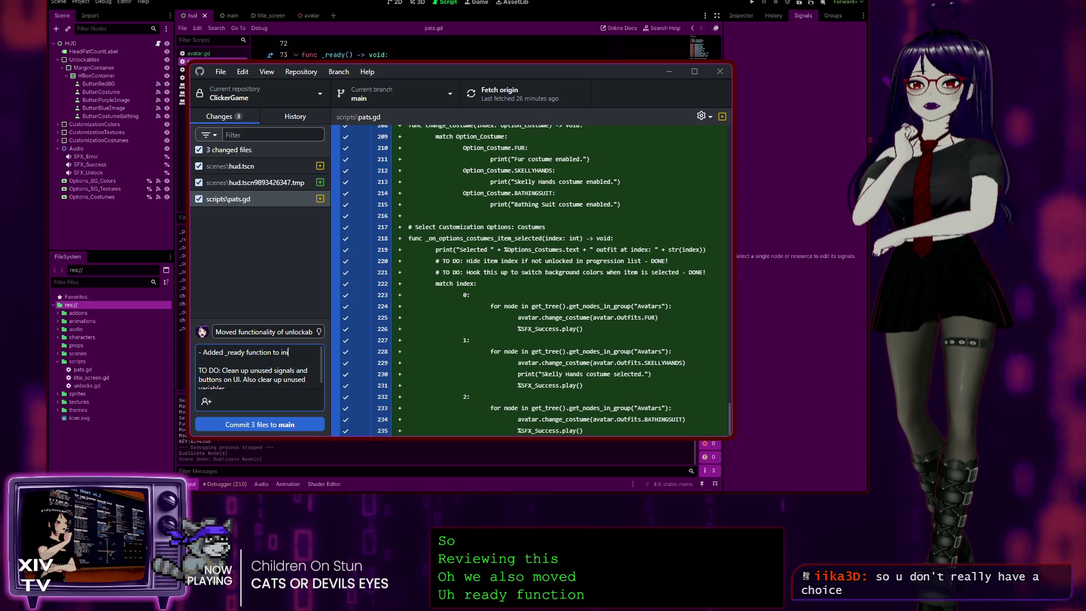
pyautogui.write('tiall')
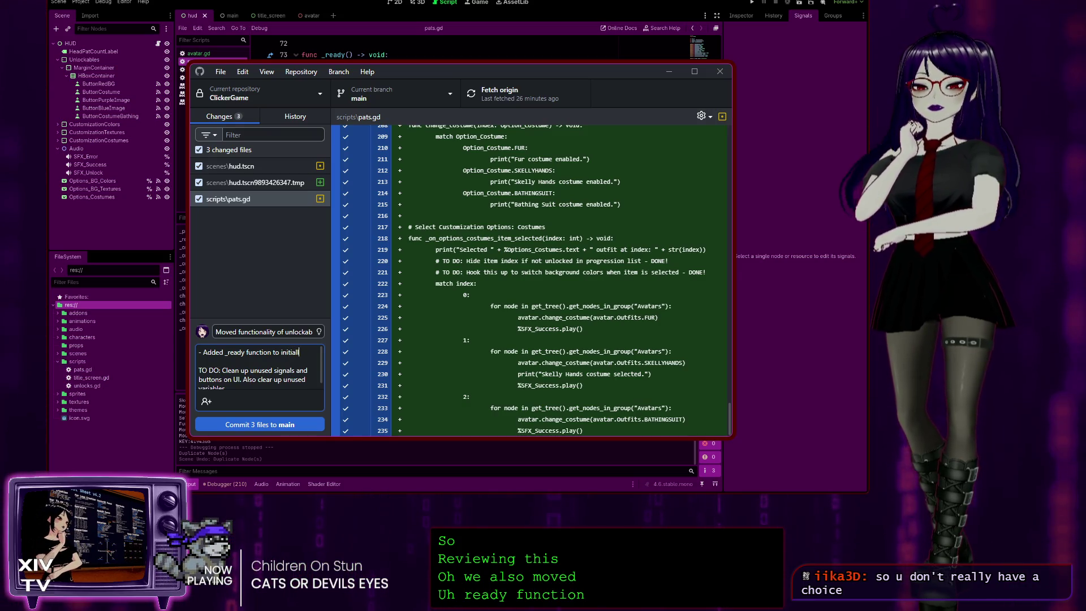
pyautogui.write('y set')
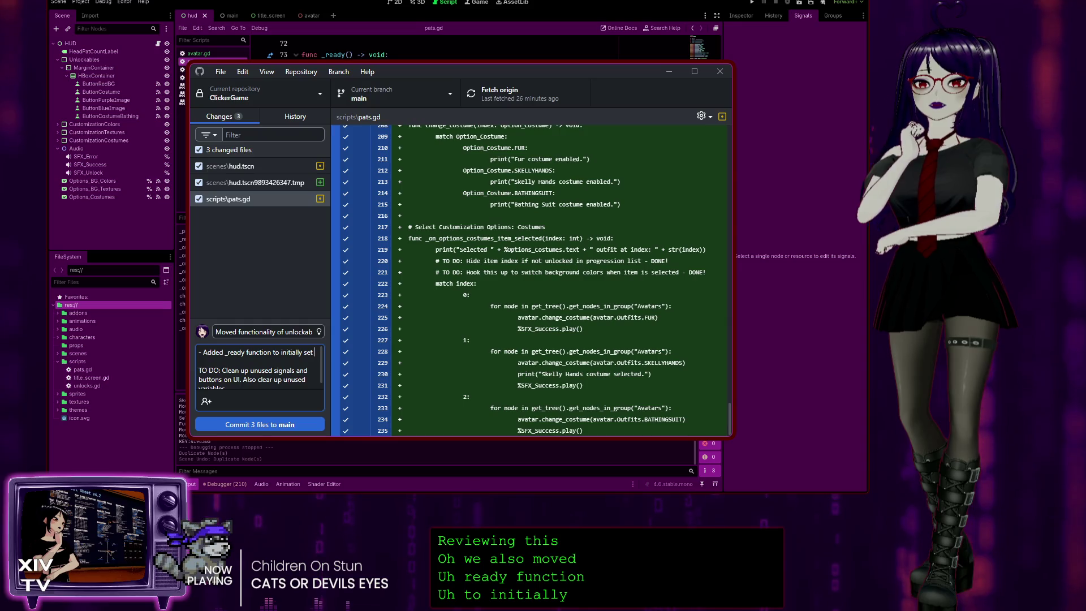
pyautogui.write(' the')
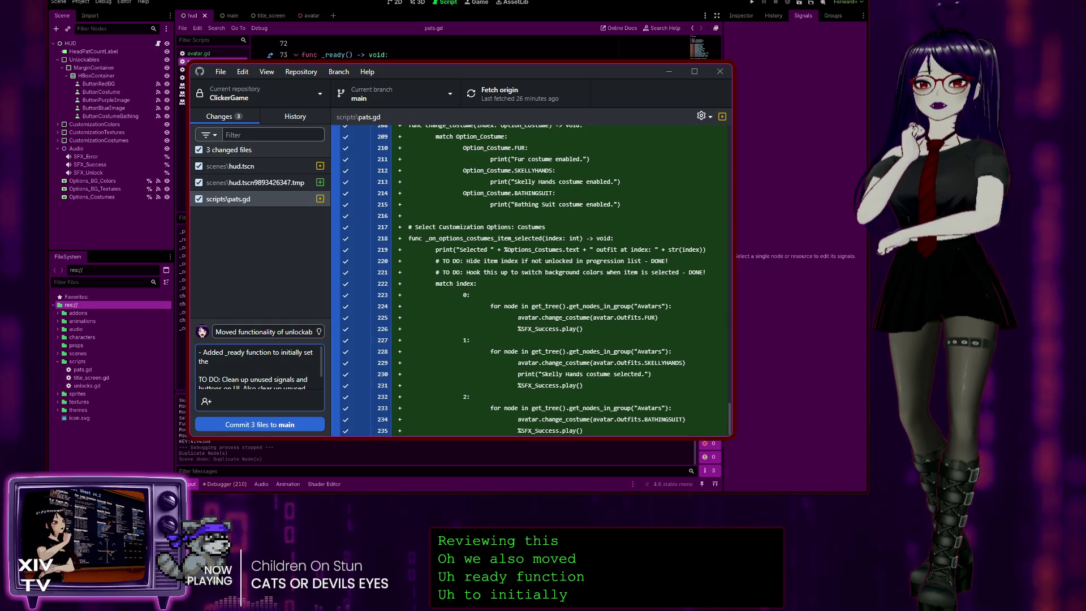
pyautogui.write(' dfrop')
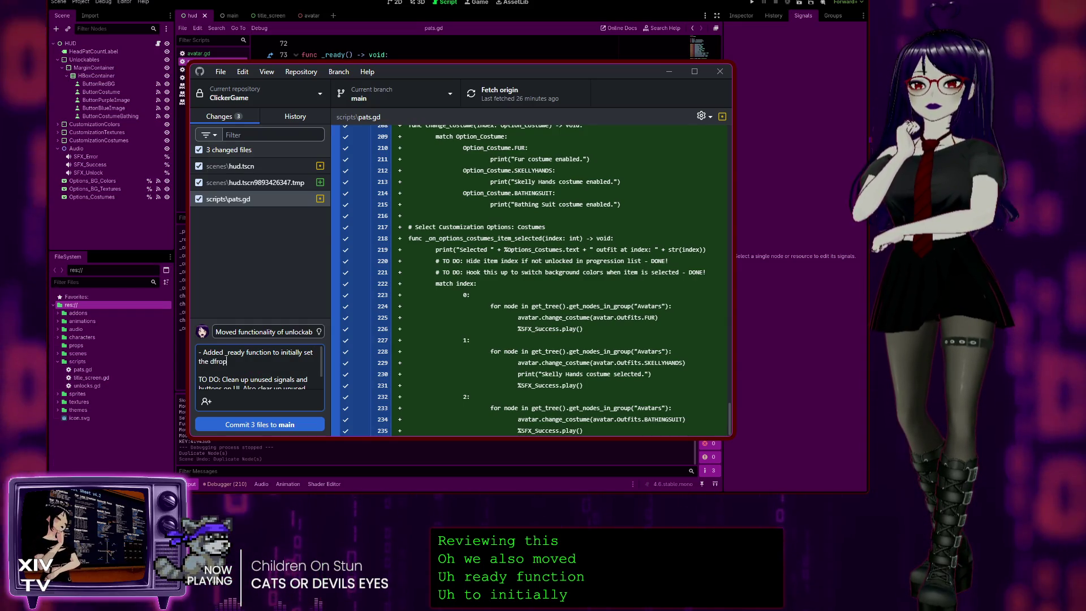
pyautogui.press('BackSpace')
pyautogui.press('BackSpace')
pyautogui.press('BackSpace')
pyautogui.press('BackSpace')
pyautogui.write('ropdow')
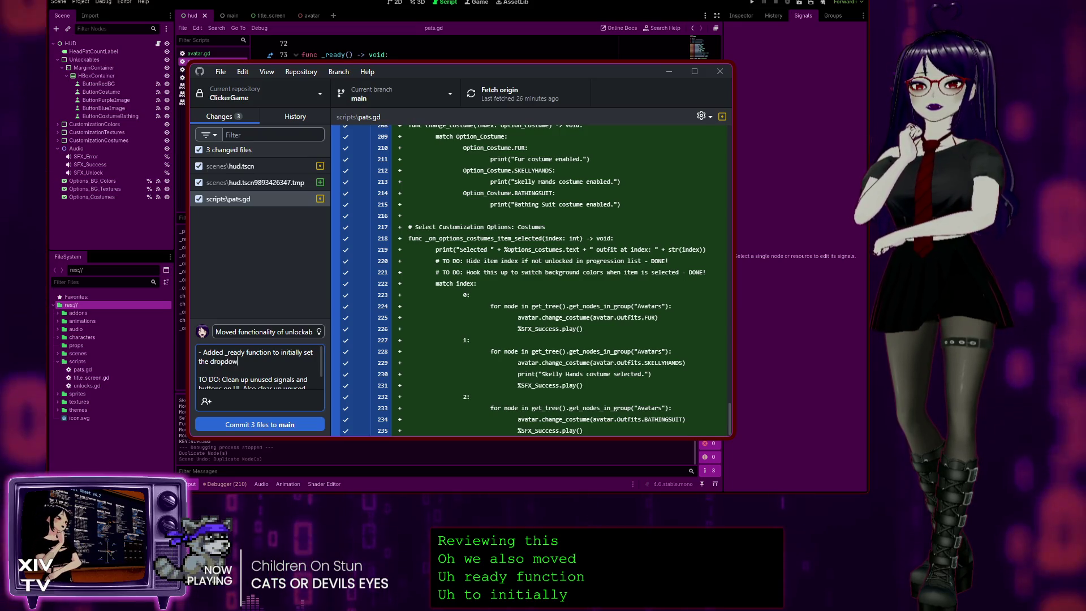
pyautogui.write('n options')
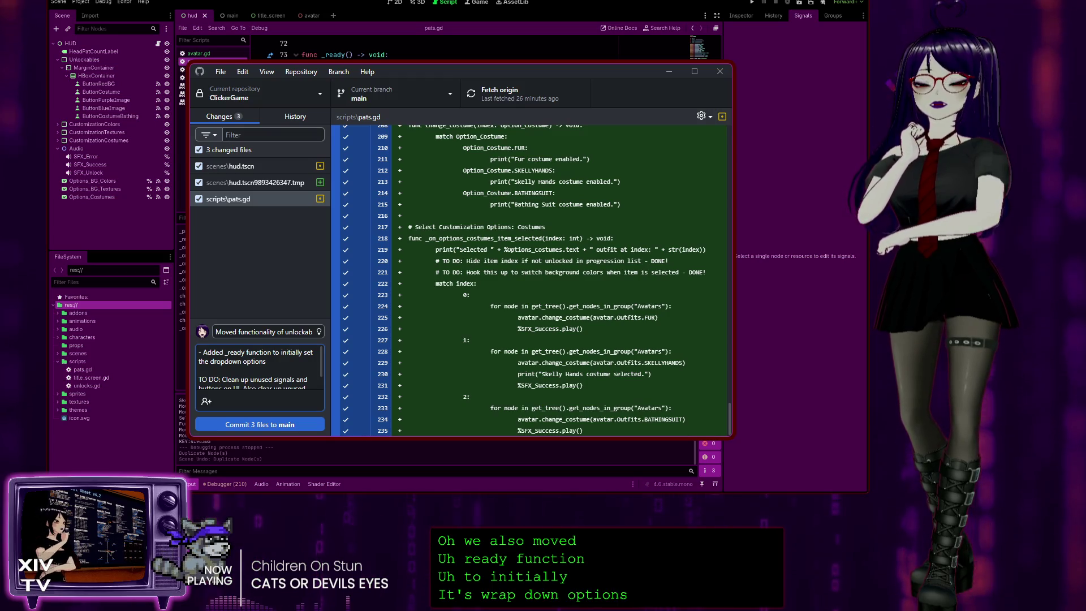
pyautogui.write(' as disable')
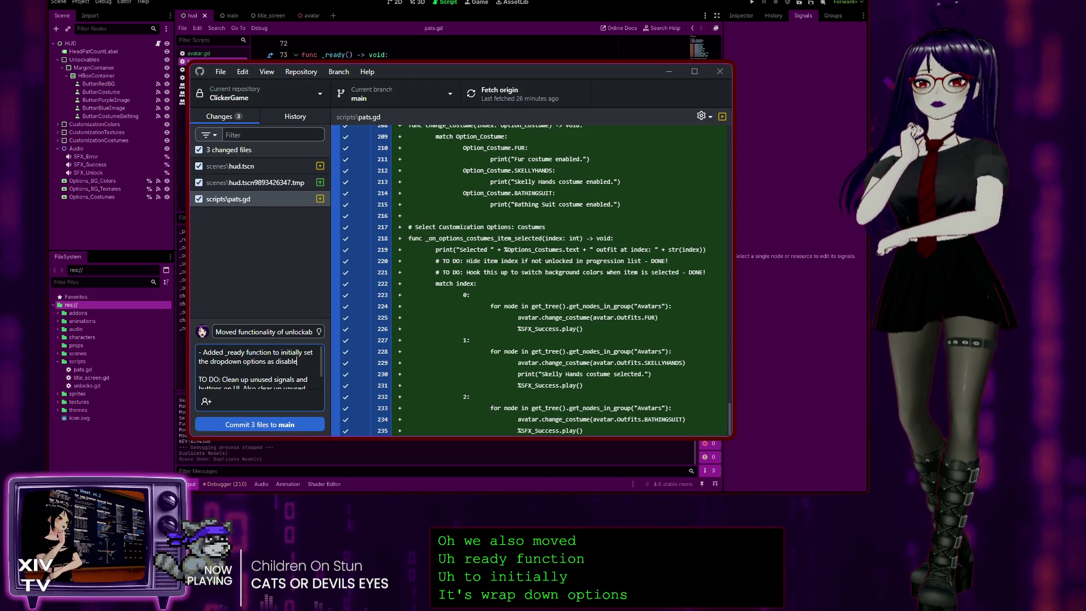
pyautogui.write('d until unloc')
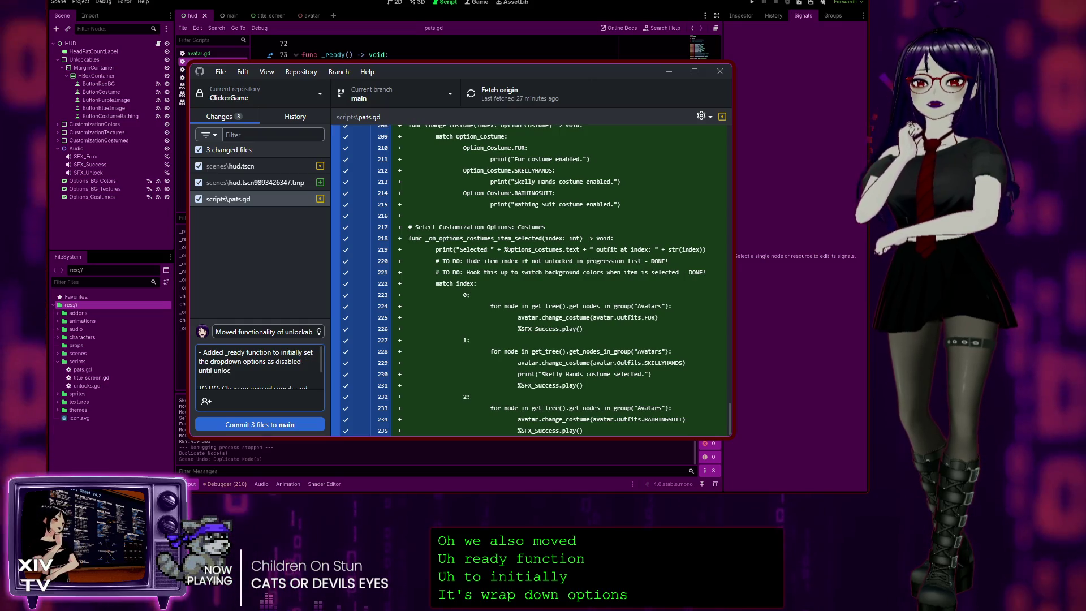
pyautogui.write('ked through button progression.')
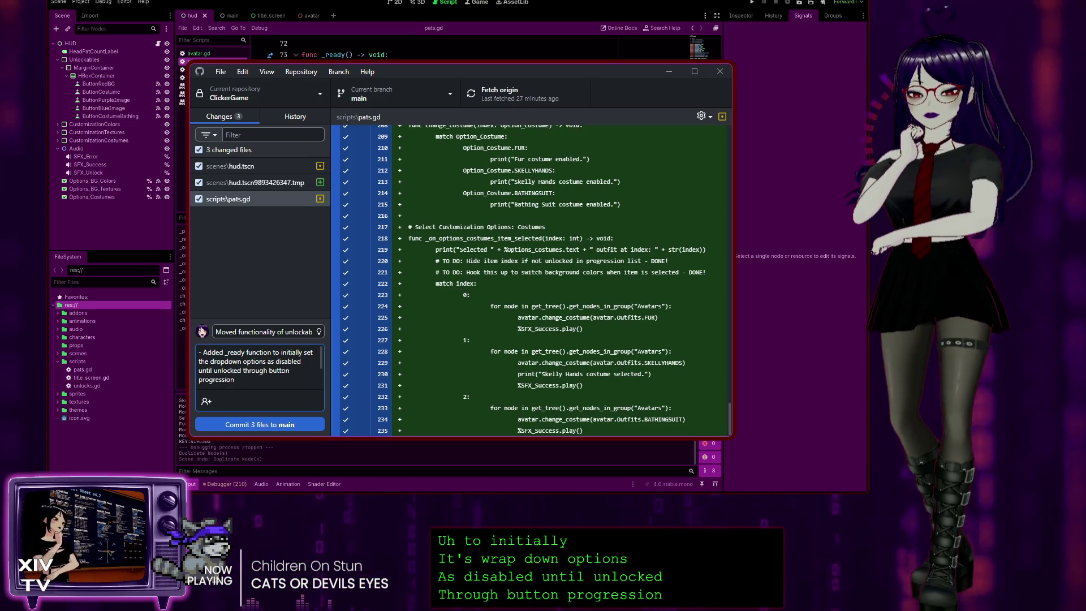
pyautogui.click(304, 370)
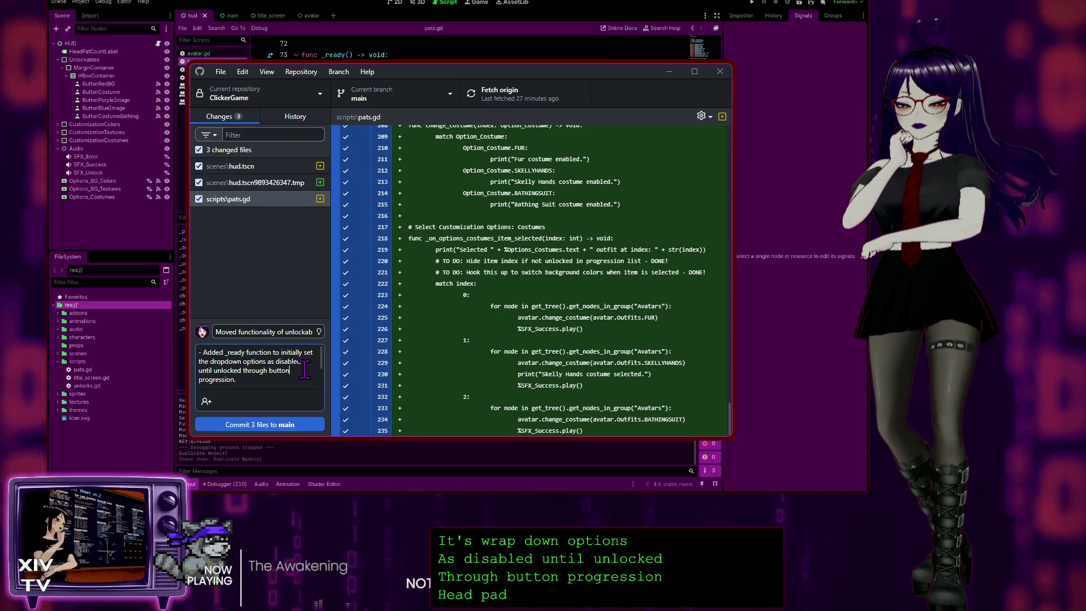
pyautogui.write('/headpat')
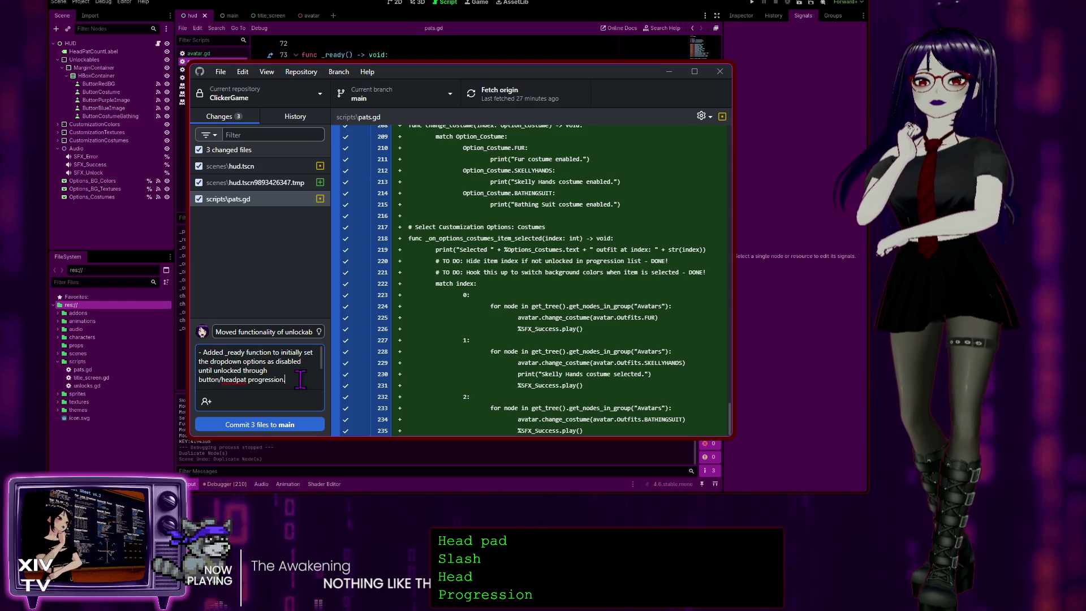
# - Start a new '-' bullet line below the headpat progression note in the description
pyautogui.moveTo(306, 436); pyautogui.dragTo(306, 467)
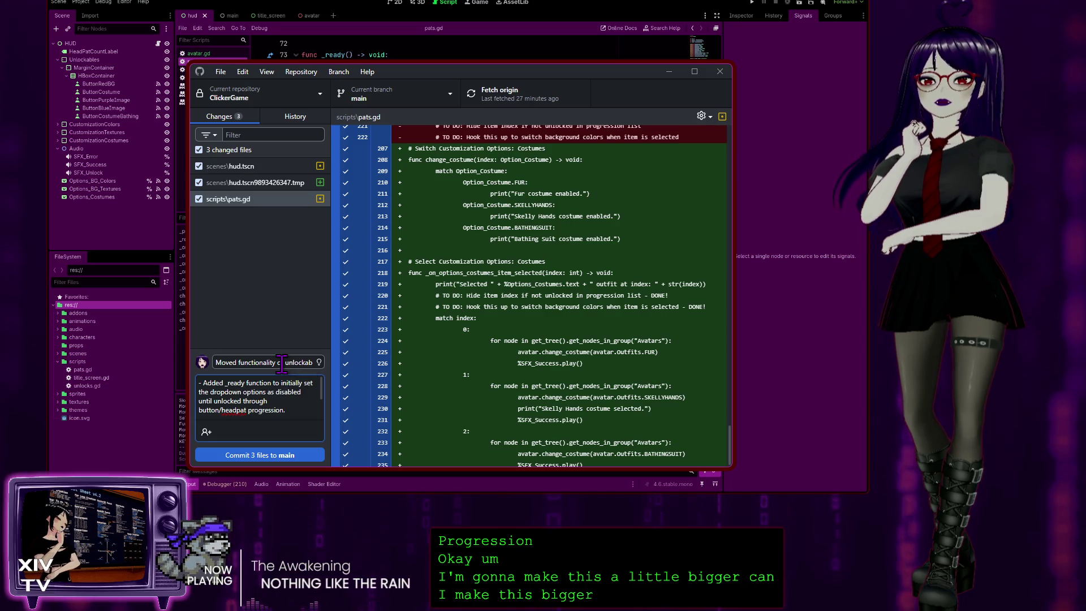
pyautogui.moveTo(399, 465); pyautogui.dragTo(410, 434)
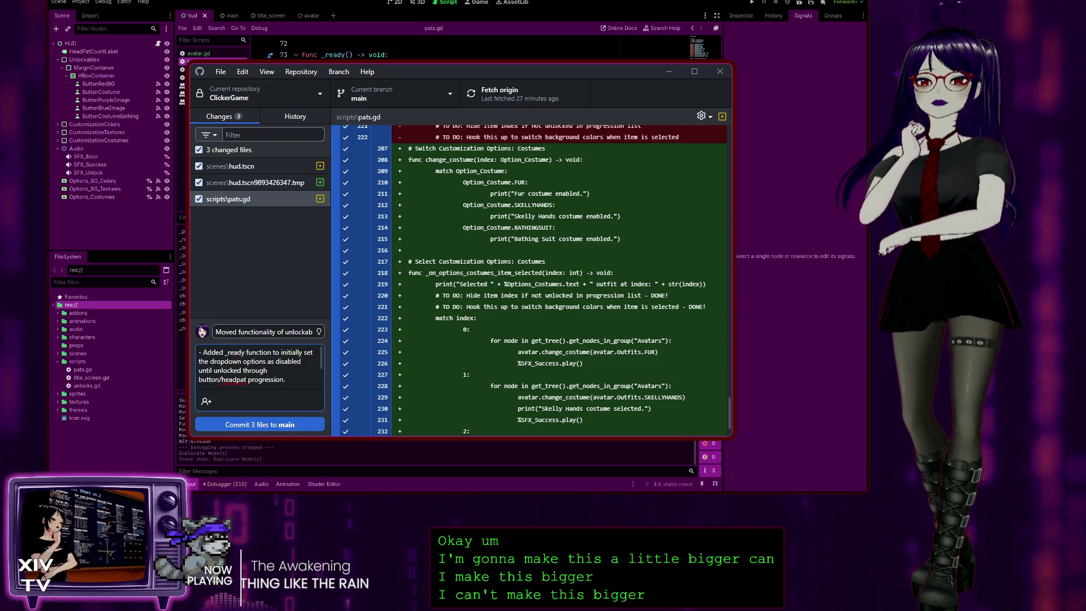
pyautogui.write('TO DO: Clean up unused signals and buttons on UI. Also clear up unused variables.')
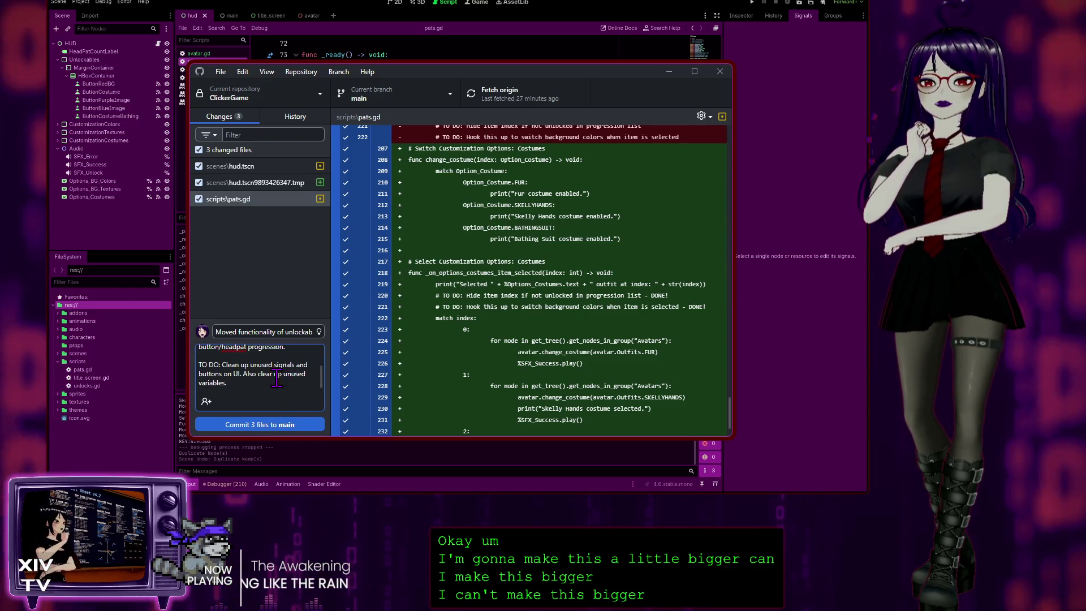
pyautogui.hotkey('ctrl', 'z')
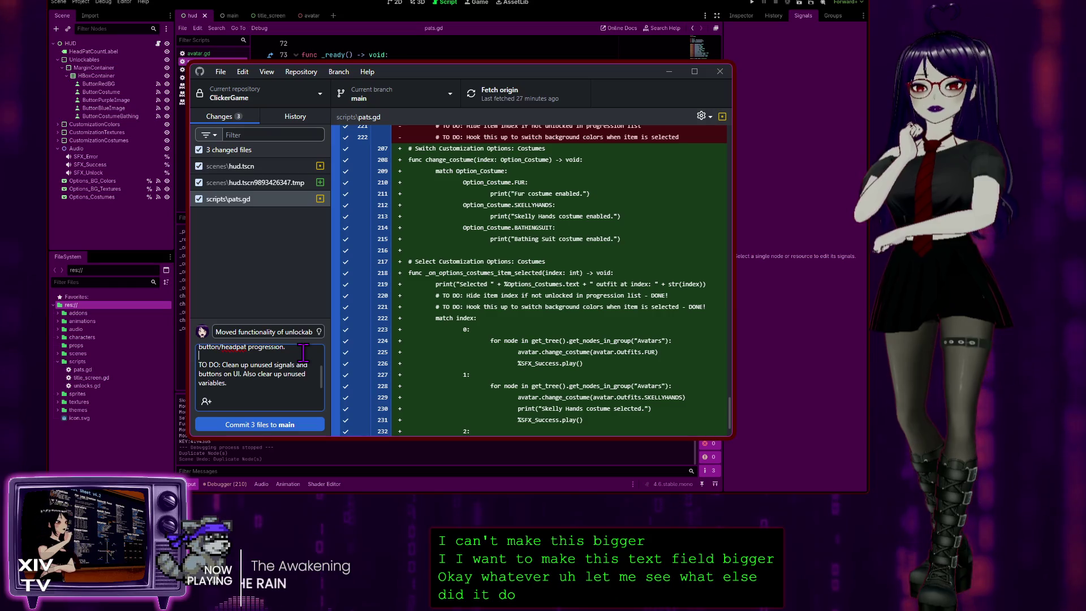
pyautogui.write('-')
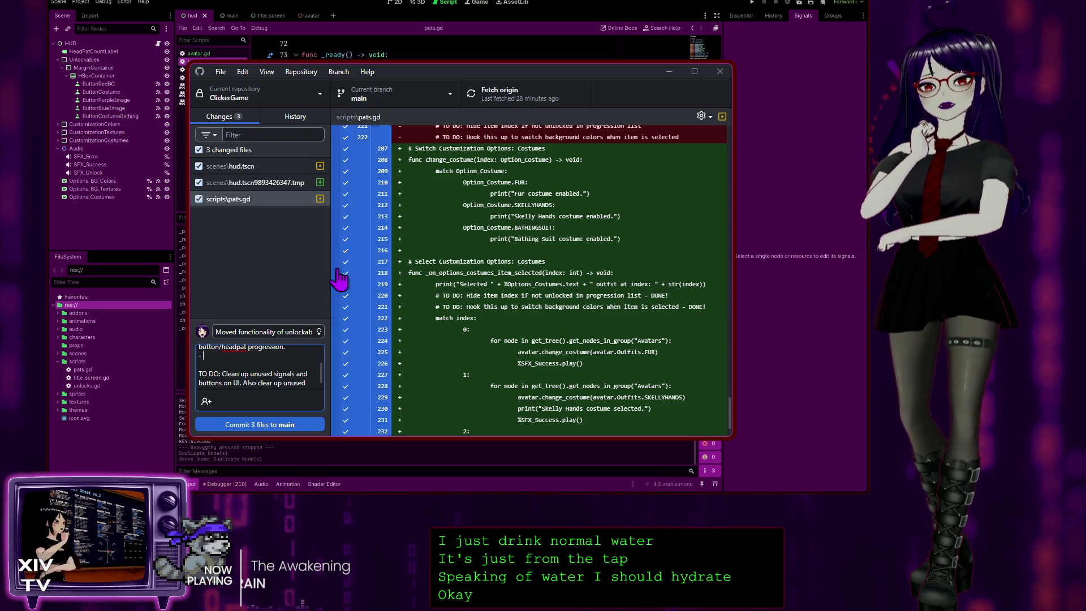
# - Type the bullet 'Cleaned up code for the old method of clicking on buttons that become visible/hidden upon unlocking through progression.'
pyautogui.scroll(-1, 477, 275)
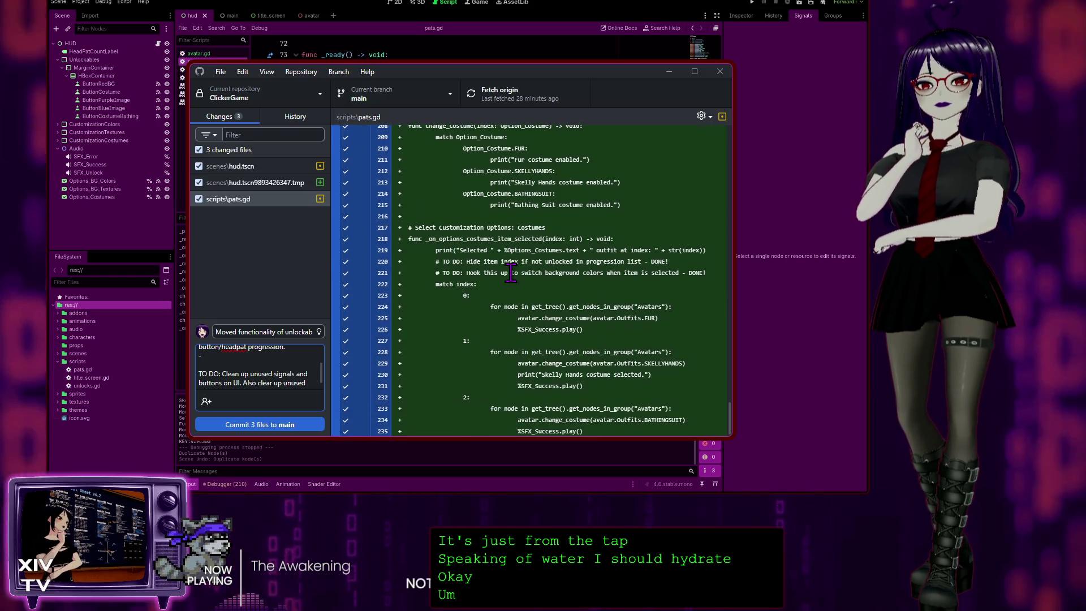
pyautogui.scroll(12, 486, 255)
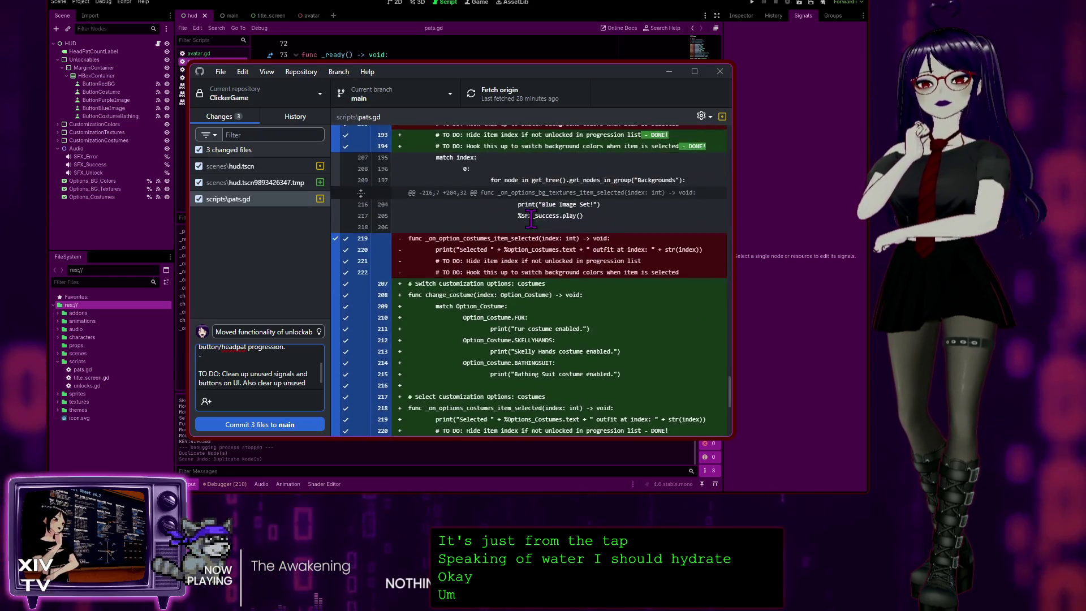
pyautogui.scroll(15, 503, 226)
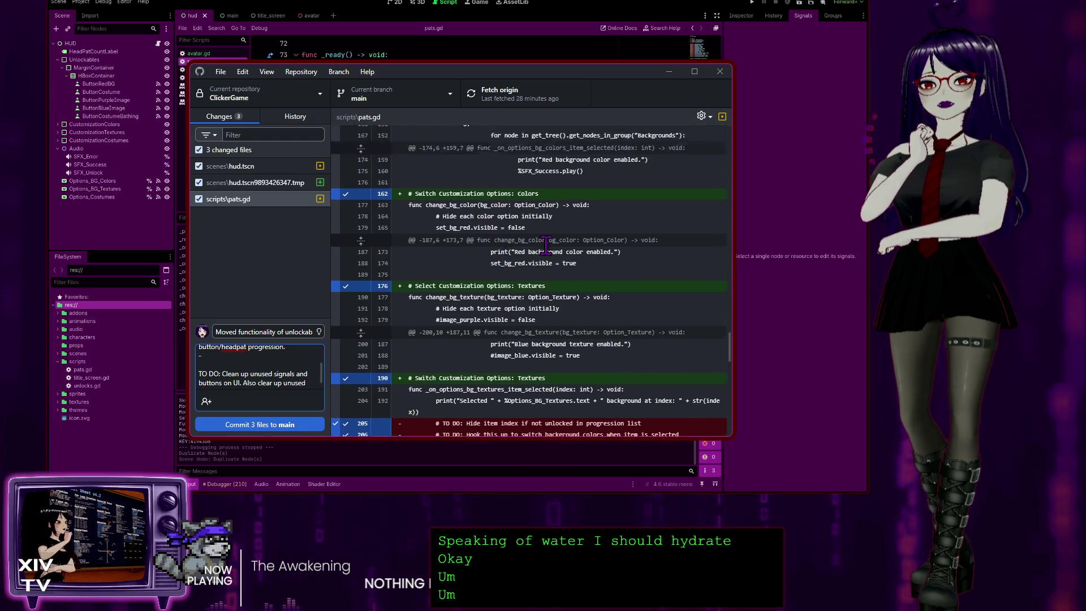
pyautogui.scroll(5, 611, 269)
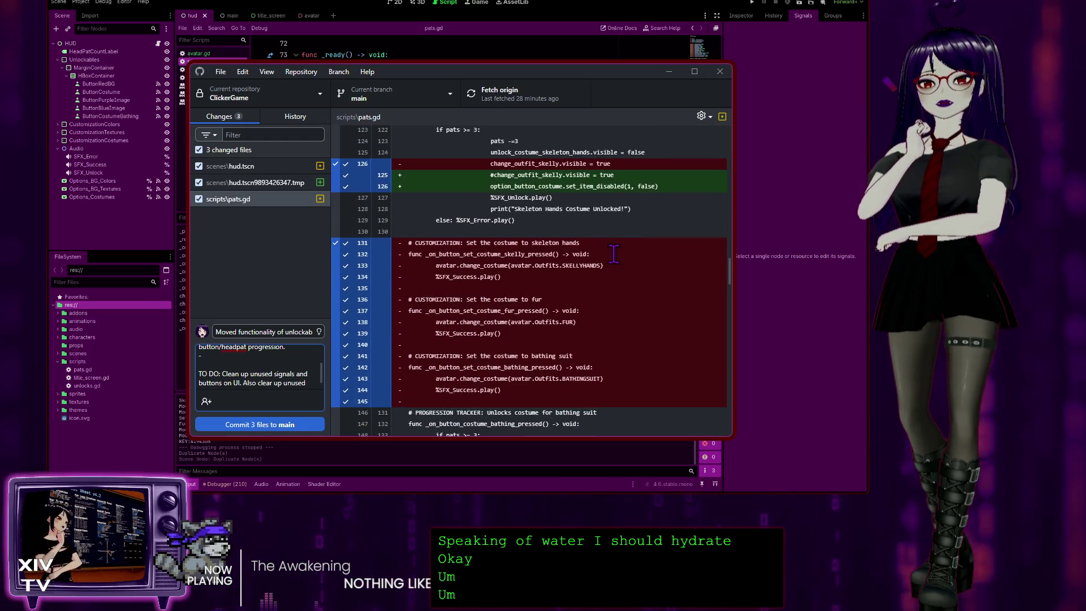
pyautogui.click(204, 356)
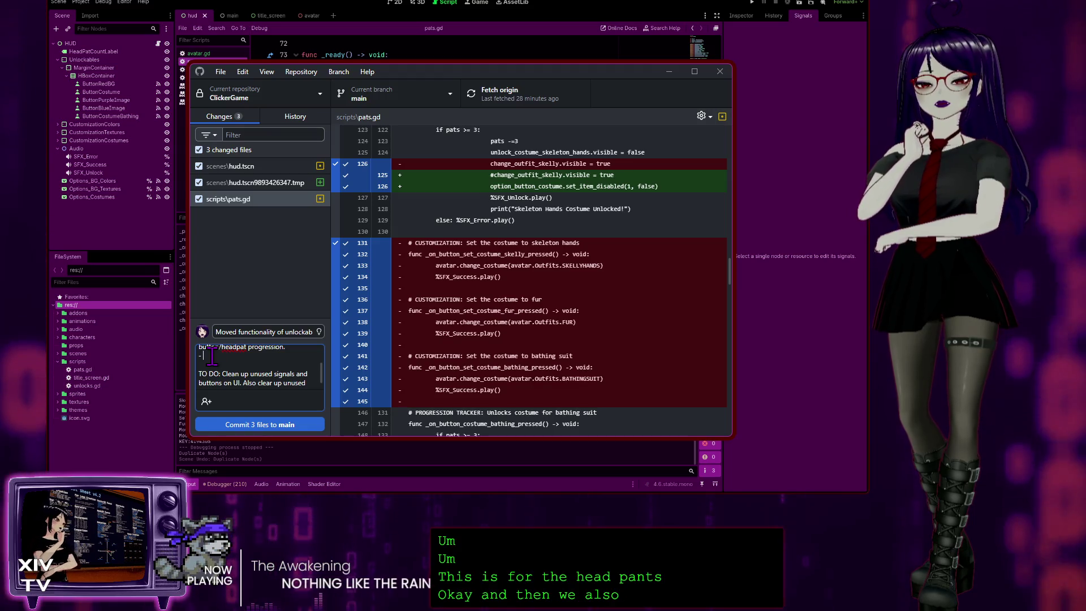
pyautogui.scroll(-1, 286, 369)
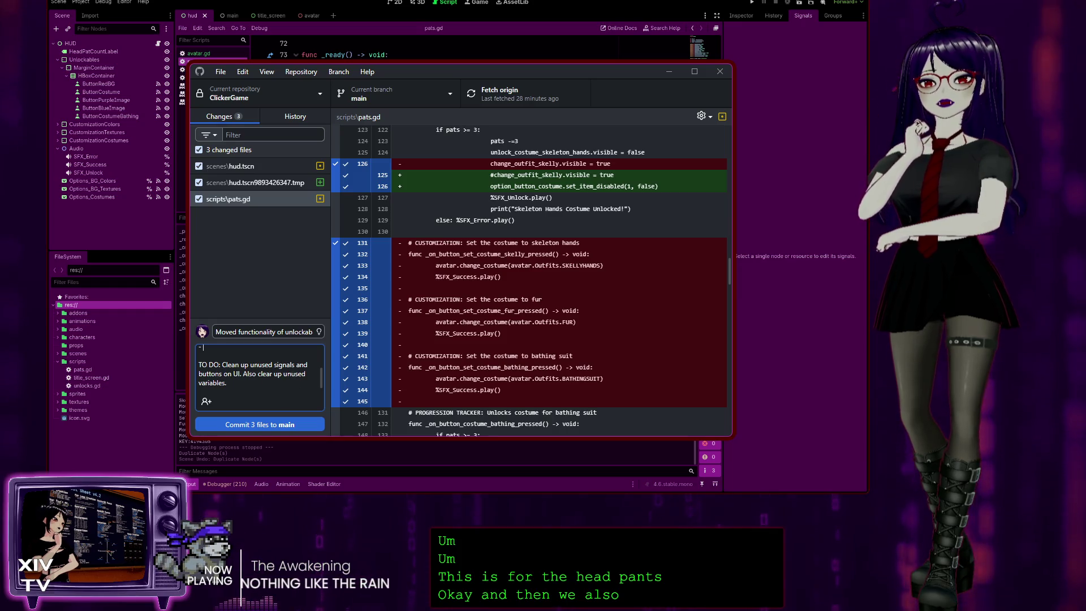
pyautogui.write('Cleane')
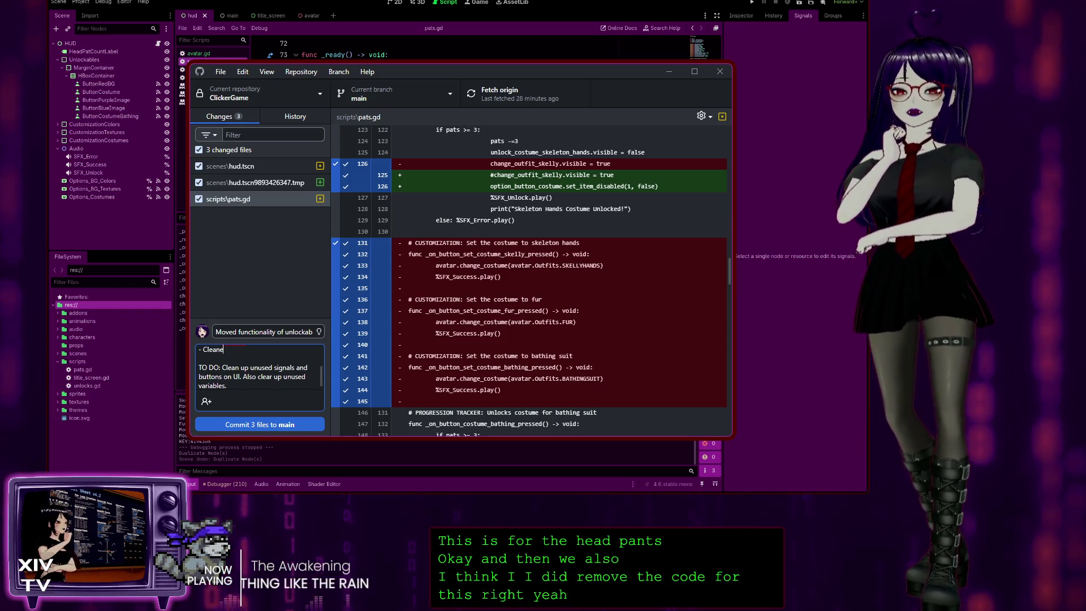
pyautogui.write('d up ')
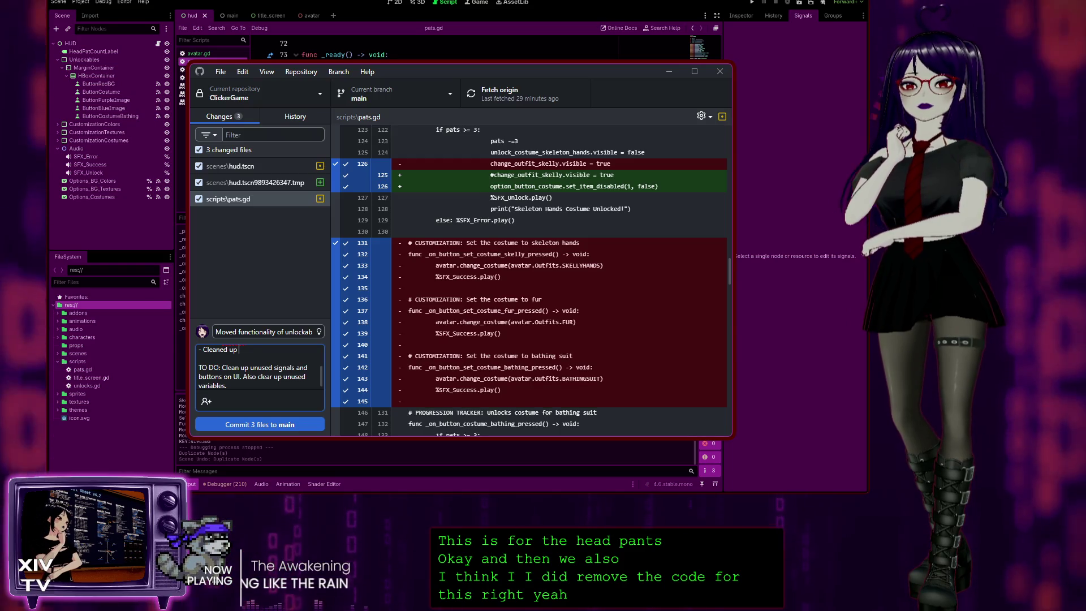
pyautogui.write('c')
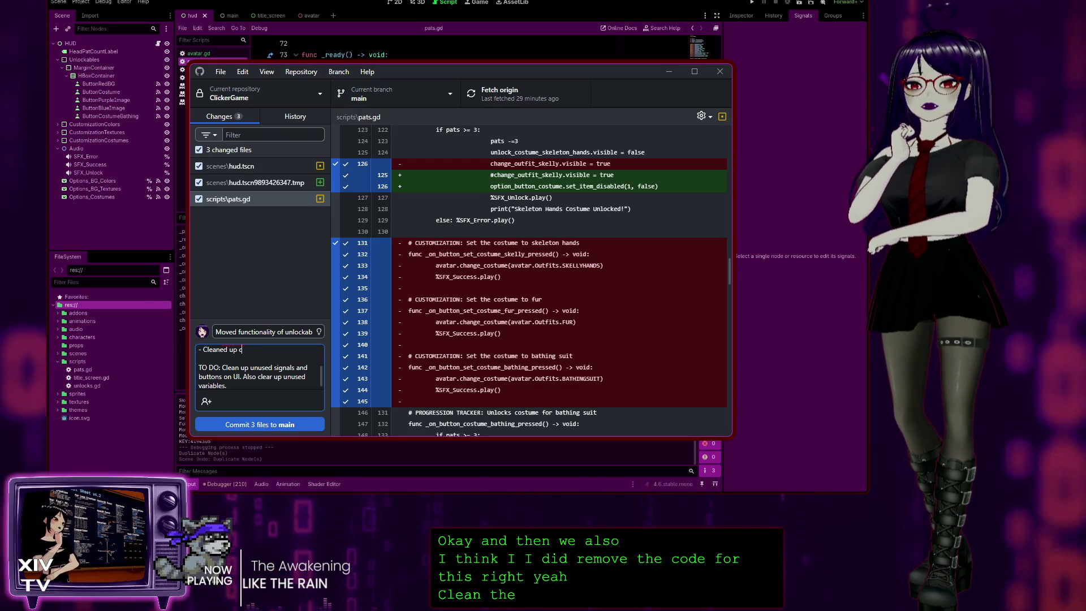
pyautogui.write('ode')
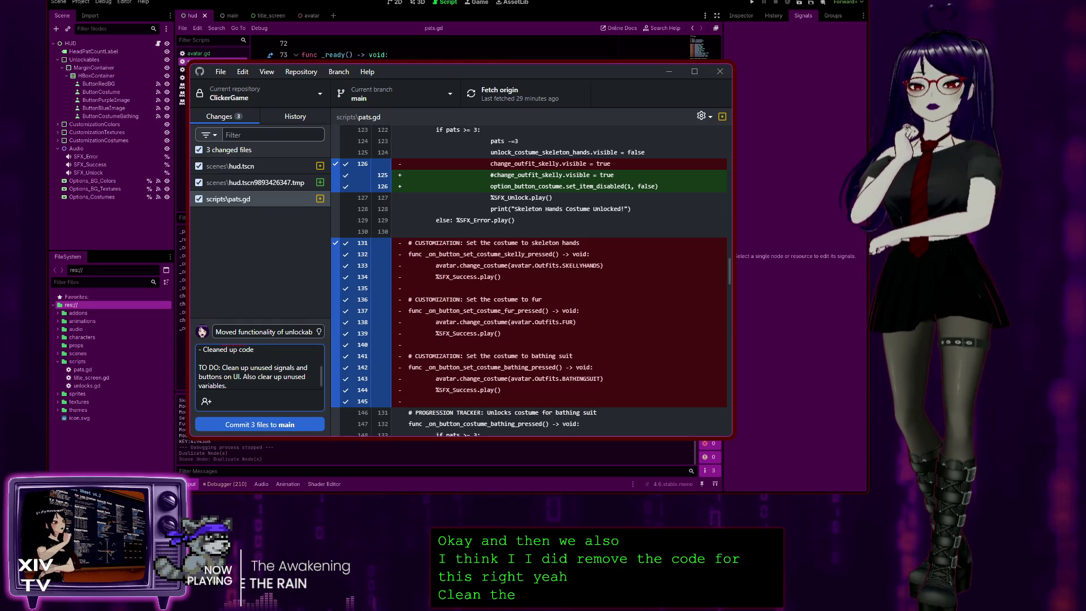
pyautogui.write(' for the')
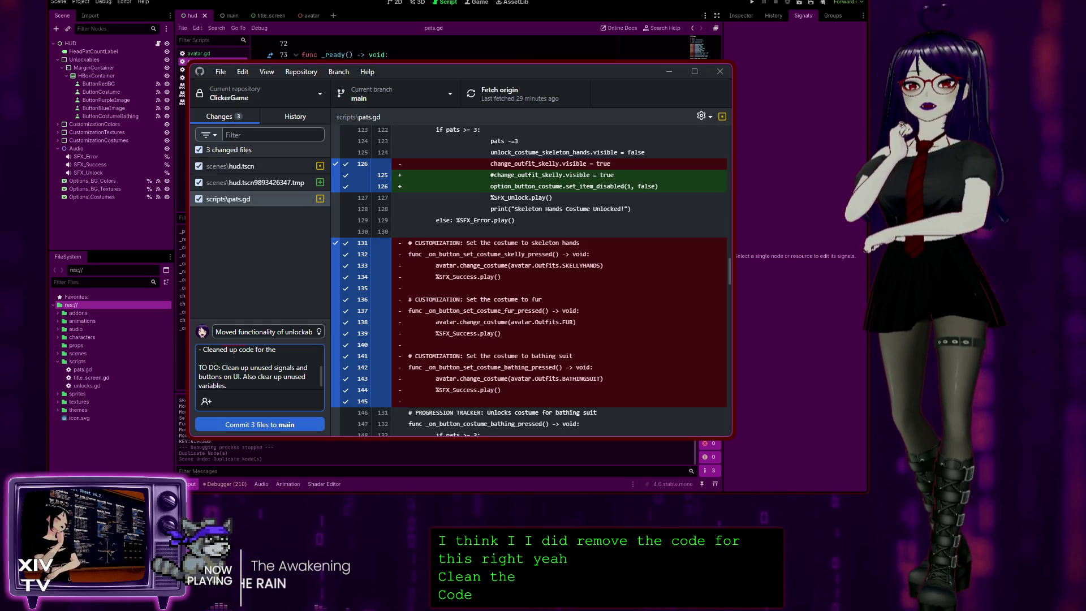
pyautogui.write(' o')
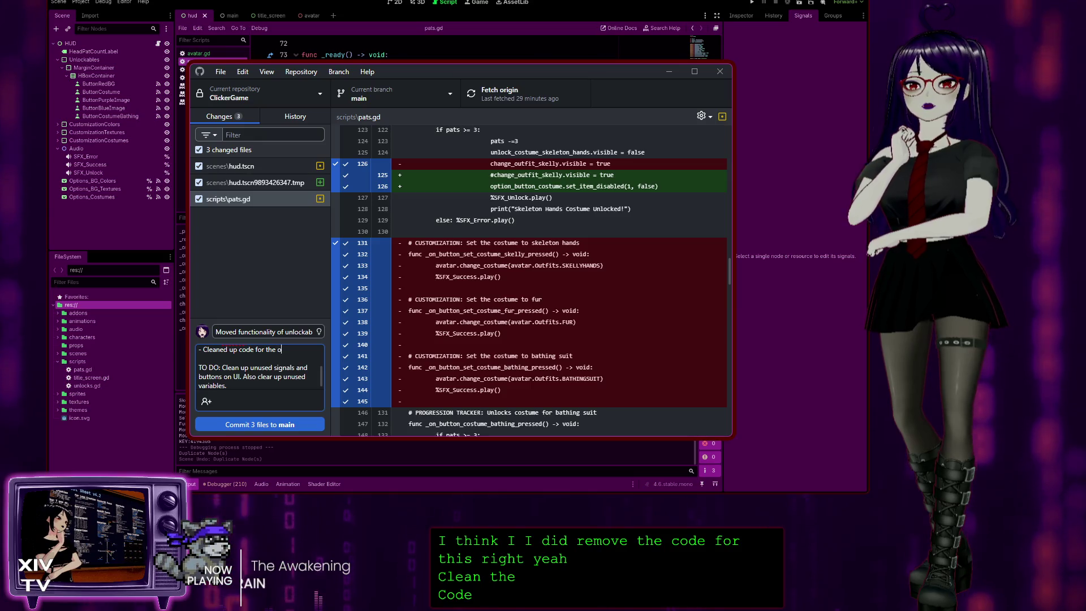
pyautogui.write('ld buo')
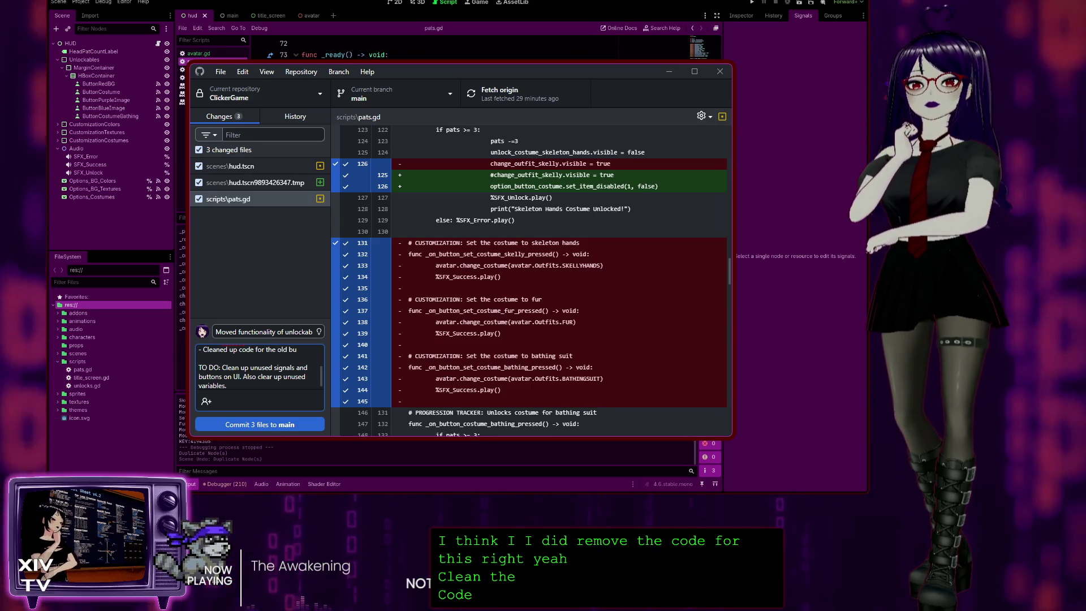
pyautogui.press('BackSpace')
pyautogui.press('BackSpace')
pyautogui.press('BackSpace')
pyautogui.write('method of clicking on')
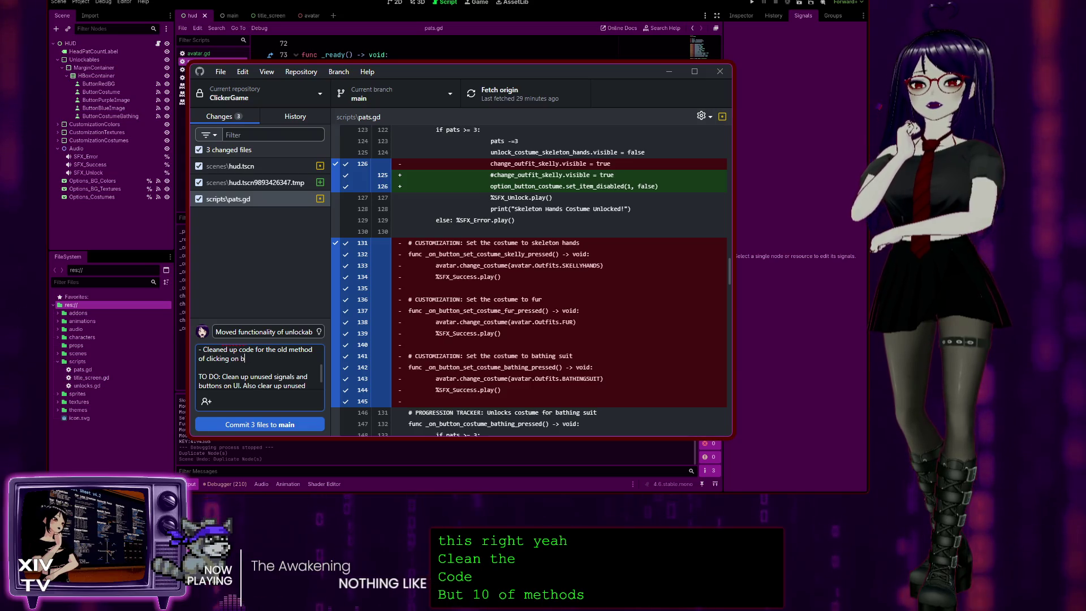
pyautogui.write('utton')
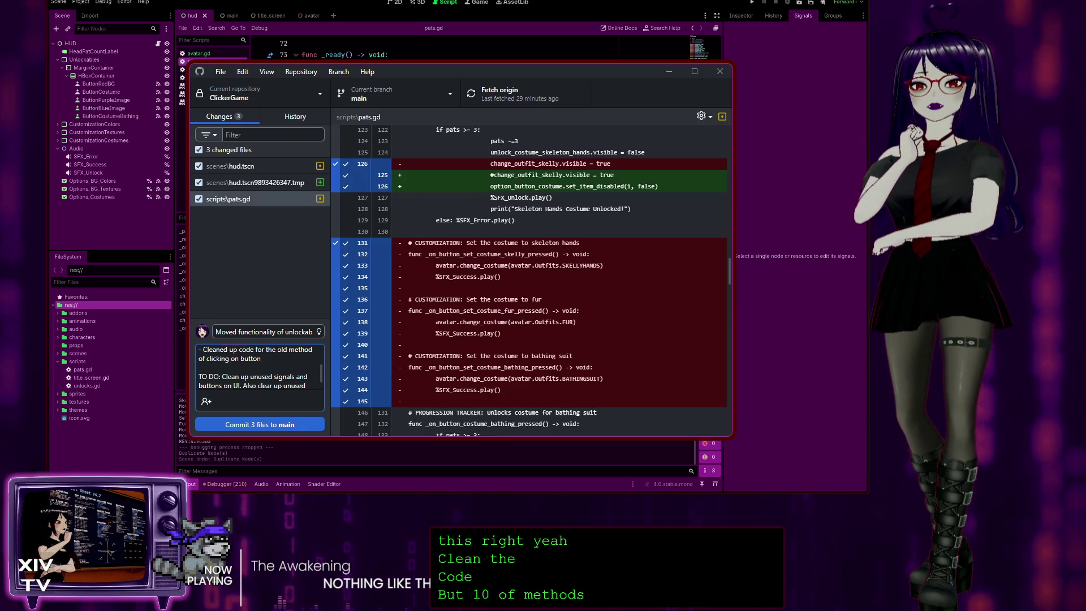
pyautogui.write('s')
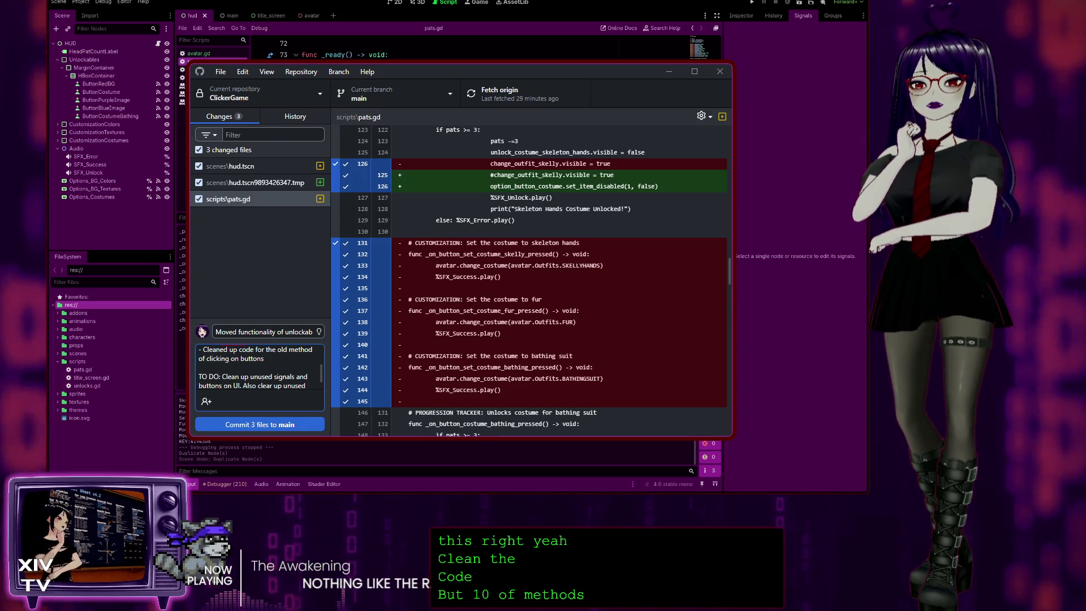
pyautogui.write(' that become s')
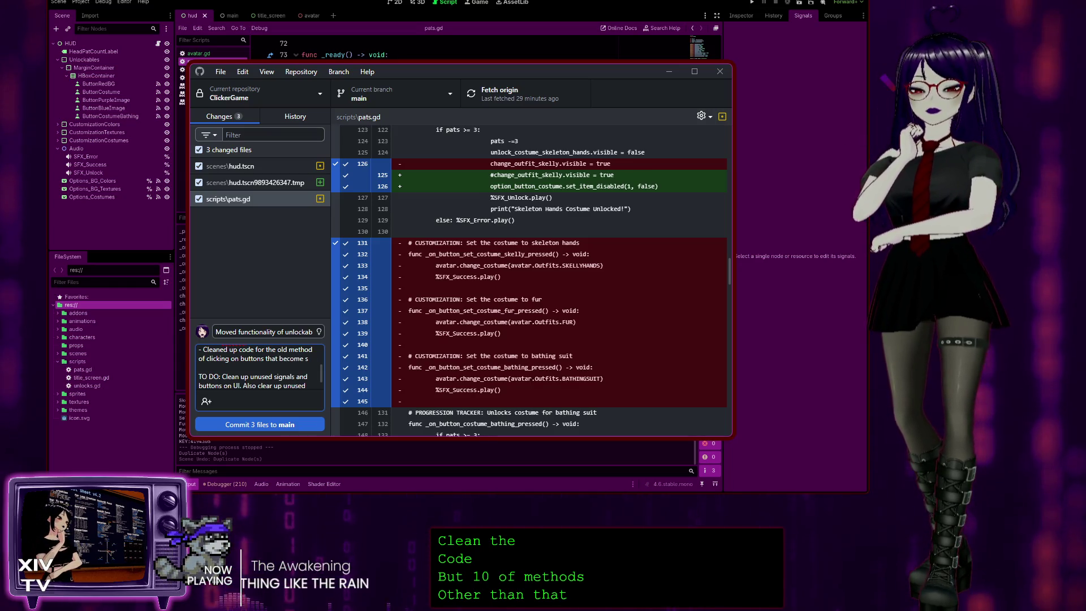
pyautogui.press('BackSpace')
pyautogui.write('visible')
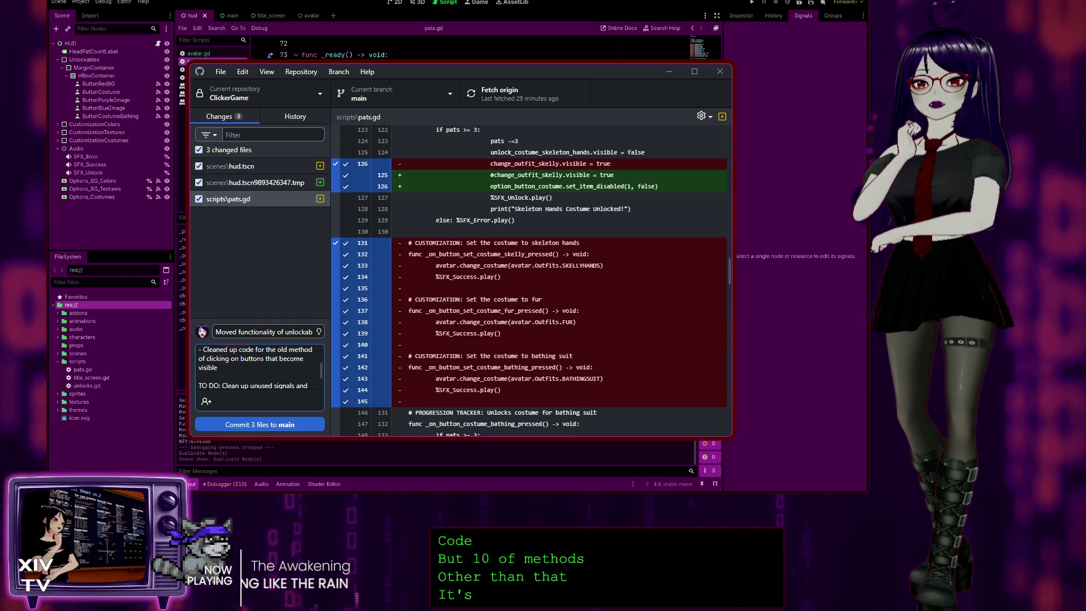
pyautogui.write('/invis')
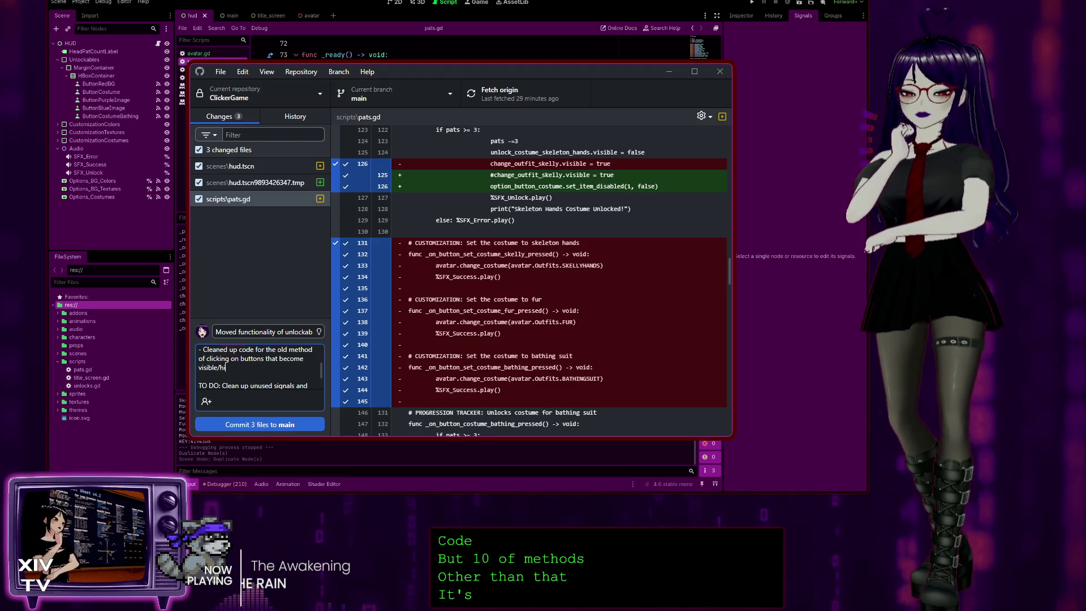
pyautogui.write('dden upon un')
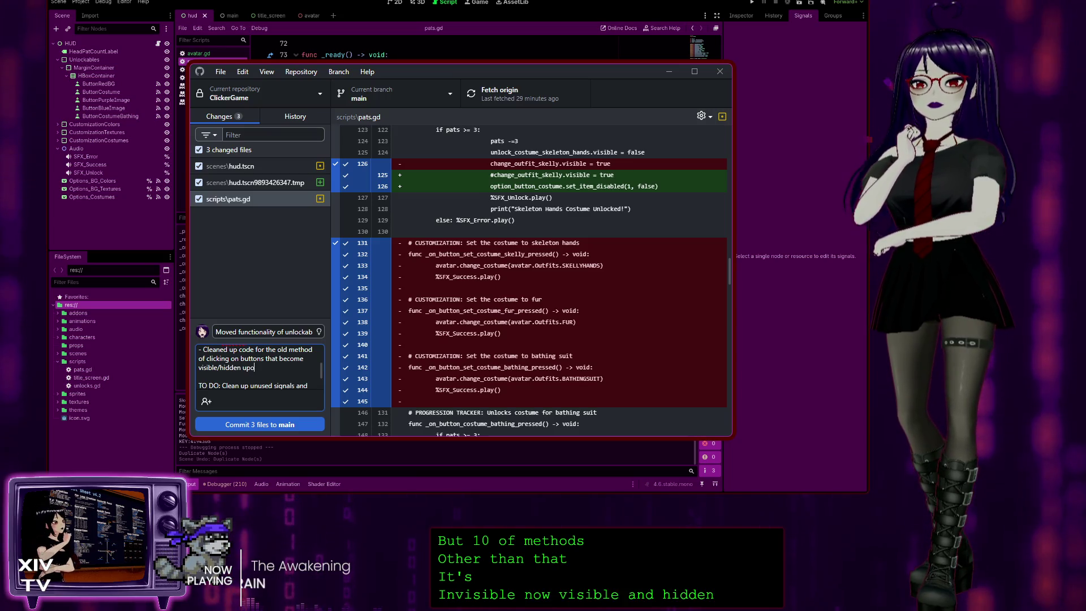
pyautogui.write('lockin')
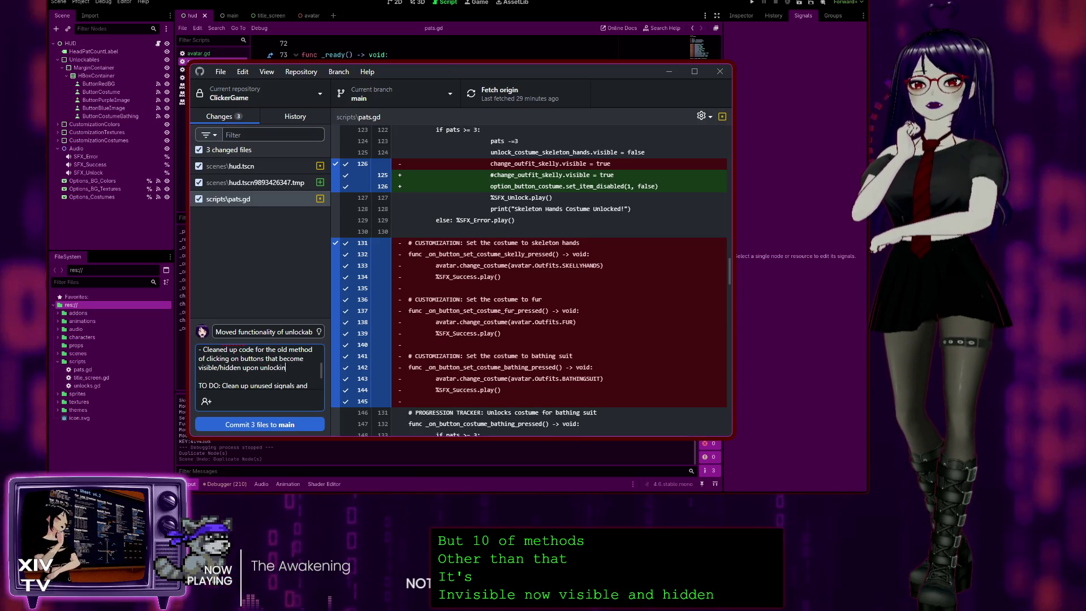
pyautogui.write('g through progression.')
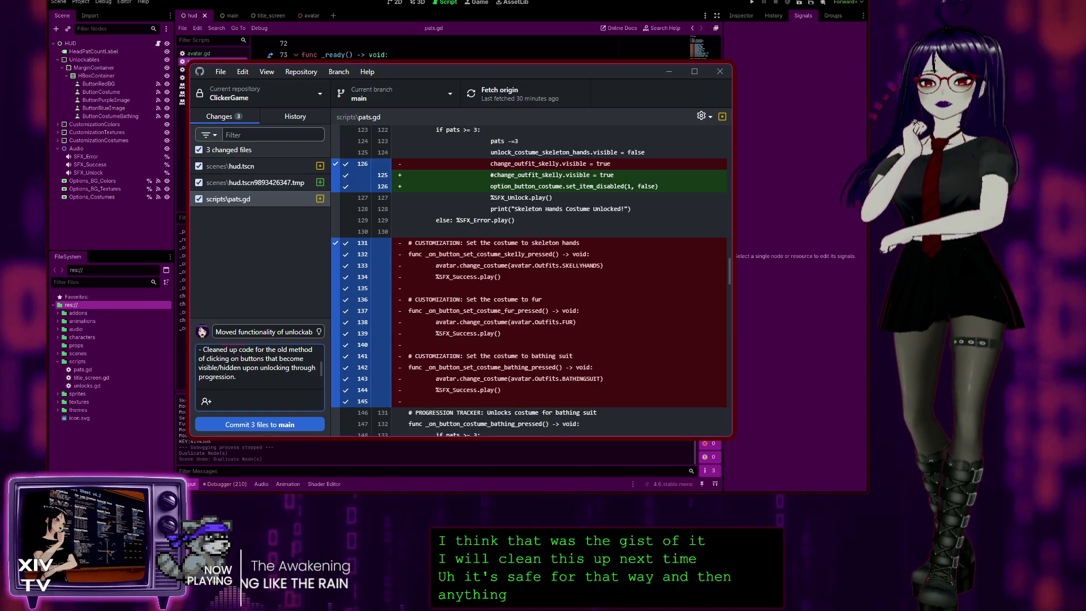
pyautogui.scroll(5, 469, 49)
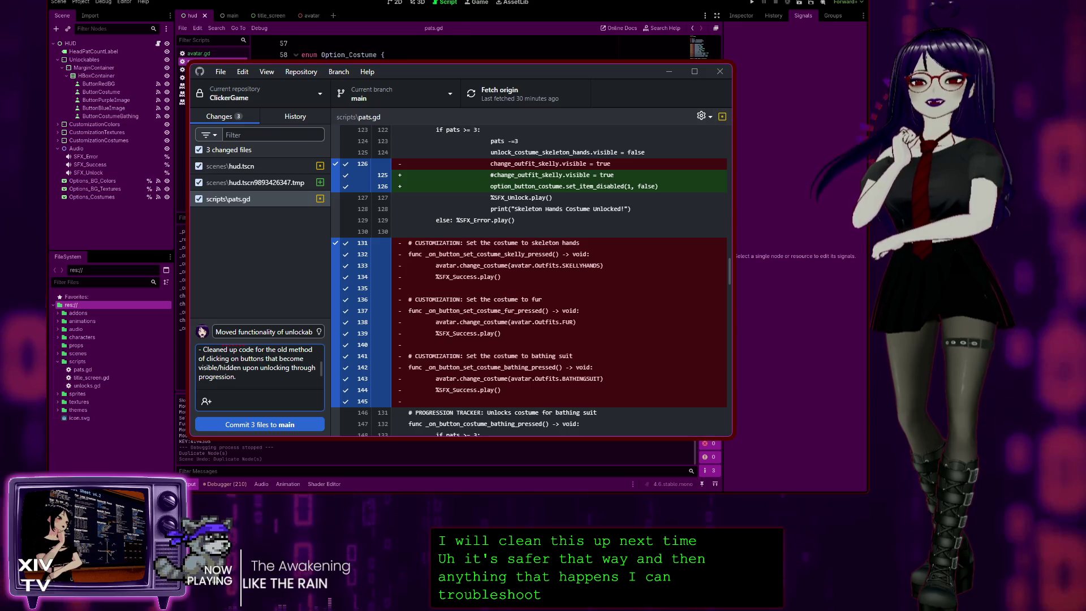
pyautogui.scroll(4, 470, 49)
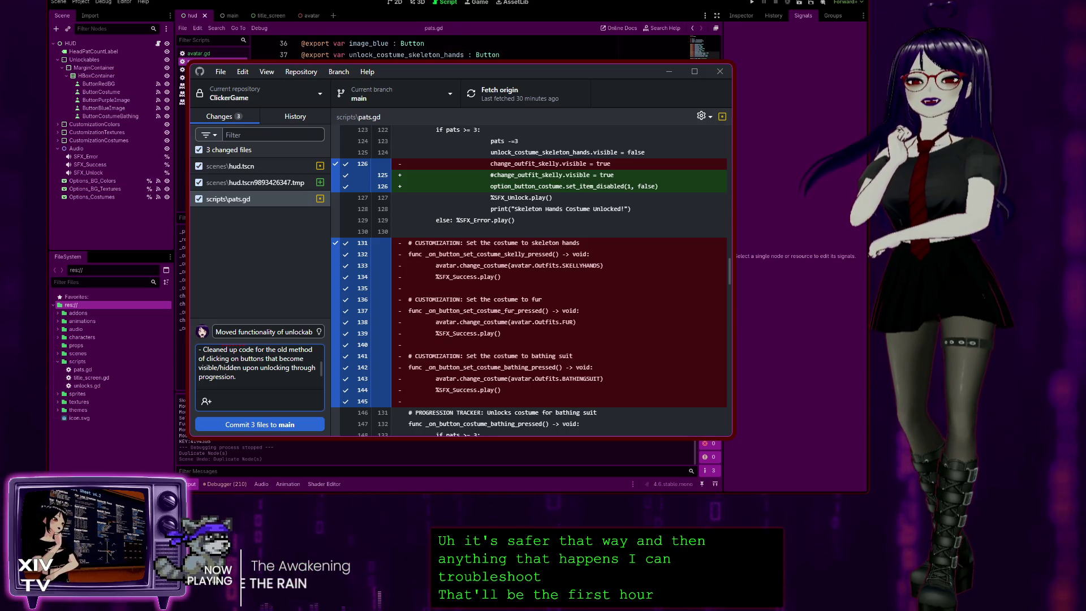
pyautogui.scroll(15, 561, 248)
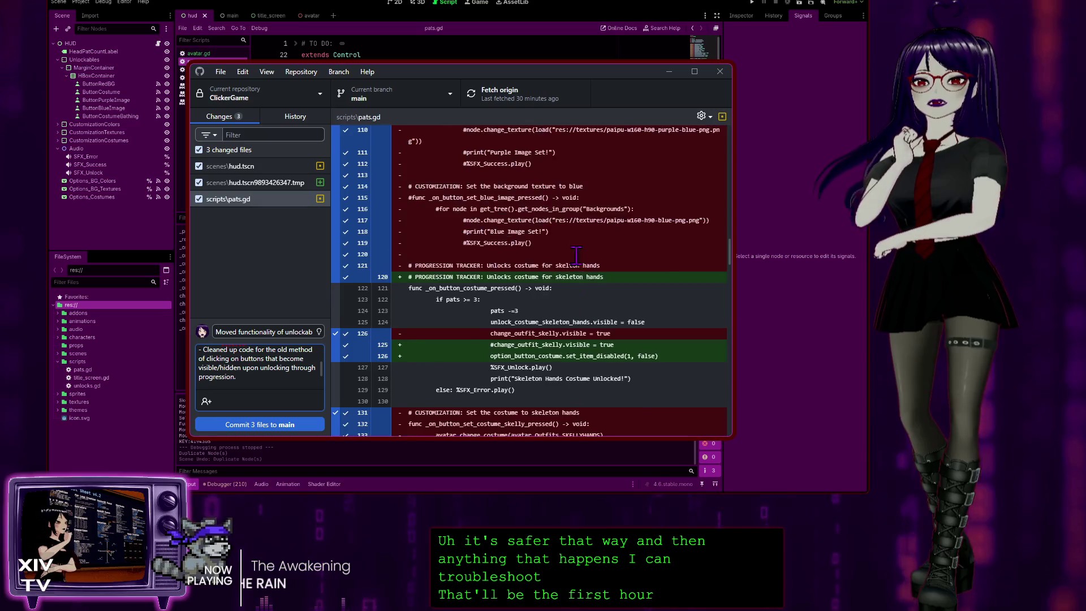
pyautogui.click(258, 167)
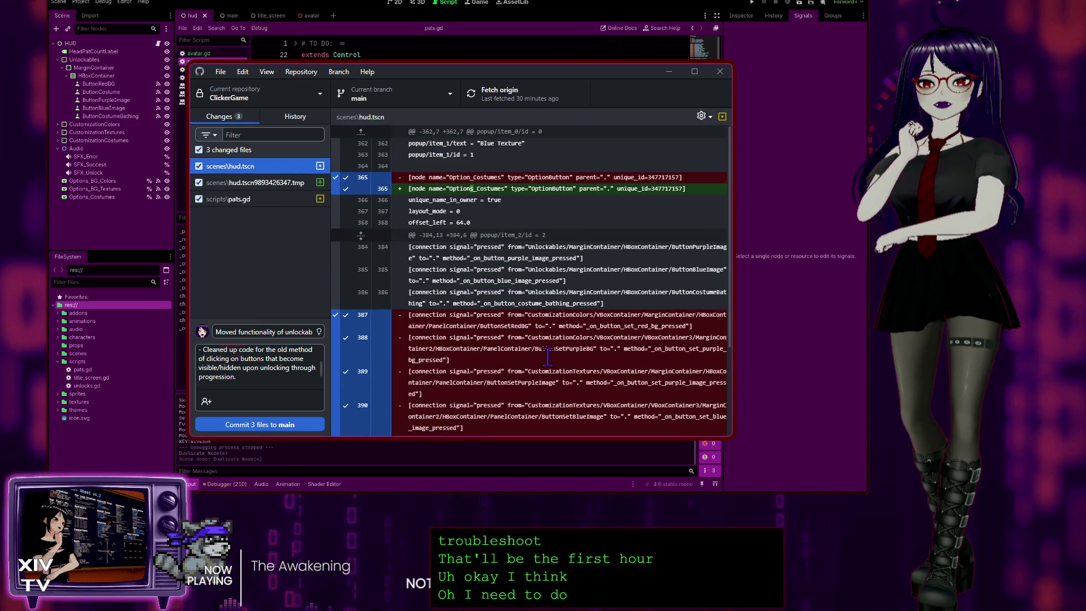
pyautogui.scroll(-2, 547, 357)
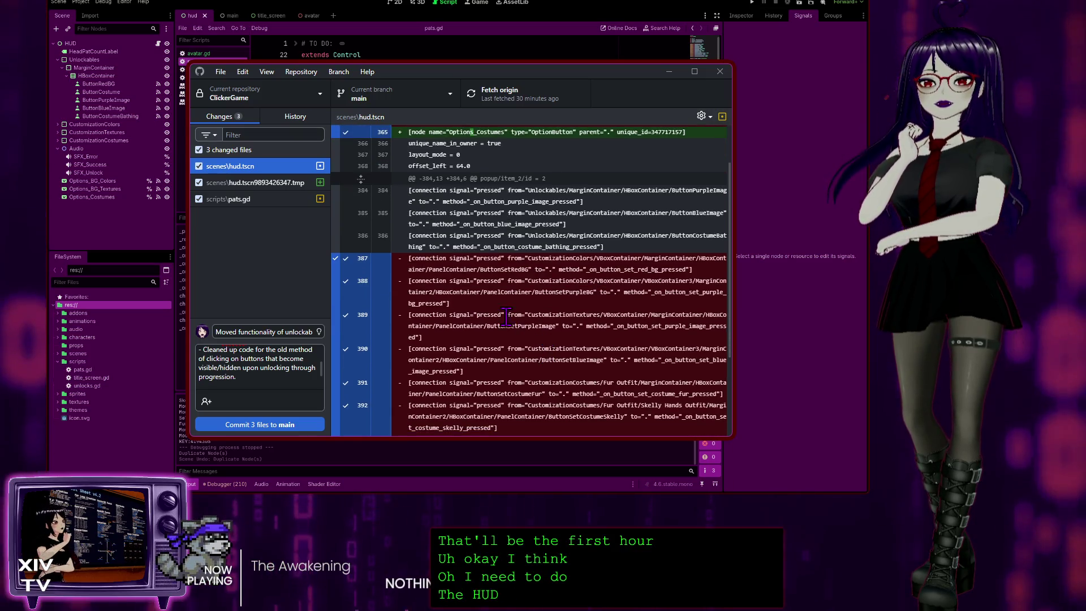
pyautogui.scroll(-2, 506, 295)
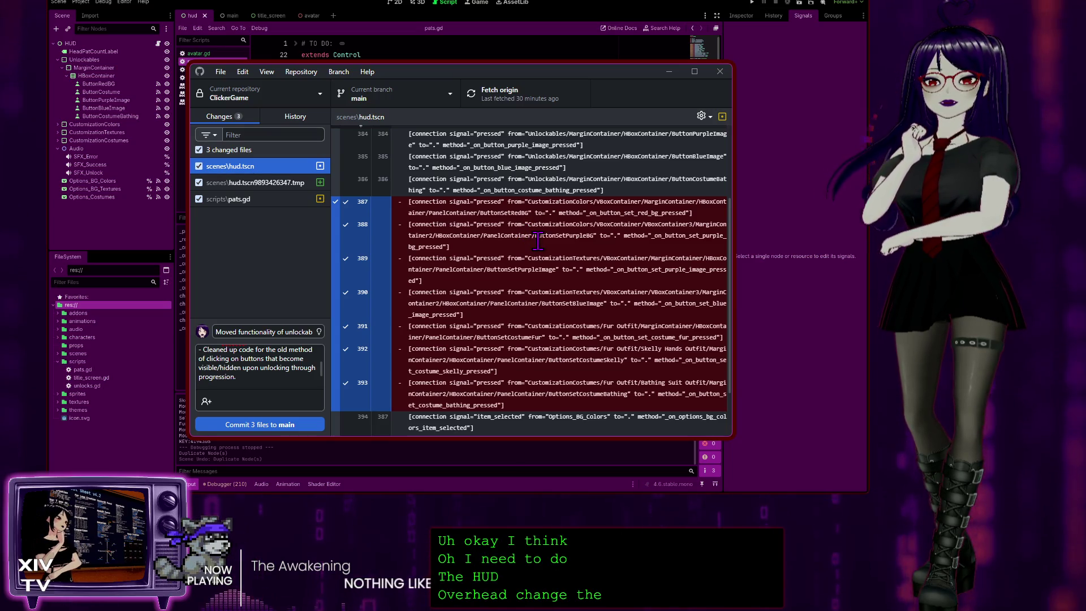
pyautogui.scroll(-2, 537, 240)
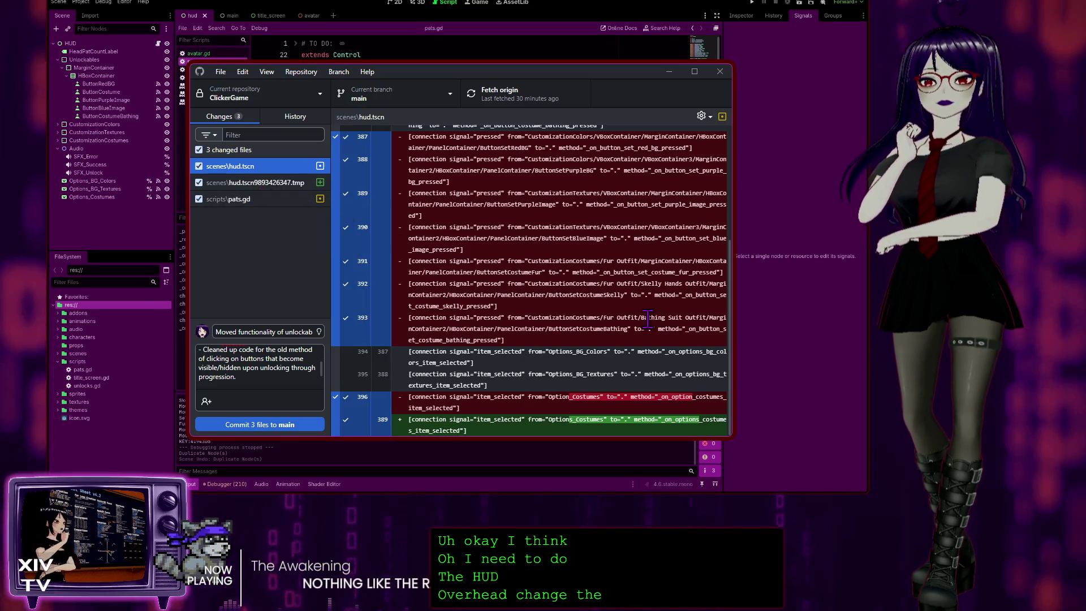
pyautogui.click(266, 182)
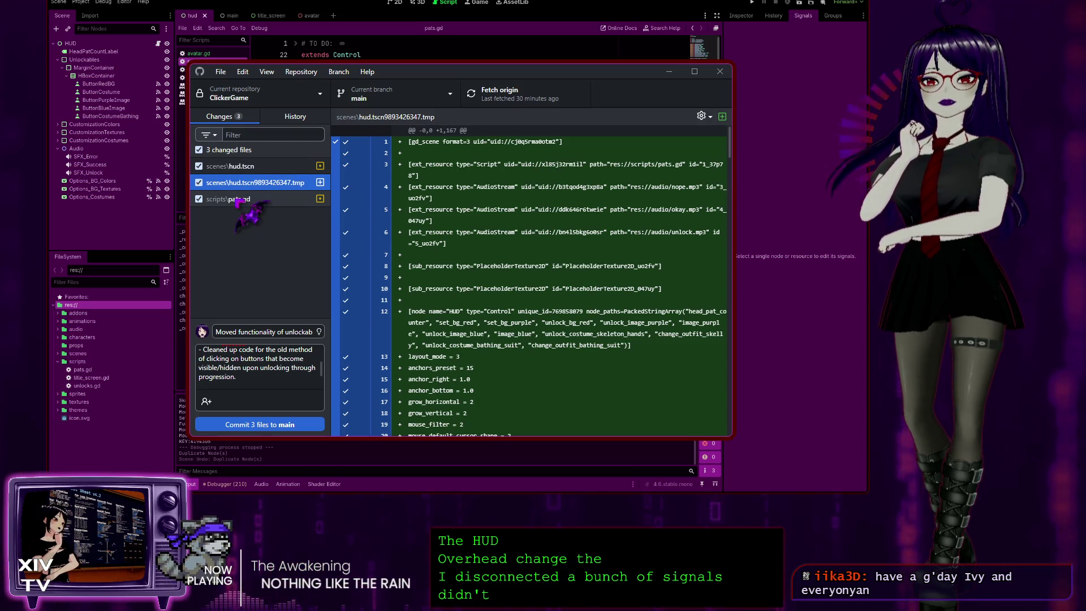
pyautogui.click(257, 204)
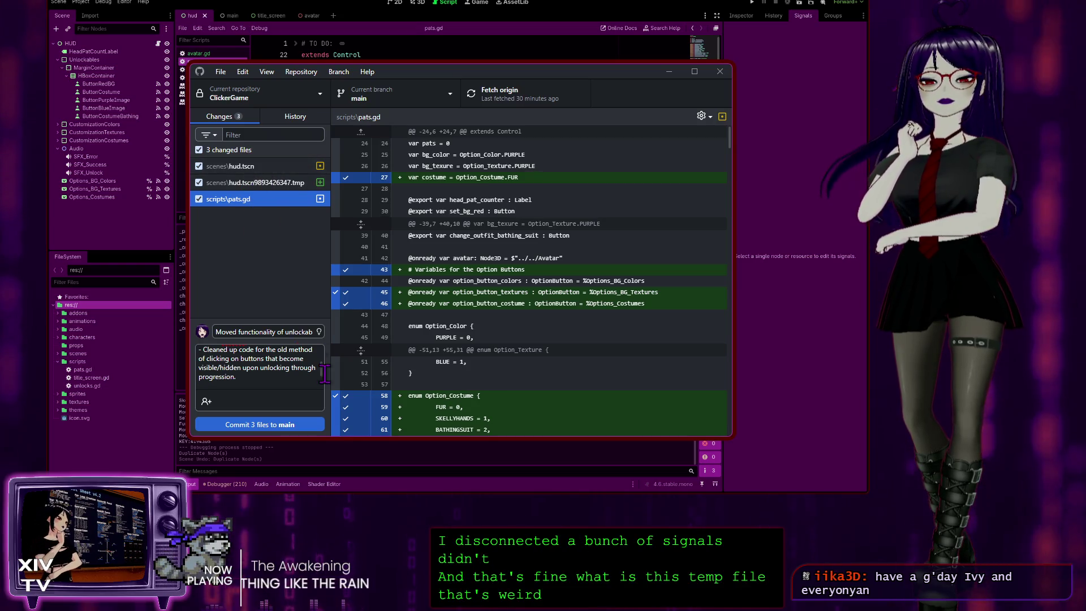
pyautogui.click(269, 373)
# - Add the TO DO note on unused signals, buttons and variables, commit 3 files to main, and close GitHub Desktop
pyautogui.write('TO DO: Clean up unused signals and buttons on UI. Also clear up unused variables.')
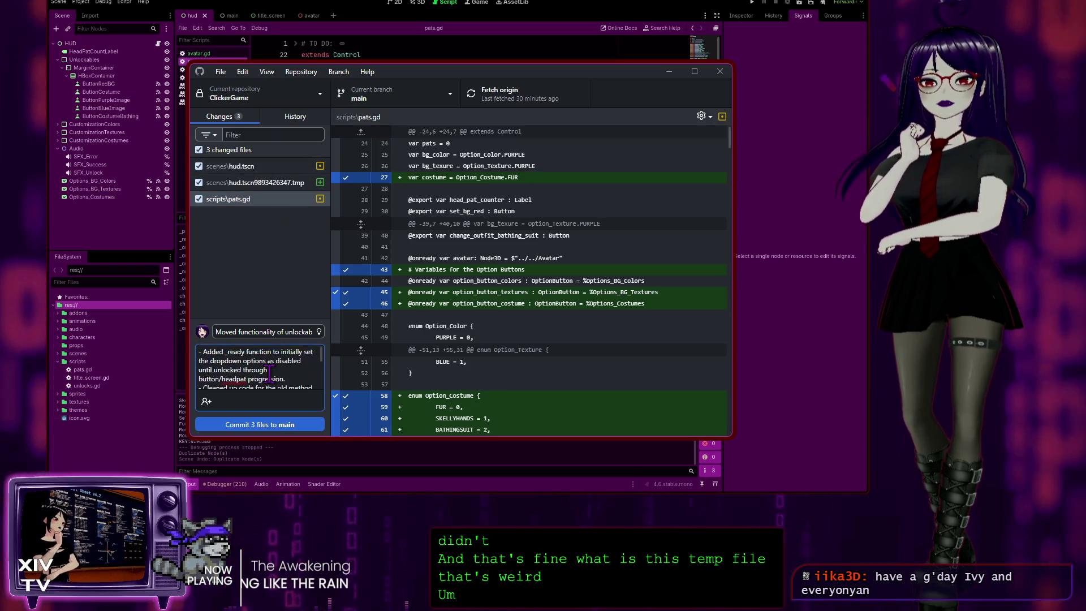
pyautogui.press('Return')
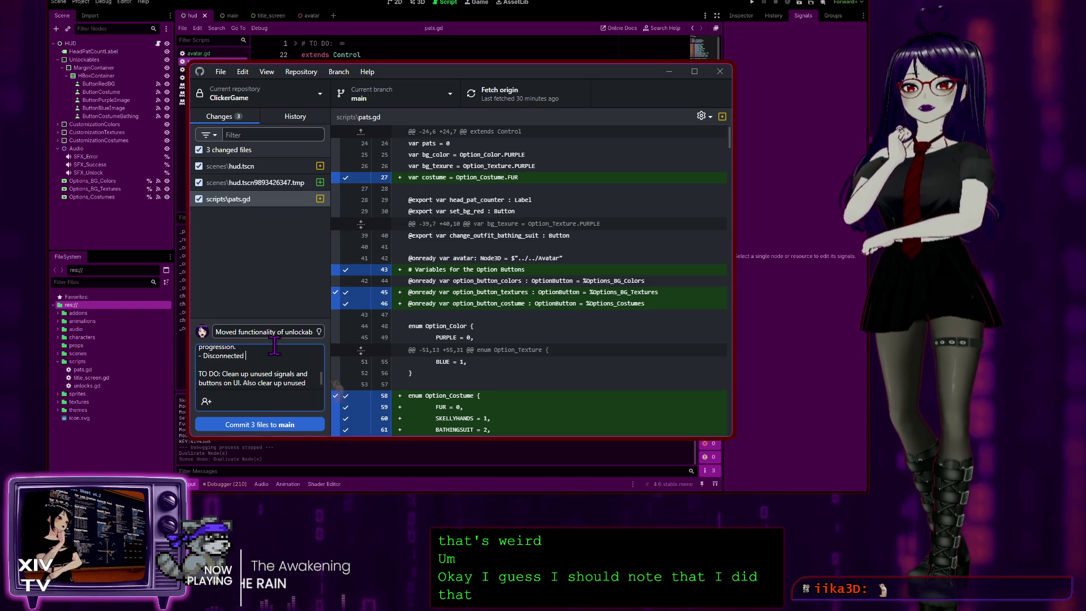
pyautogui.write('unused')
pyautogui.hotkey('ctrl', 'Return')
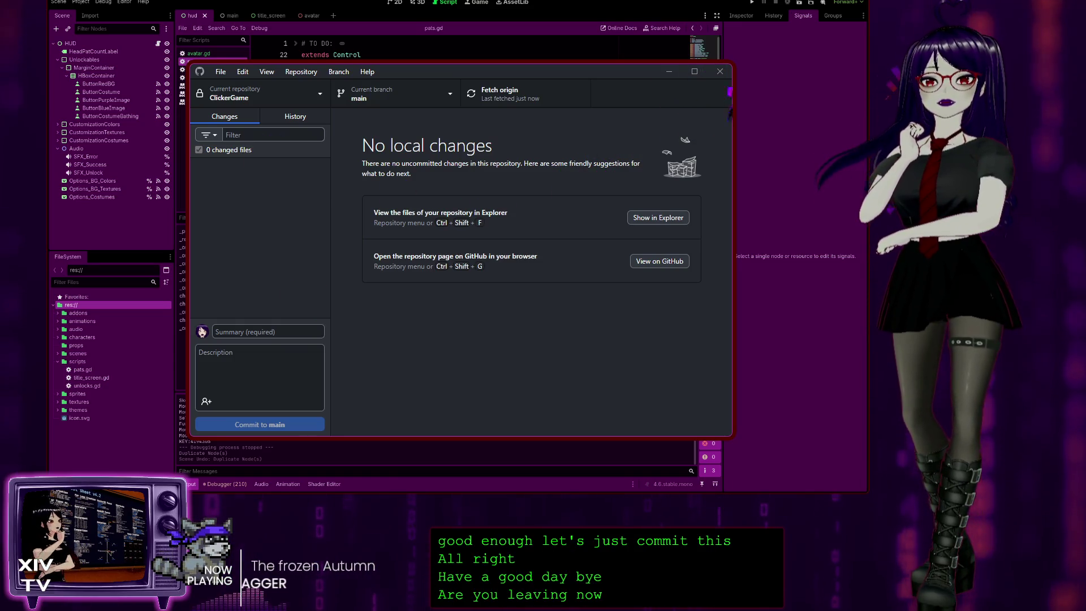
pyautogui.click(721, 72)
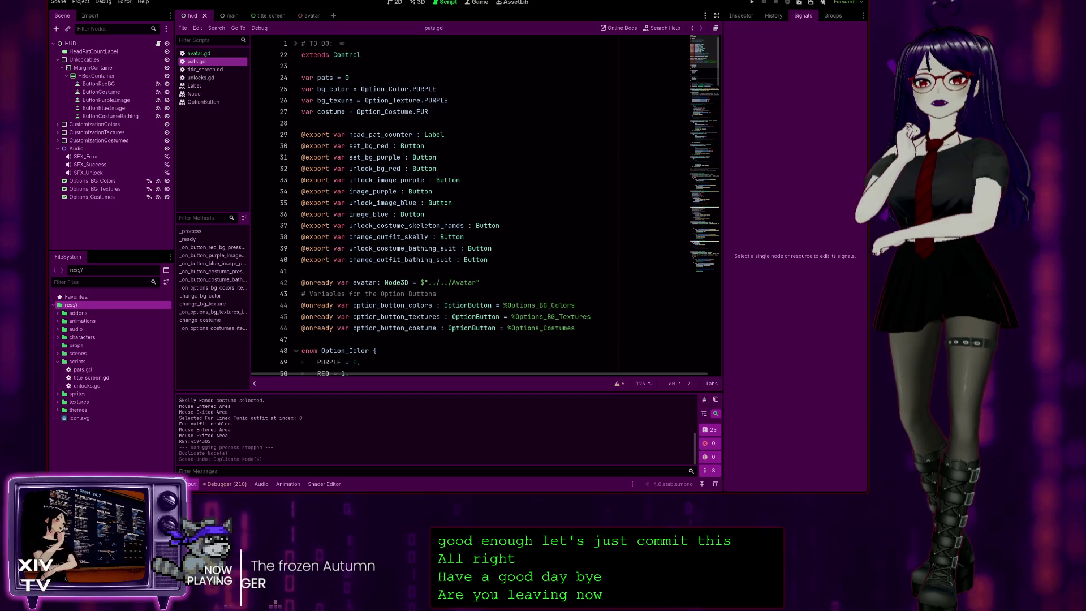